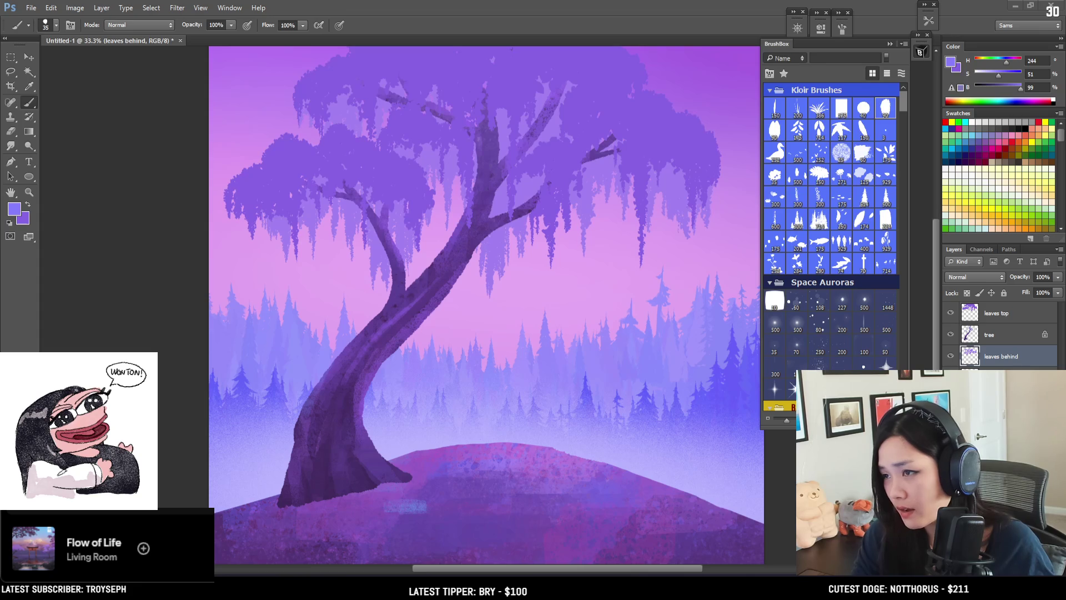
# Step: Browse the Suramar image results, viewing the Suramar City wiki and Legion Zone Overview previews
pyautogui.hotkey('alt', 'Tab')
pyautogui.scroll(5, 355, 277)
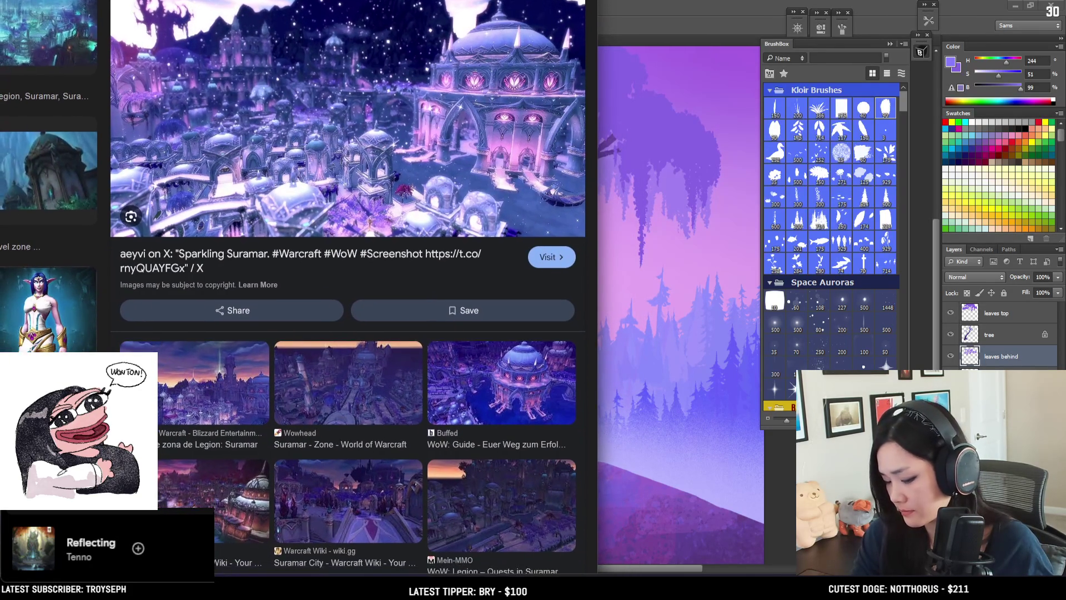
pyautogui.scroll(-1, 186, 353)
pyautogui.scroll(-2, 186, 353)
pyautogui.click(186, 353)
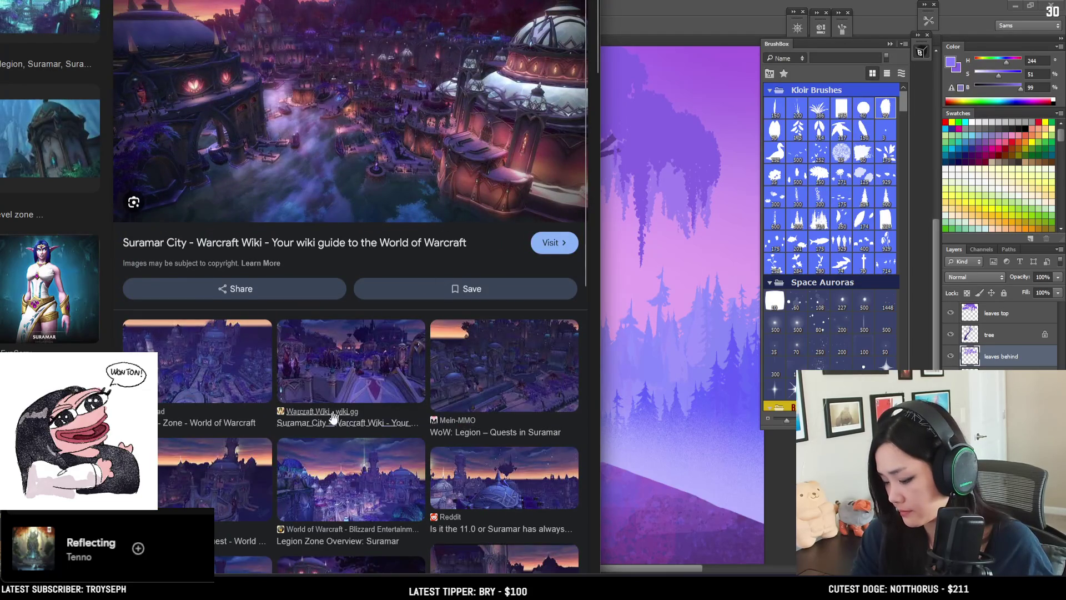
pyautogui.click(341, 474)
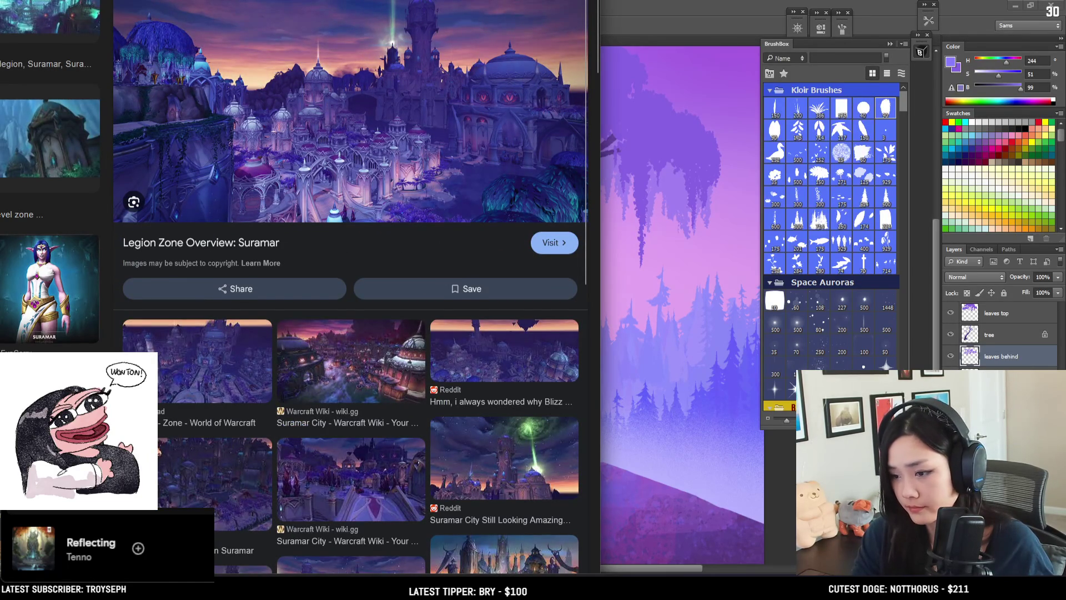
# Step: View the Reddit screenshot of Suramar, then switch back to the painting
pyautogui.scroll(1, 350, 277)
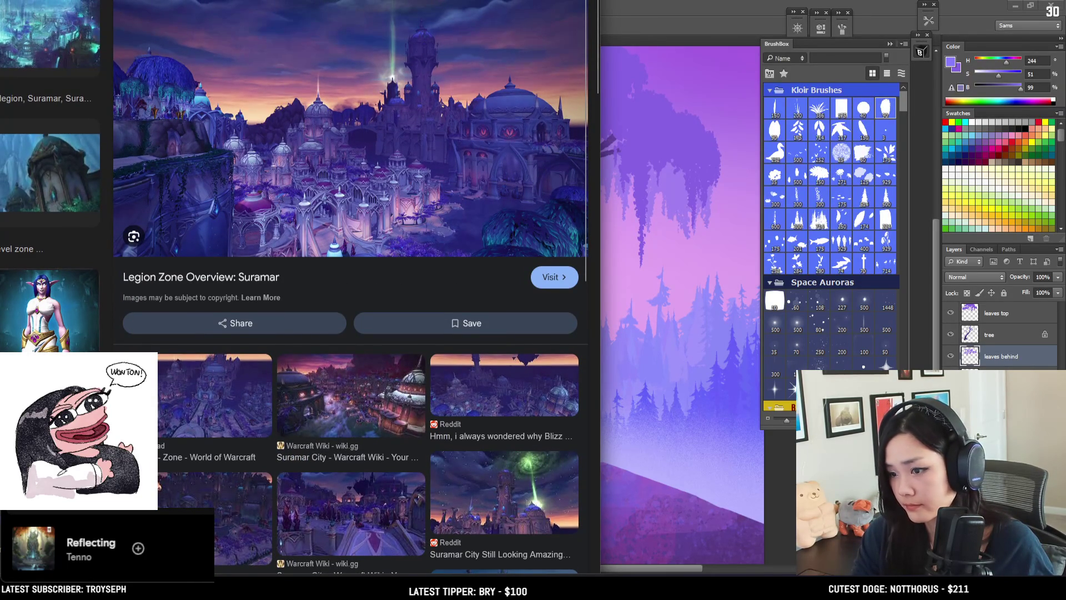
pyautogui.scroll(-1, 492, 262)
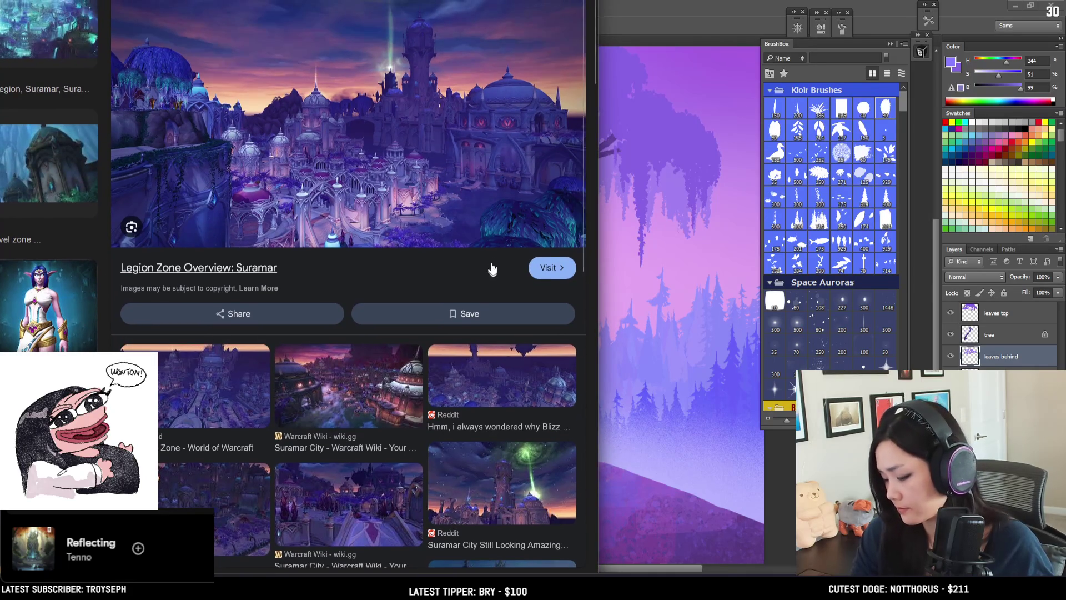
pyautogui.scroll(-3, 493, 262)
pyautogui.click(355, 451)
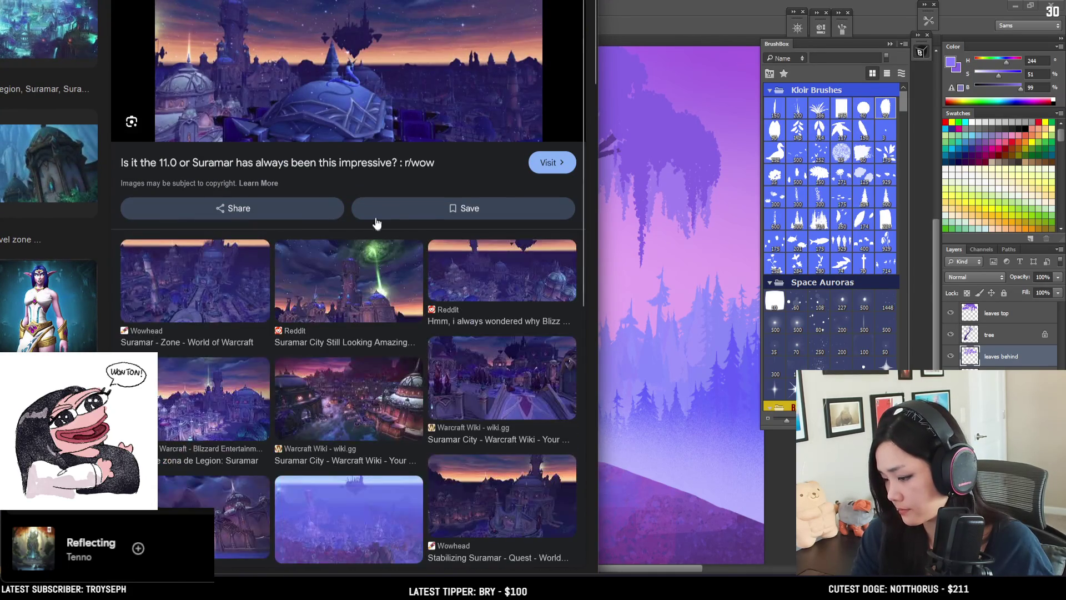
pyautogui.scroll(2, 350, 278)
pyautogui.scroll(-1, 344, 278)
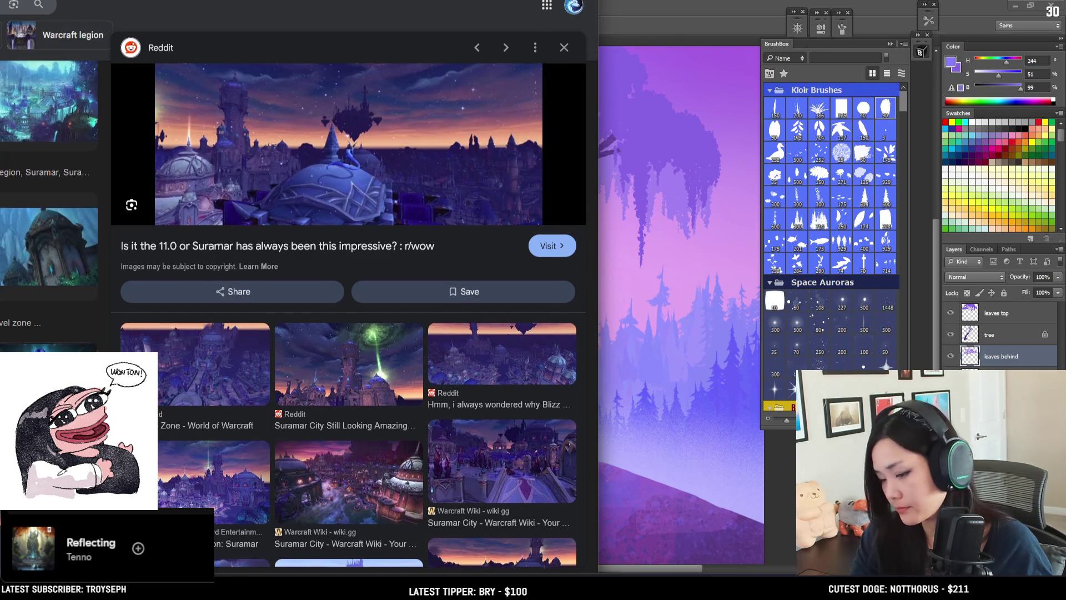
pyautogui.scroll(-1, 350, 278)
pyautogui.hotkey('alt', 'Tab')
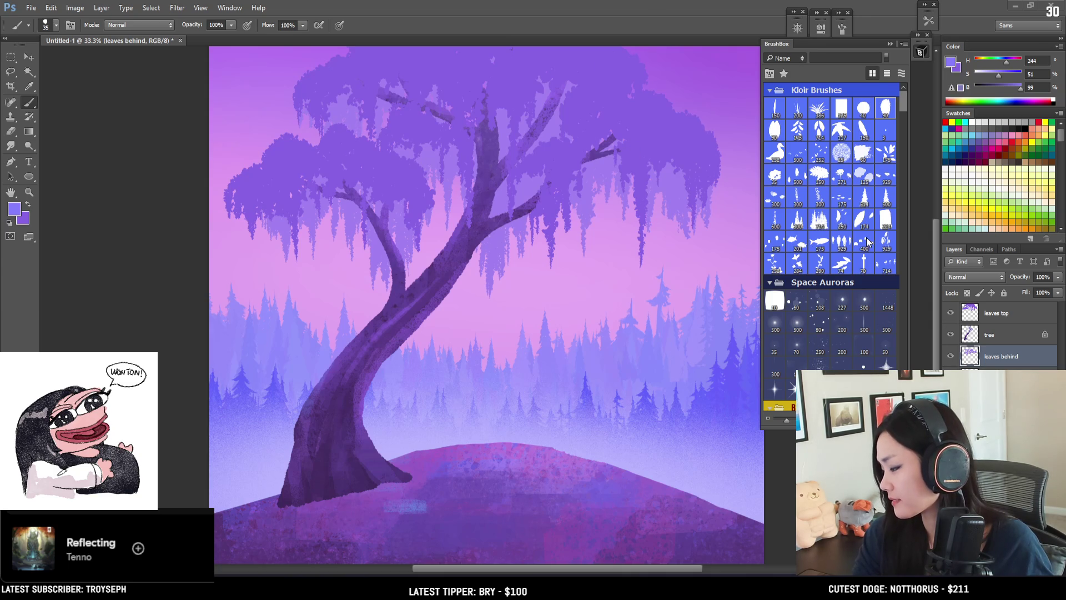
pyautogui.scroll(-5, 833, 250)
pyautogui.moveTo(422, 226); pyautogui.dragTo(403, 255)
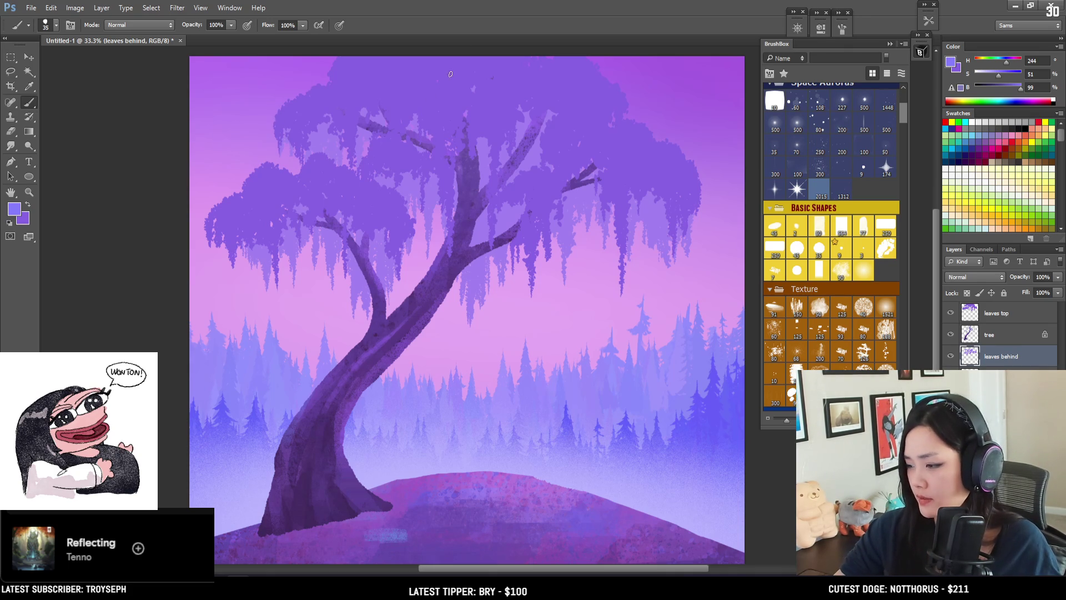
# Step: Sample a canopy purple and paint thin hanging strands into the willow leaves with a small brush
pyautogui.keyDown('alt'); pyautogui.click(424, 194); pyautogui.keyUp('alt')
pyautogui.press('[')
pyautogui.press('[')
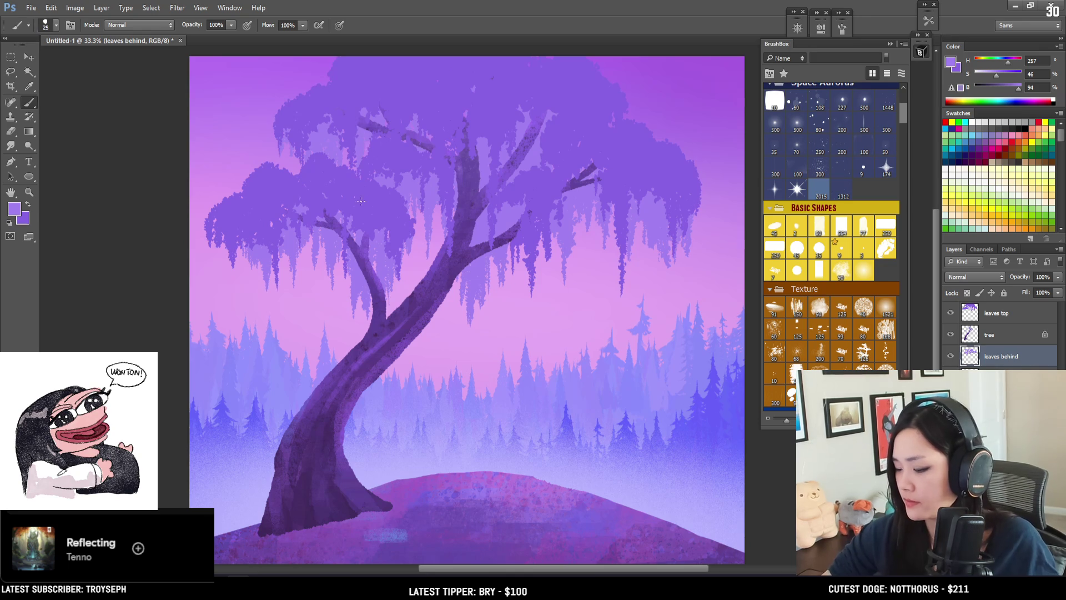
pyautogui.press('[')
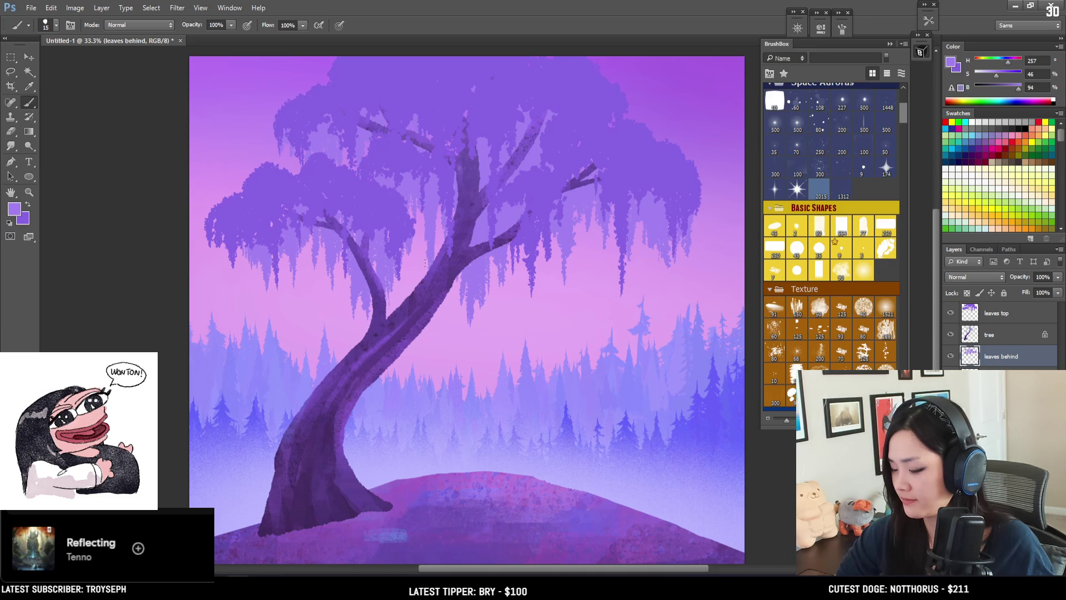
pyautogui.moveTo(435, 209); pyautogui.dragTo(434, 238)
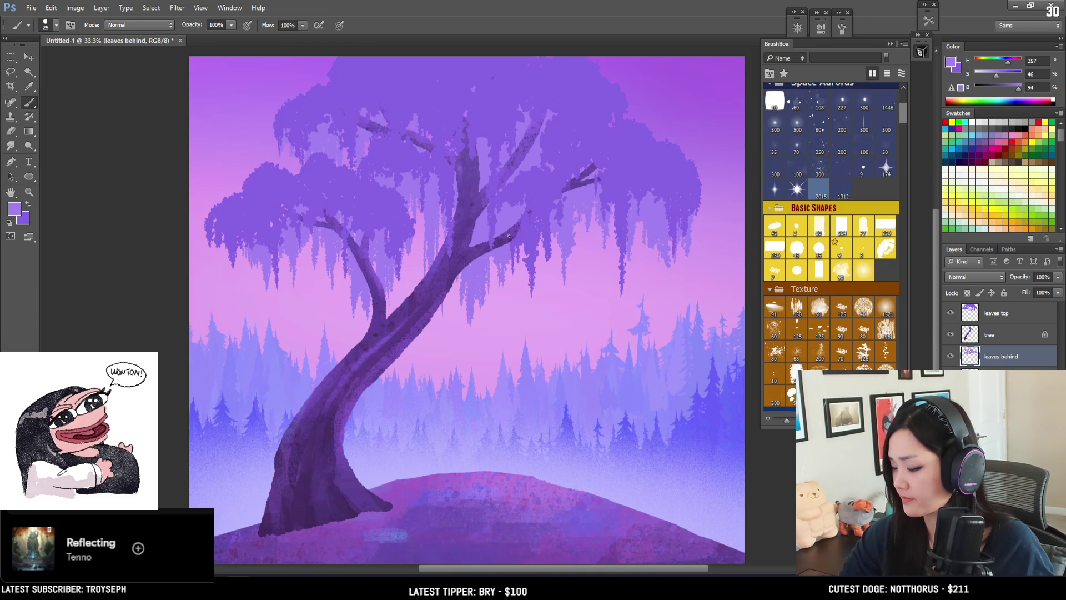
pyautogui.press(']')
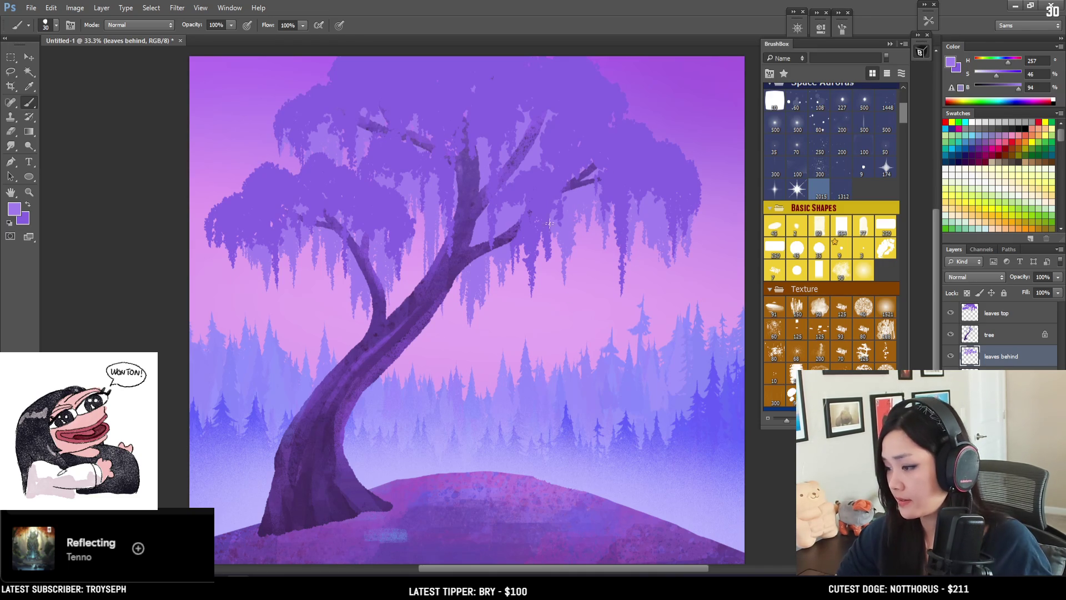
pyautogui.press('[')
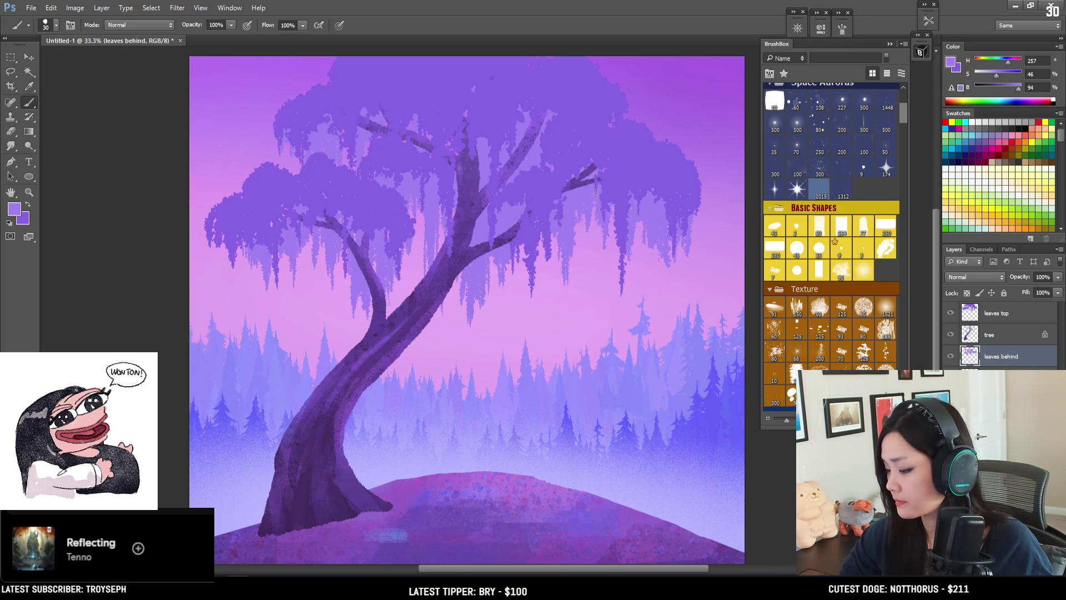
pyautogui.press('[')
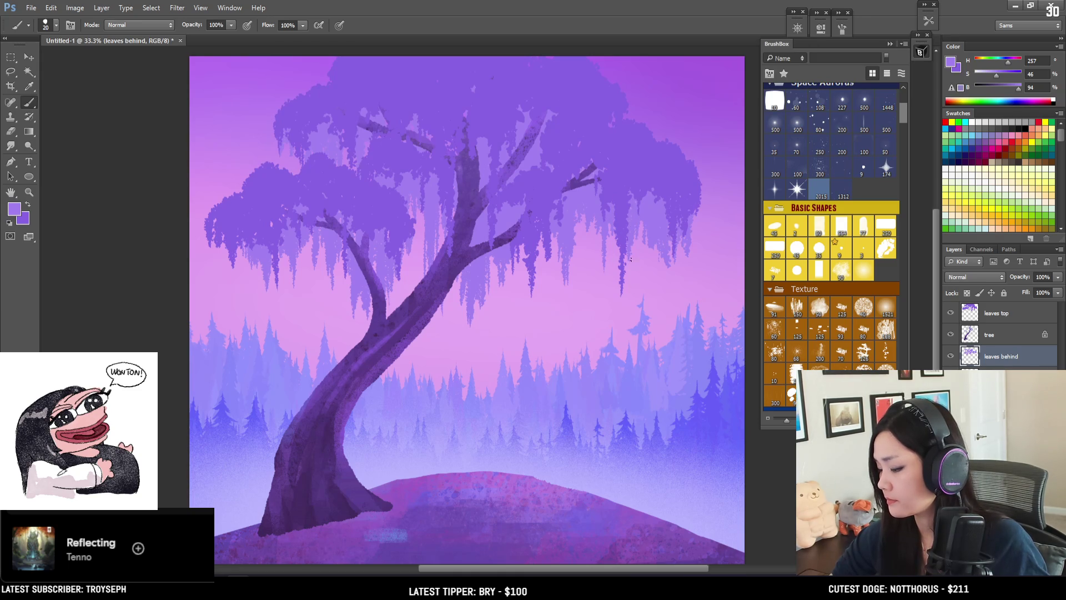
pyautogui.moveTo(631, 245); pyautogui.dragTo(643, 142)
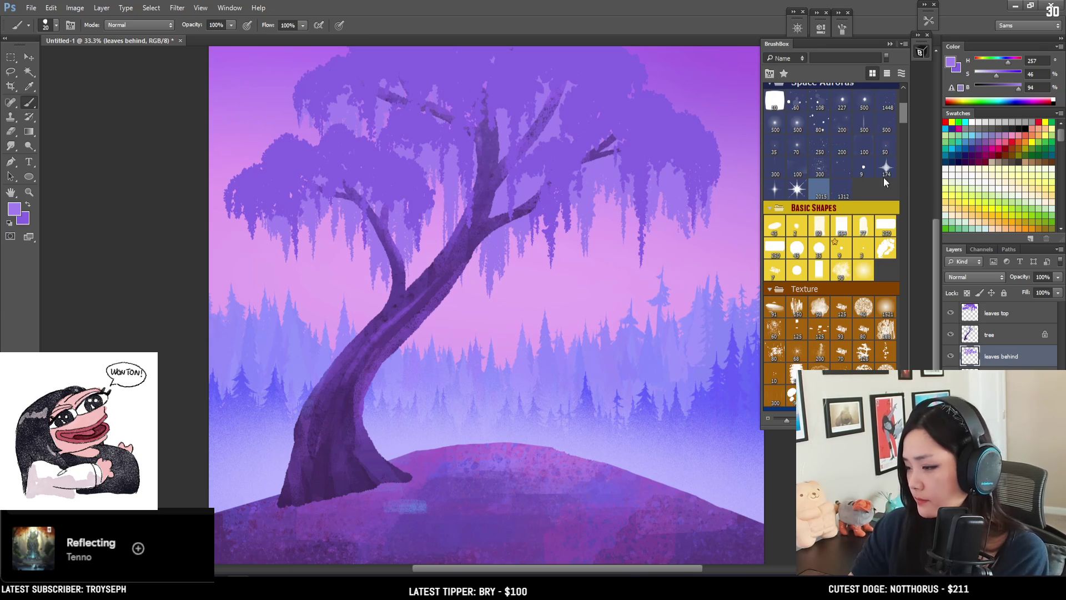
# Step: Toggle the leaves behind layer to compare, then paint and undo a hanging leaf strand
pyautogui.click(952, 356)
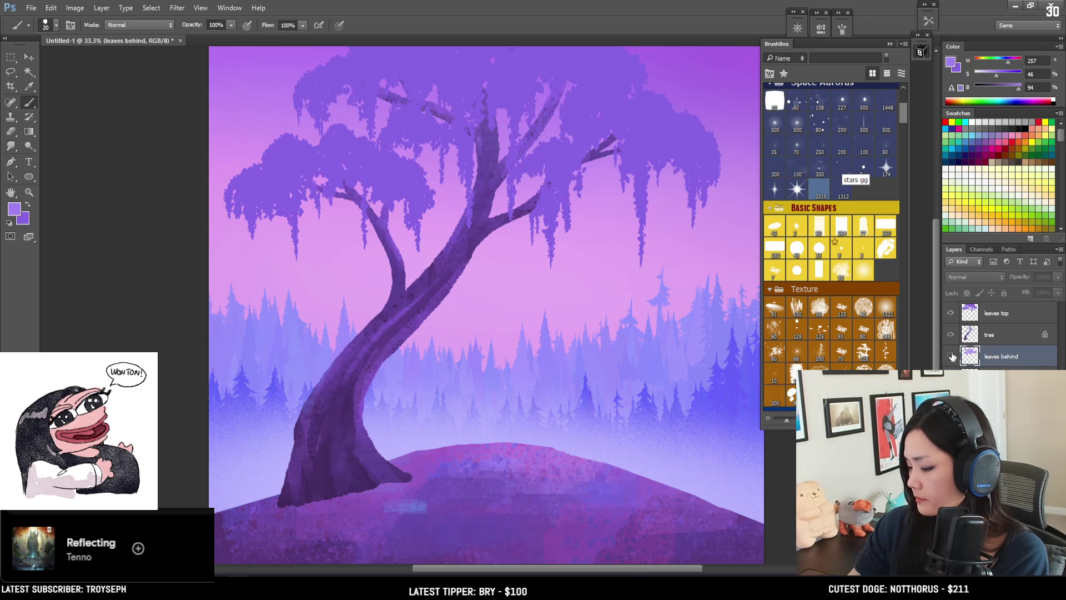
pyautogui.click(953, 355)
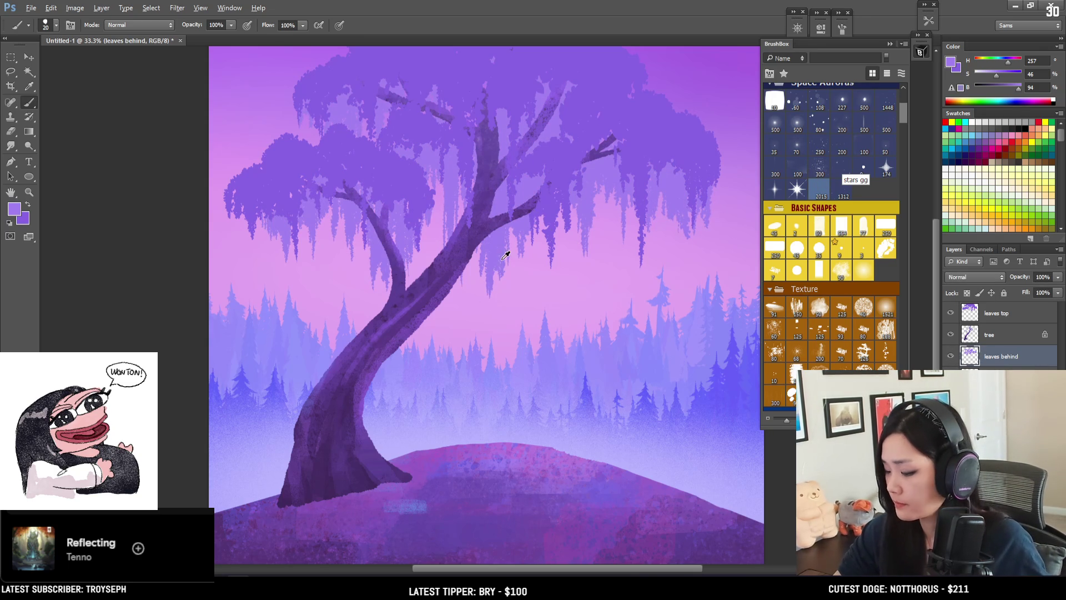
pyautogui.moveTo(491, 257); pyautogui.dragTo(490, 342)
pyautogui.hotkey('ctrl', 'z')
# Step: Resize the brush and alternate brush and eraser to touch up the hanging strands
pyautogui.press('[')
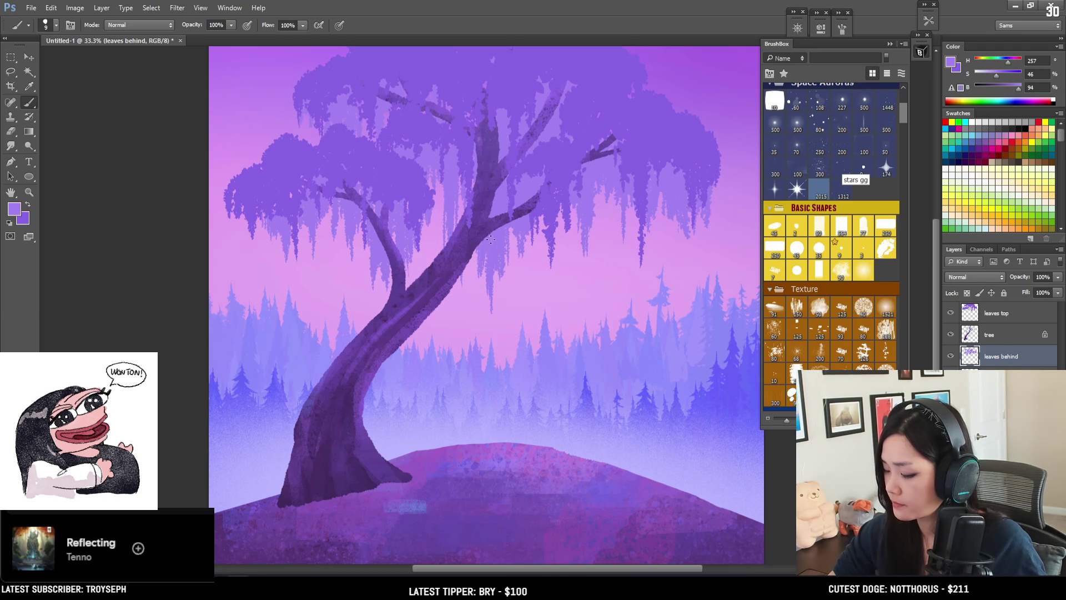
pyautogui.press(']')
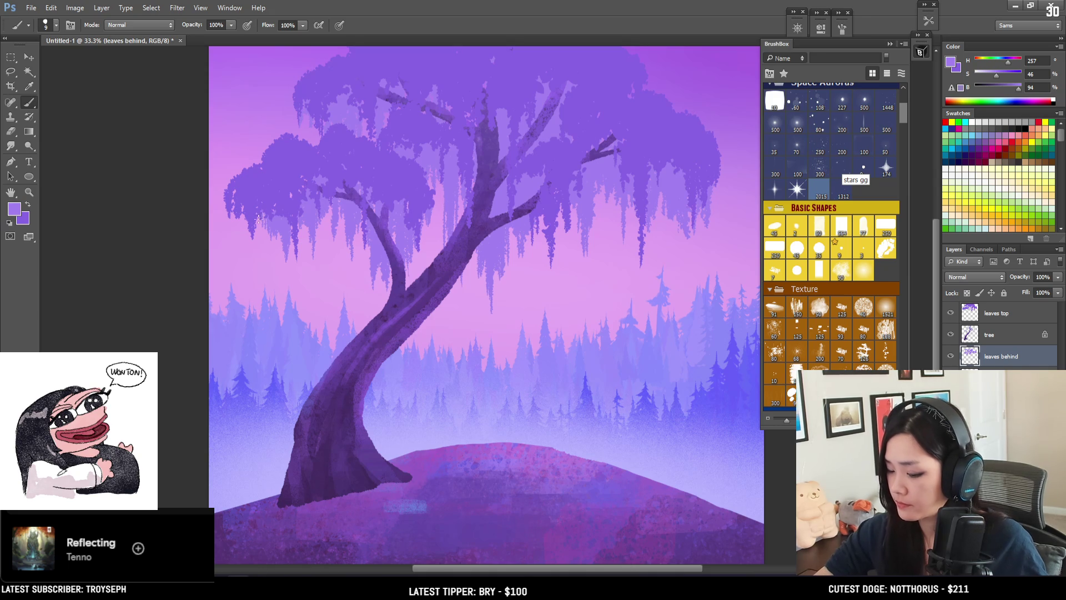
pyautogui.press(']')
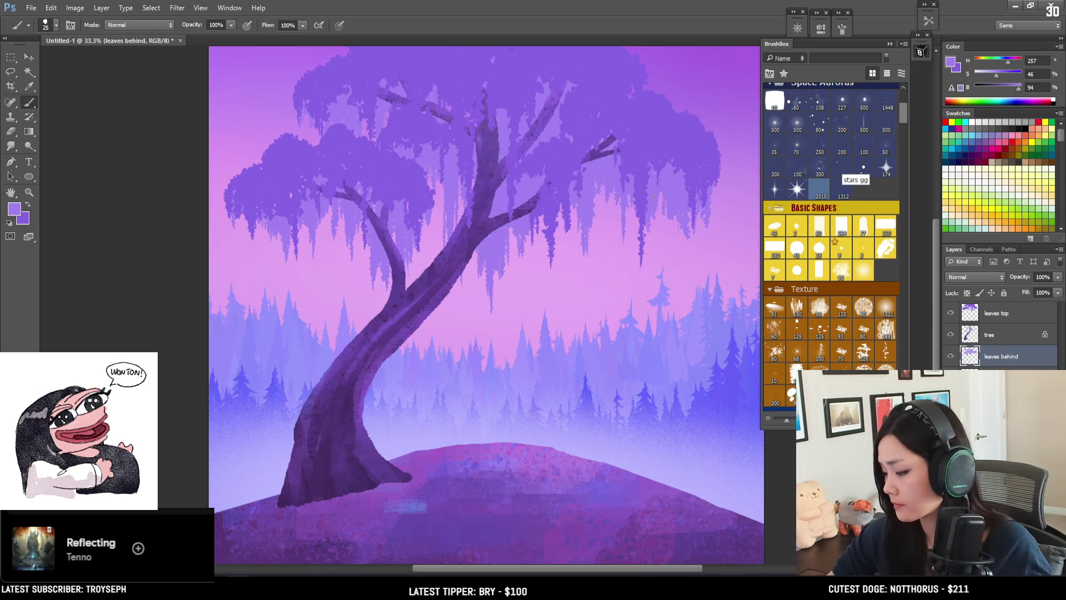
pyautogui.press('e')
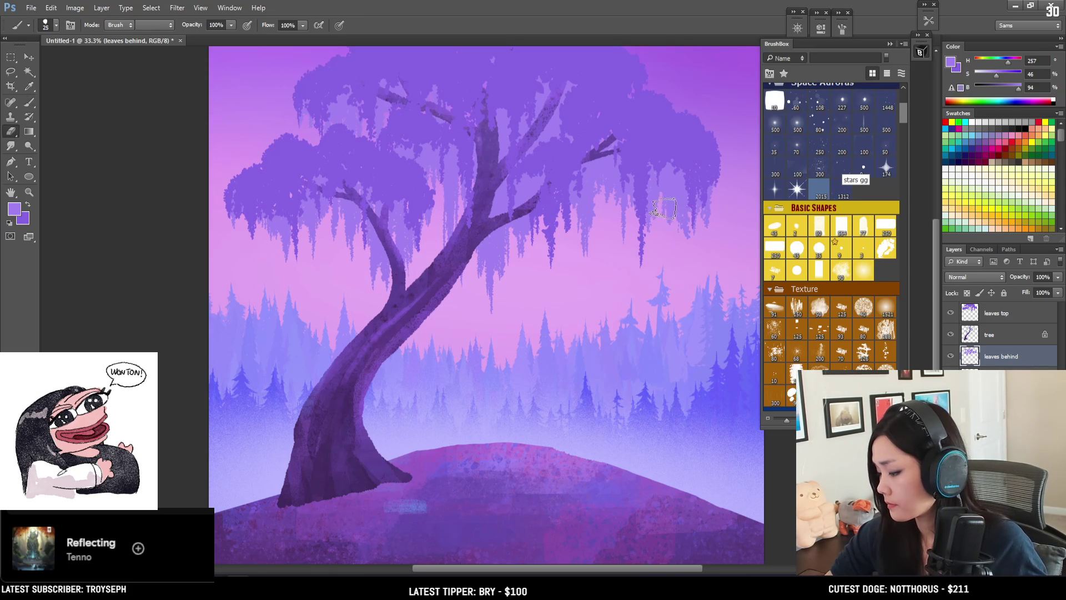
pyautogui.press('[')
pyautogui.press('[')
pyautogui.press('[')
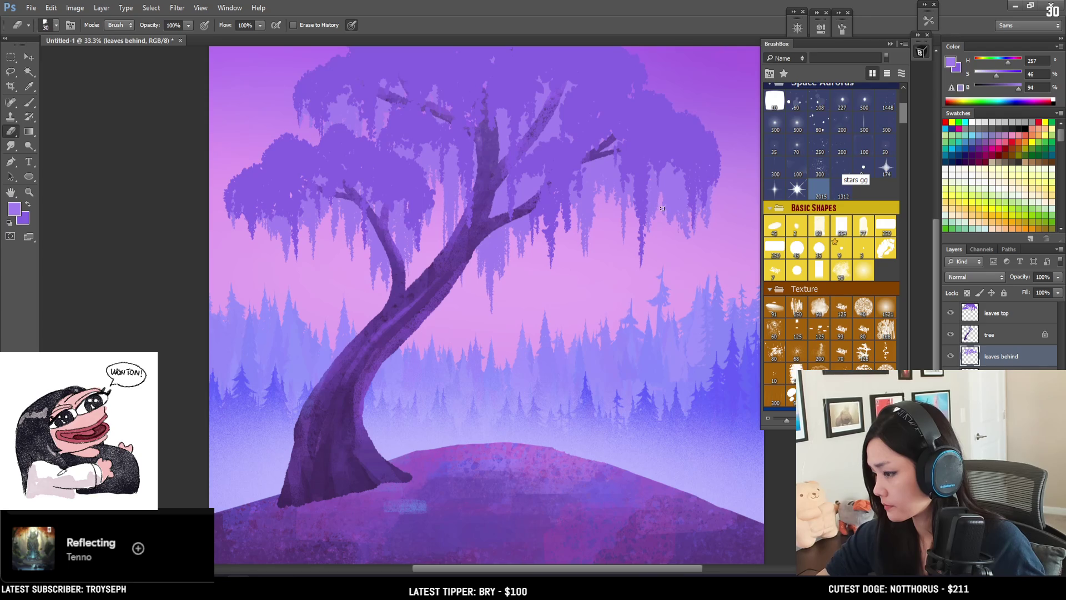
pyautogui.press('b')
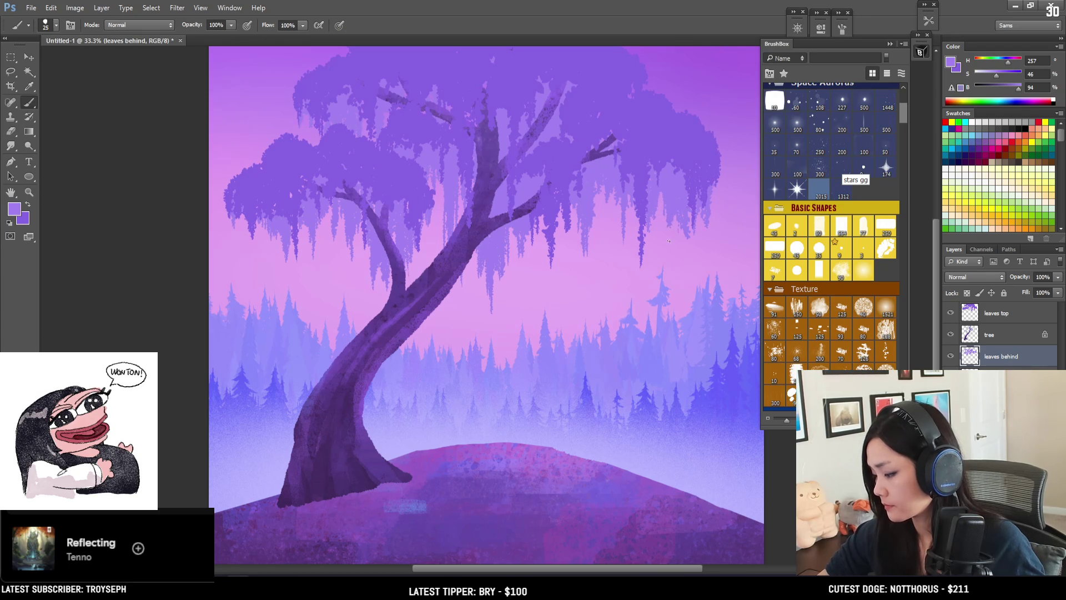
pyautogui.moveTo(669, 226); pyautogui.dragTo(649, 271)
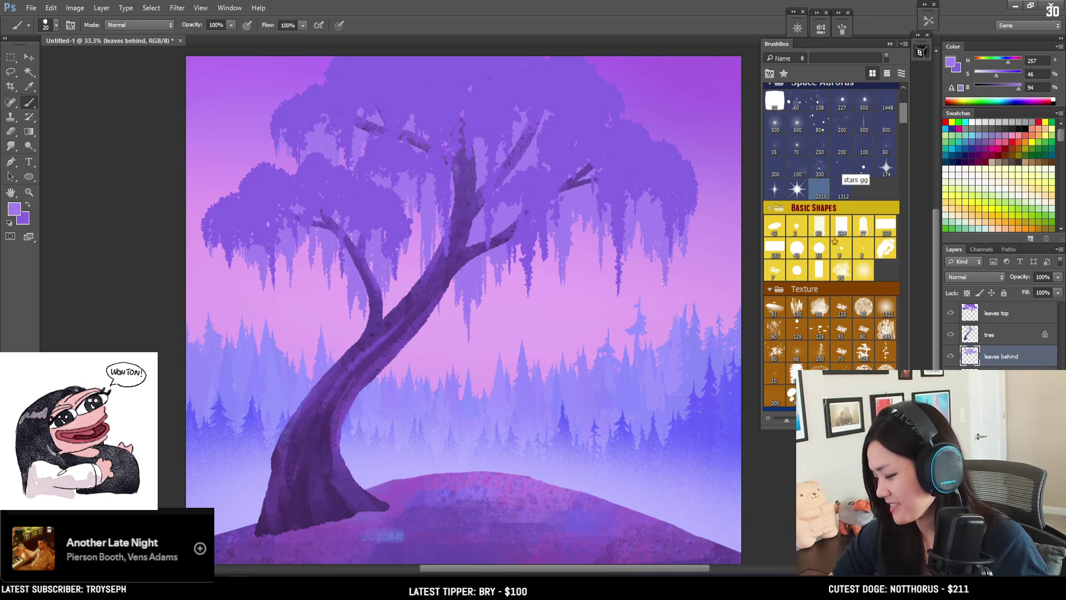
pyautogui.press('e')
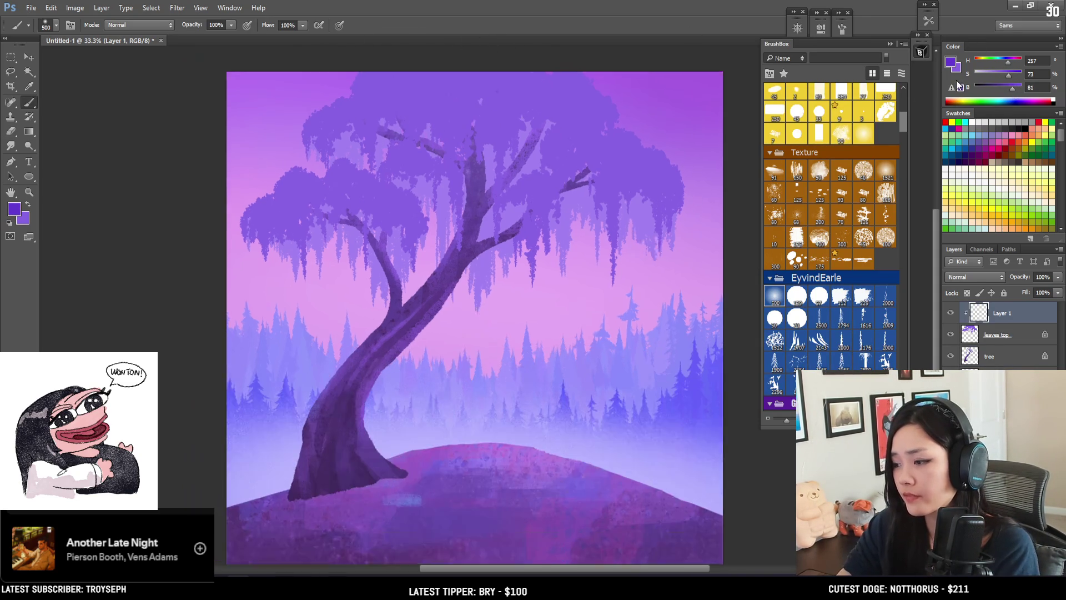
# Step: Darken the lower-left canopy around the branch, then set the brush to 300 px
pyautogui.hotkey('ctrl', '-')
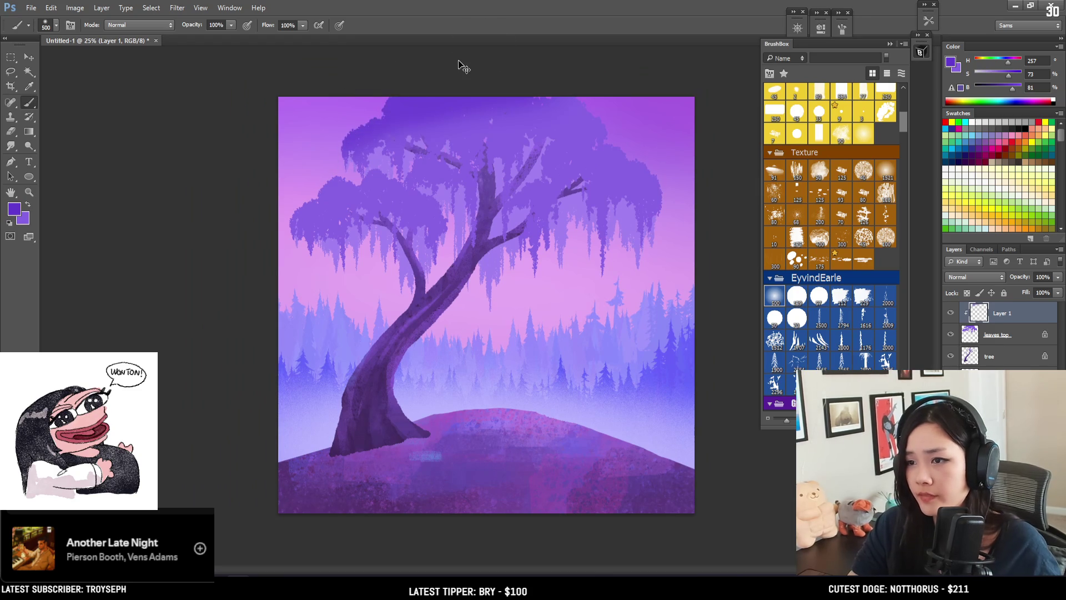
pyautogui.press(']')
pyautogui.press(']')
pyautogui.press(']')
pyautogui.press(']')
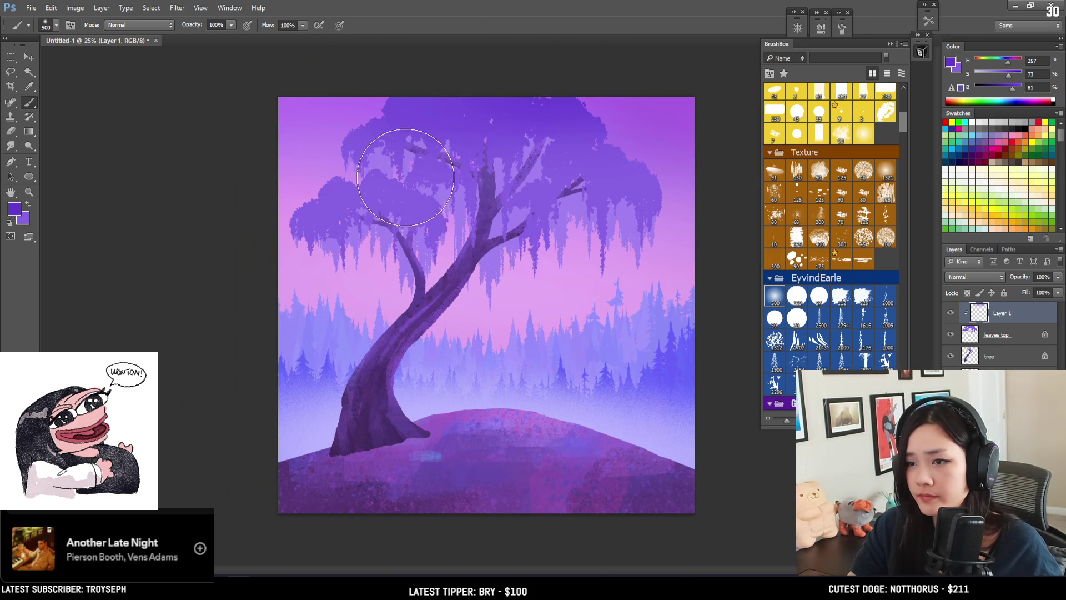
pyautogui.press('[')
pyautogui.press('[')
pyautogui.press('[')
pyautogui.press('[')
pyautogui.press('[')
pyautogui.press('[')
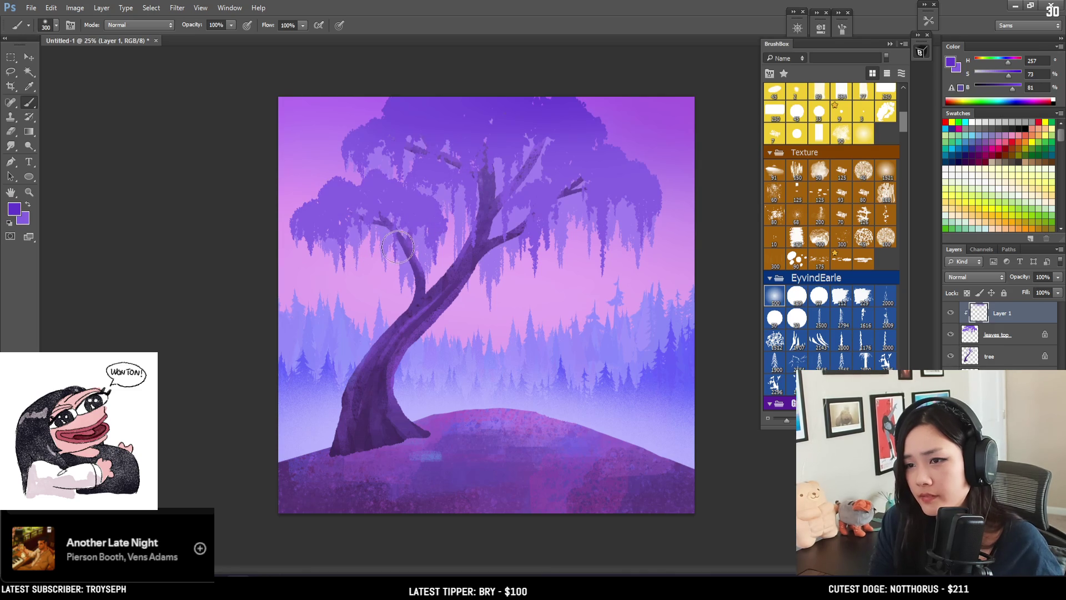
pyautogui.moveTo(421, 256); pyautogui.dragTo(435, 196)
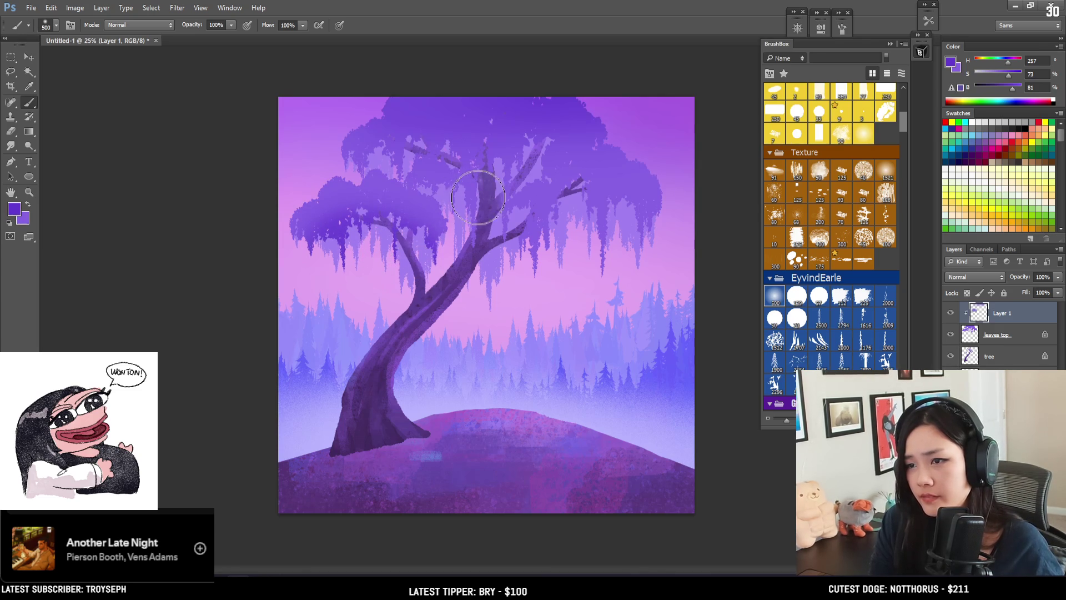
pyautogui.press('[')
pyautogui.press('[')
pyautogui.press('[')
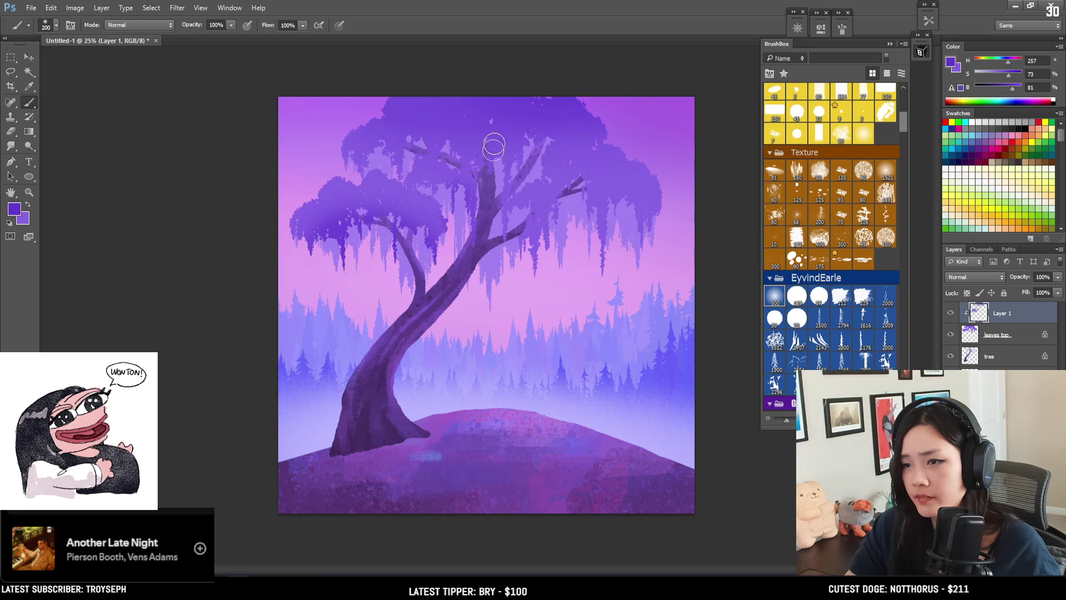
pyautogui.press(']')
pyautogui.press(']')
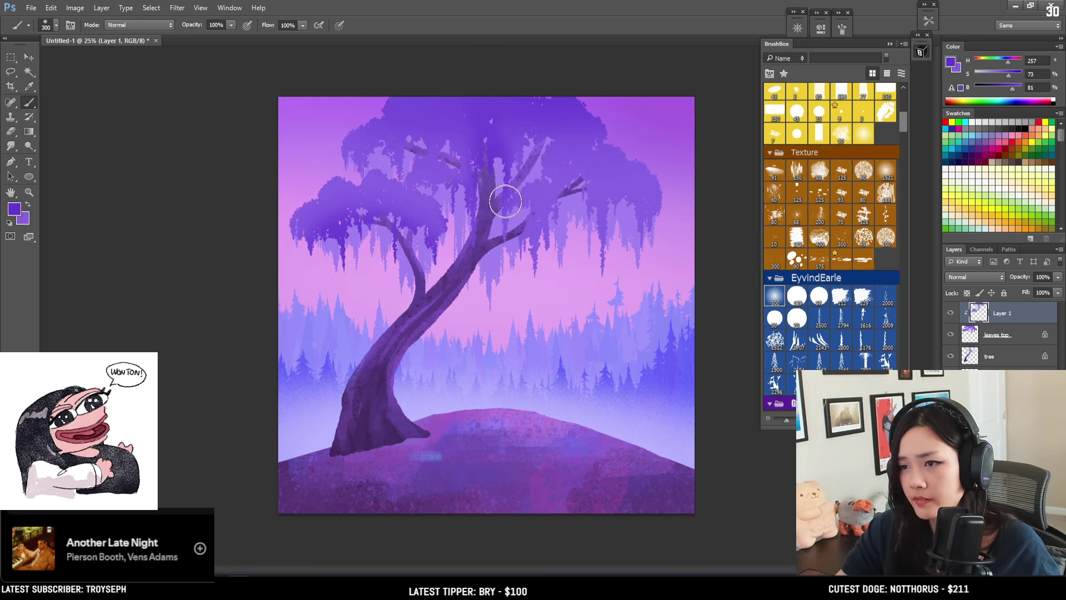
# Step: Sample canopy purples and dab darker purple onto the canopy top with a 400 px brush
pyautogui.keyDown('alt'); pyautogui.click(512, 132); pyautogui.keyUp('alt')
pyautogui.keyDown('alt'); pyautogui.click(519, 139); pyautogui.keyUp('alt')
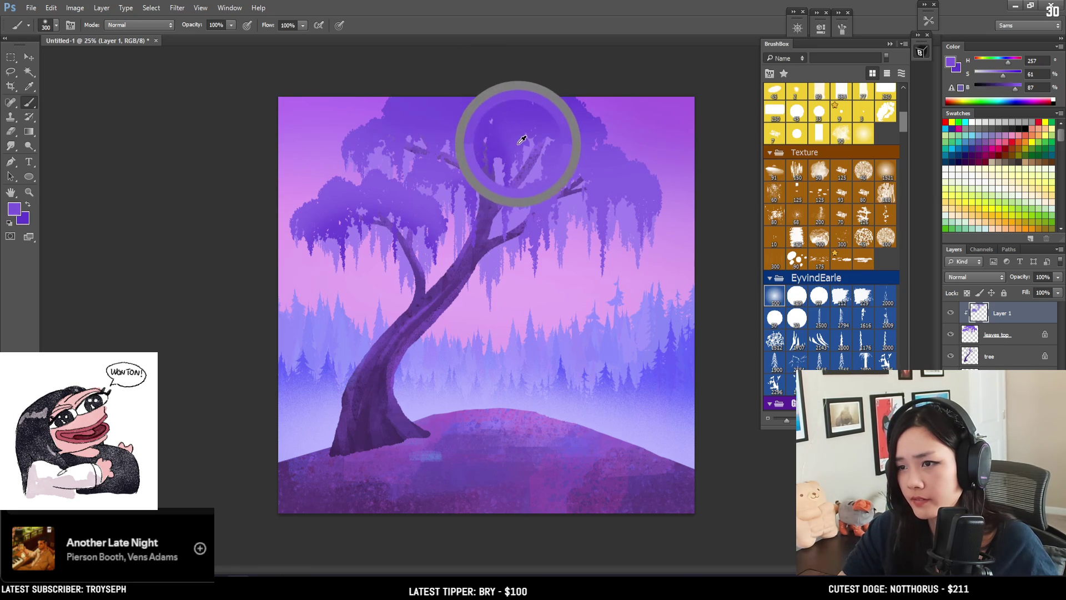
pyautogui.press(']')
pyautogui.press(']')
pyautogui.press(']')
pyautogui.press(']')
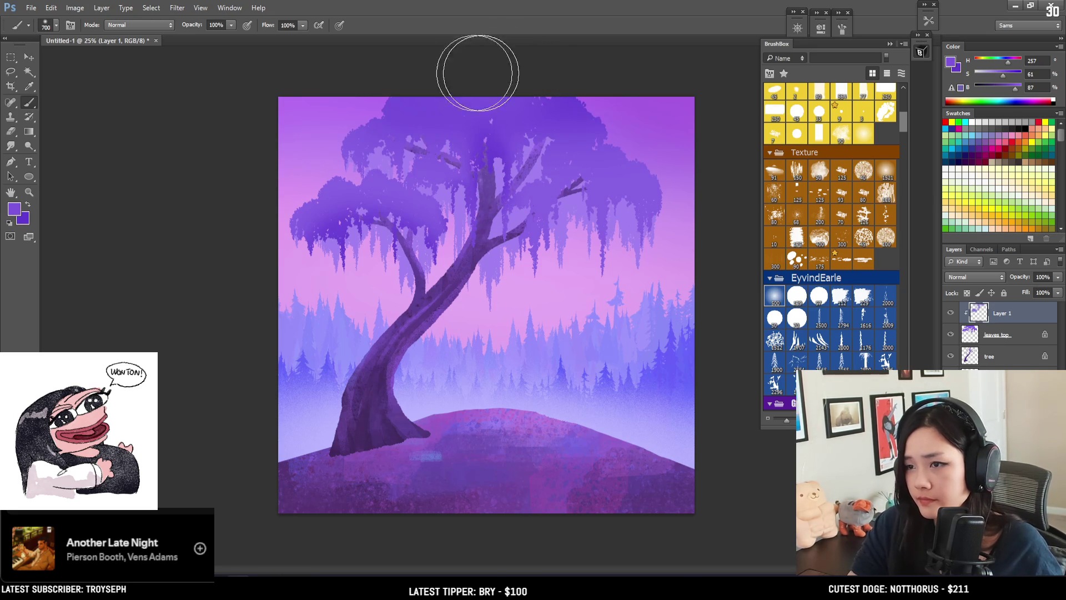
pyautogui.keyDown('alt'); pyautogui.click(512, 186); pyautogui.keyUp('alt')
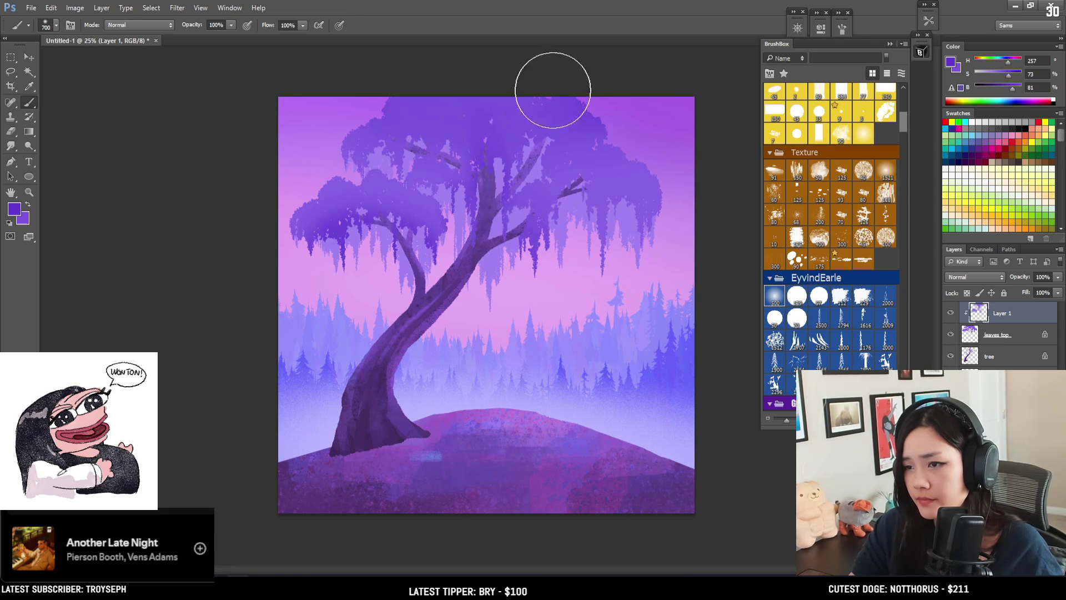
pyautogui.press('[')
pyautogui.press('[')
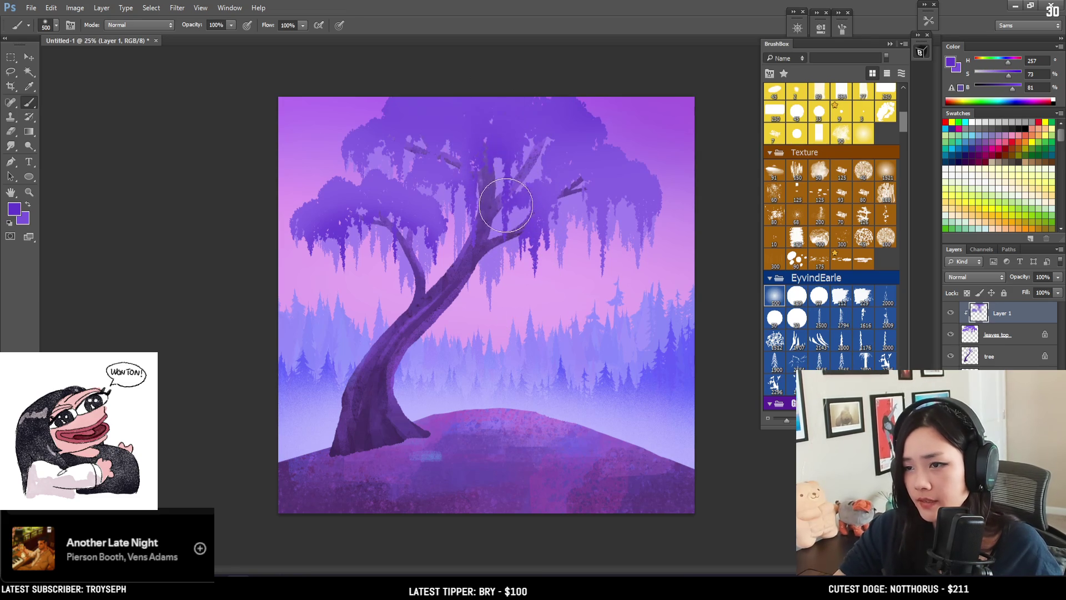
pyautogui.press('[')
pyautogui.keyDown('alt'); pyautogui.click(503, 107); pyautogui.keyUp('alt')
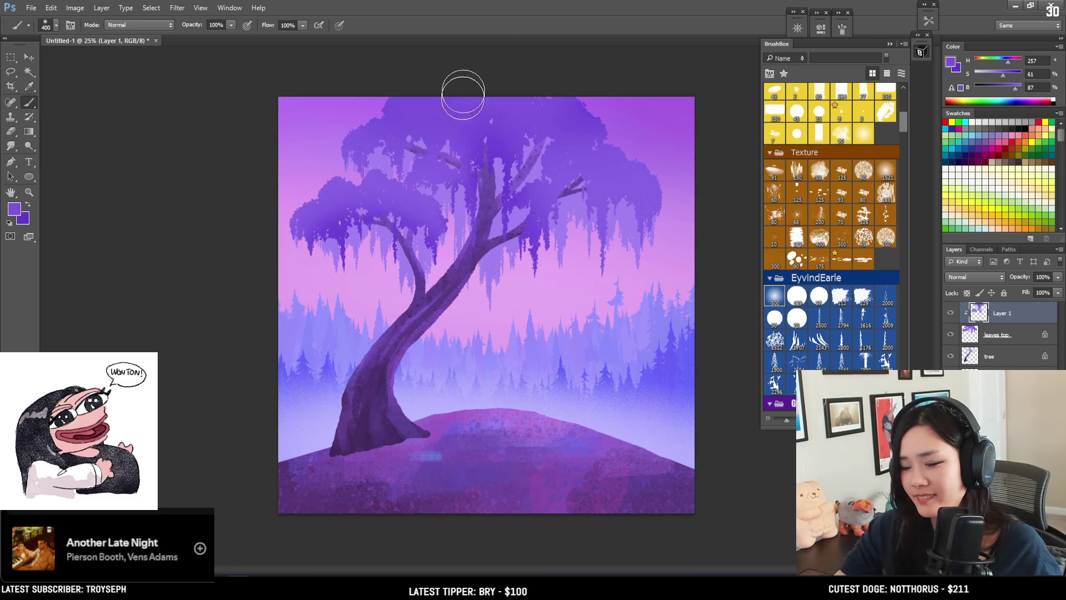
pyautogui.keyDown('alt'); pyautogui.click(357, 164); pyautogui.keyUp('alt')
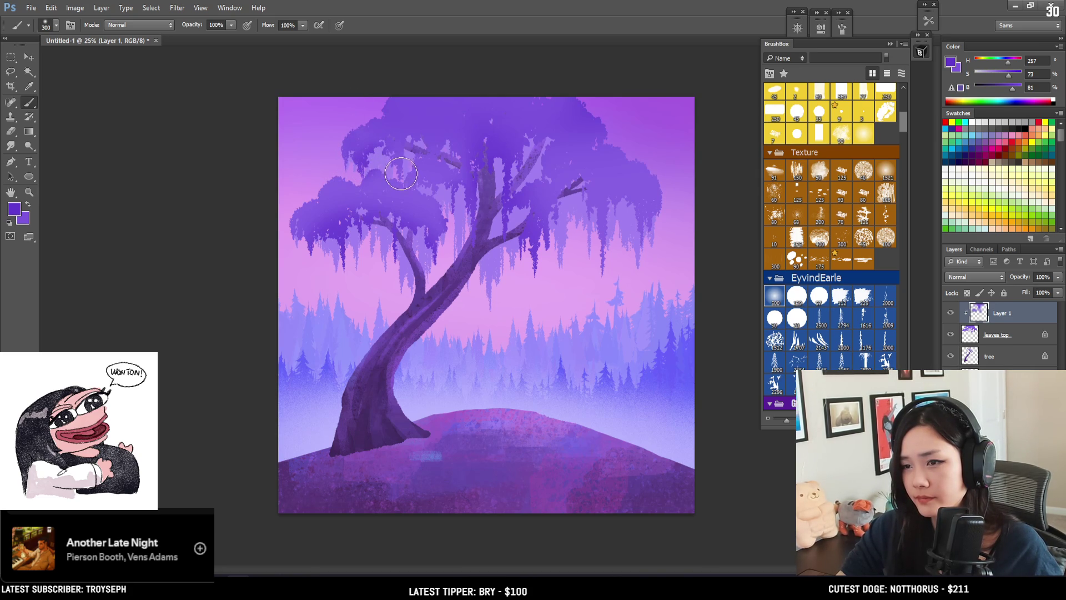
pyautogui.click(419, 129)
pyautogui.keyDown('alt'); pyautogui.click(436, 172); pyautogui.keyUp('alt')
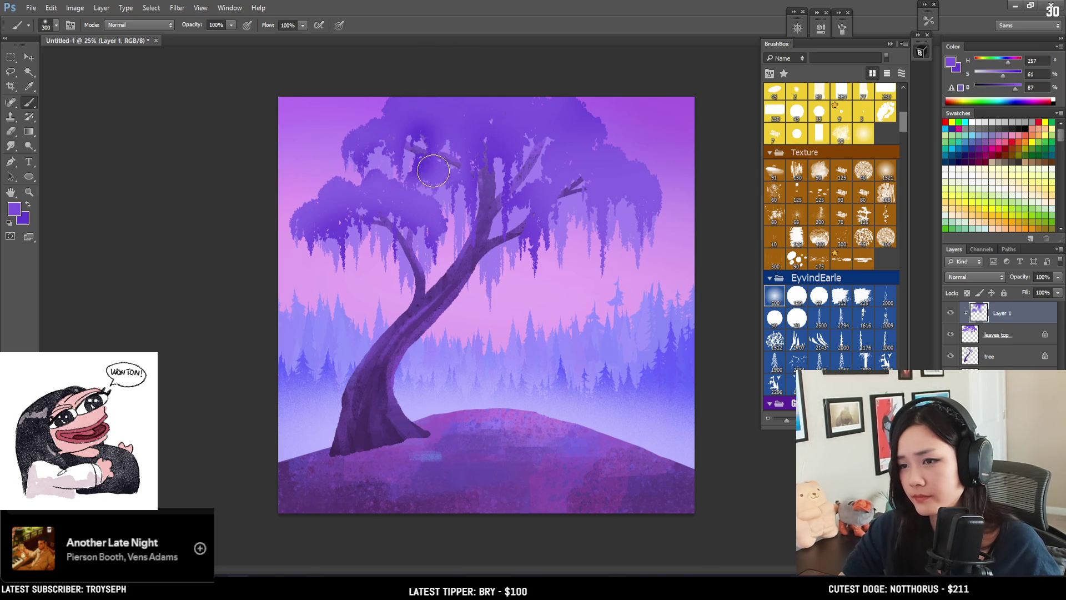
# Step: Deepen the purple across the top of the canopy with a 500 px brush
pyautogui.keyDown('alt'); pyautogui.click(439, 158); pyautogui.keyUp('alt')
pyautogui.press(']')
pyautogui.press(']')
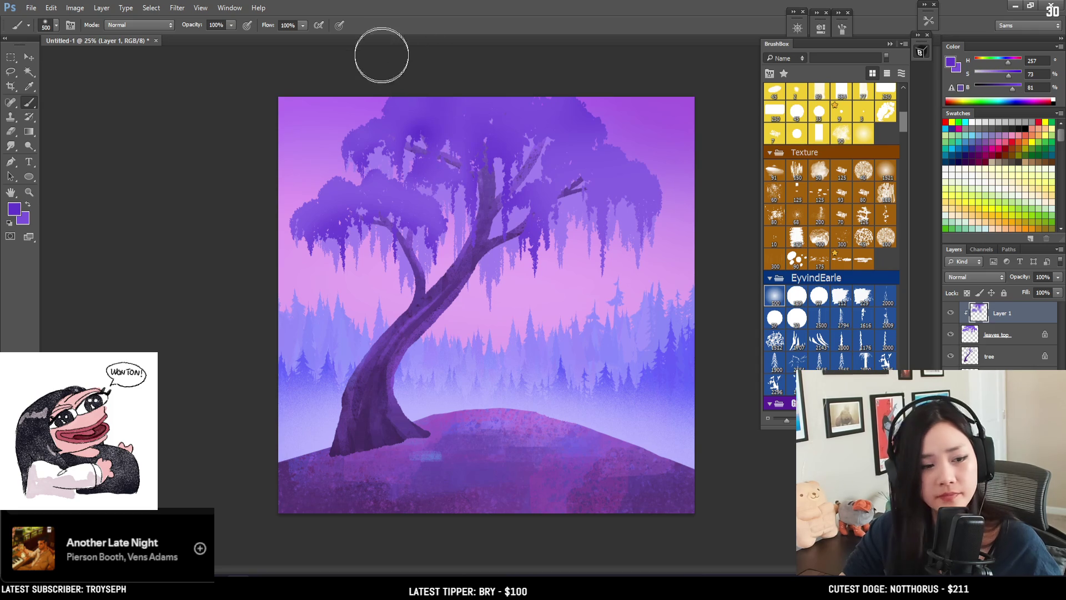
pyautogui.moveTo(400, 119); pyautogui.dragTo(419, 111)
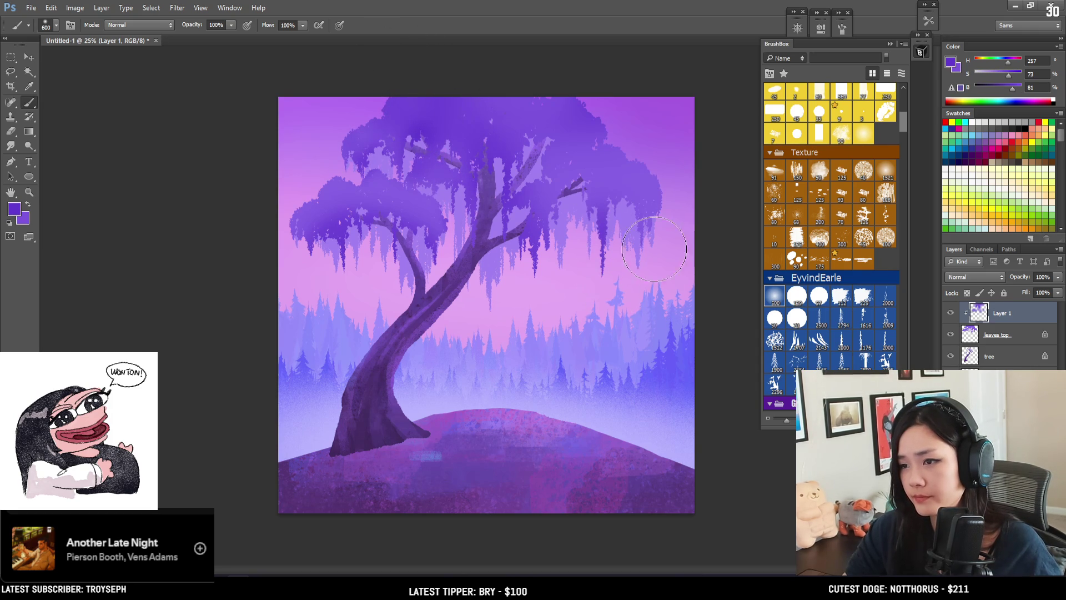
# Step: Softly lighten the upper-right canopy top with a brightened sky violet at 600 px
pyautogui.keyDown('alt'); pyautogui.click(605, 130); pyautogui.keyUp('alt')
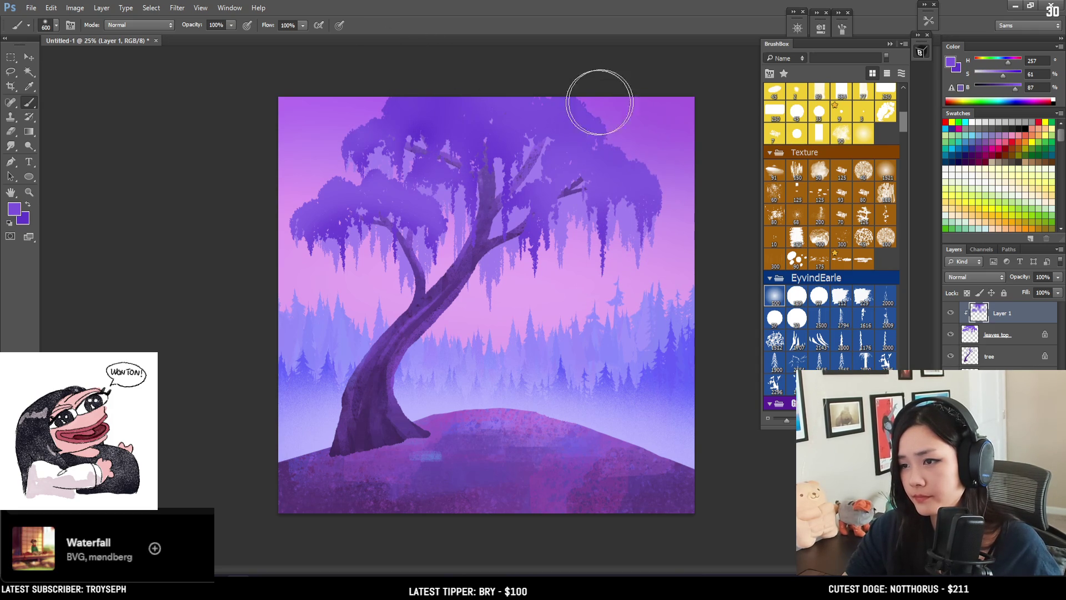
pyautogui.click(1024, 91)
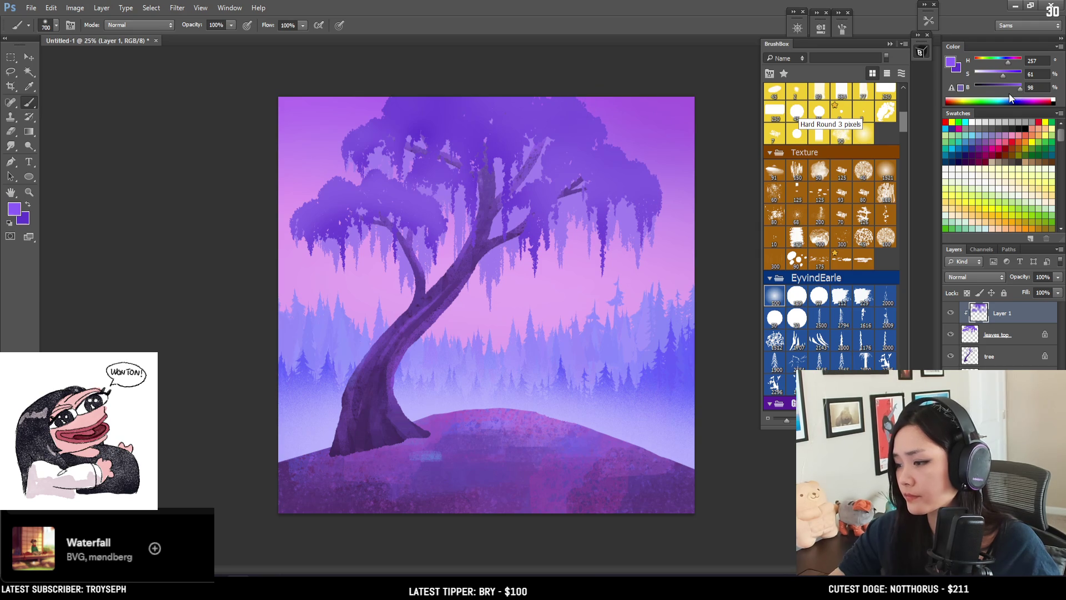
pyautogui.press('[')
pyautogui.moveTo(616, 107); pyautogui.dragTo(661, 154)
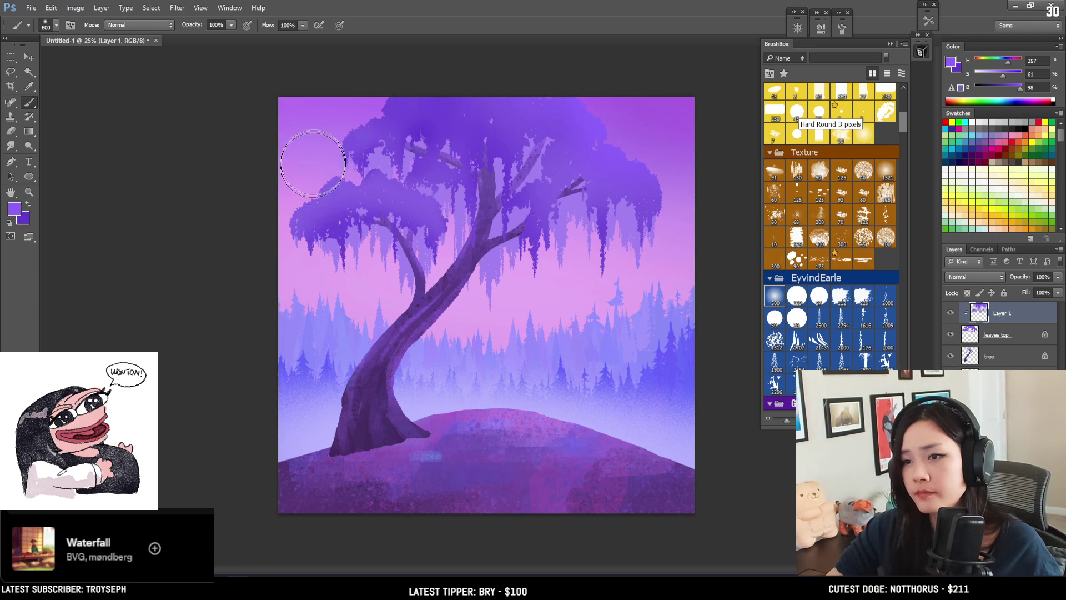
# Step: Resample the darker purple at 500 px and add a new empty layer above leaves behind
pyautogui.keyDown('alt'); pyautogui.click(336, 217); pyautogui.keyUp('alt')
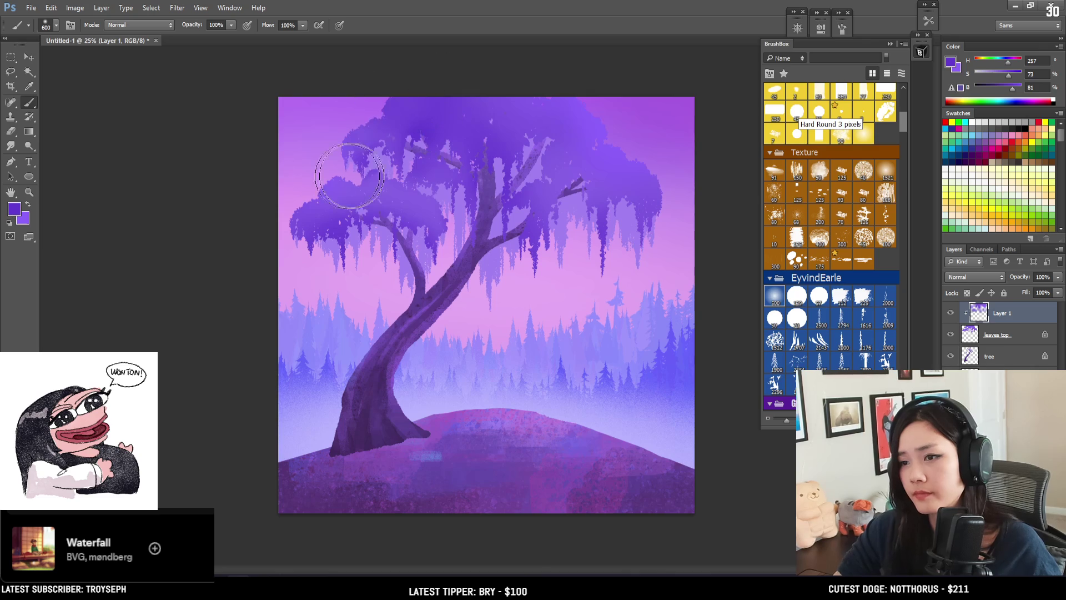
pyautogui.press('x')
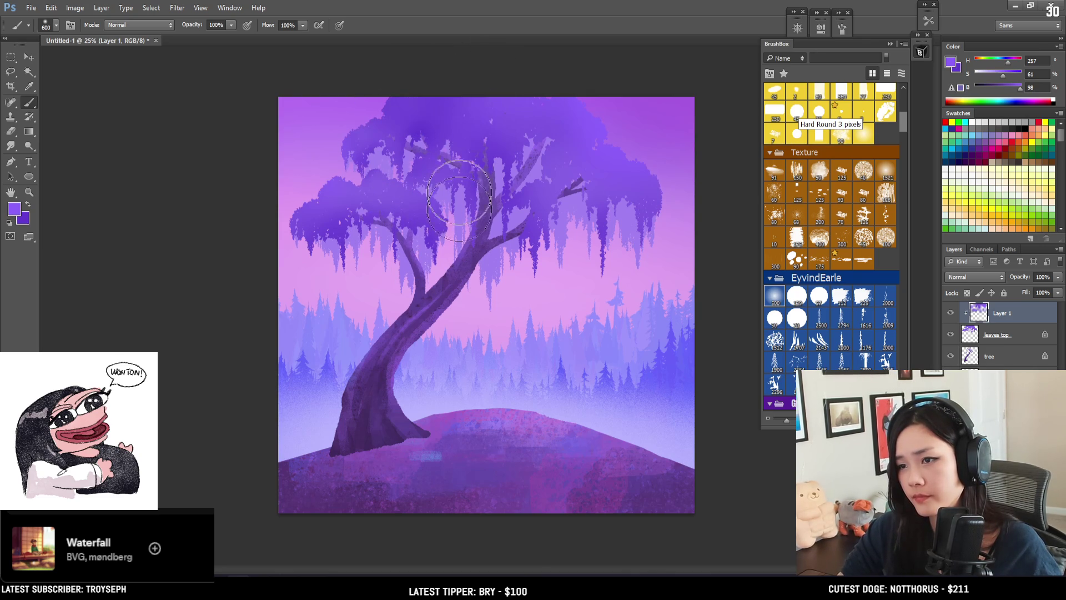
pyautogui.press('[')
pyautogui.press('[')
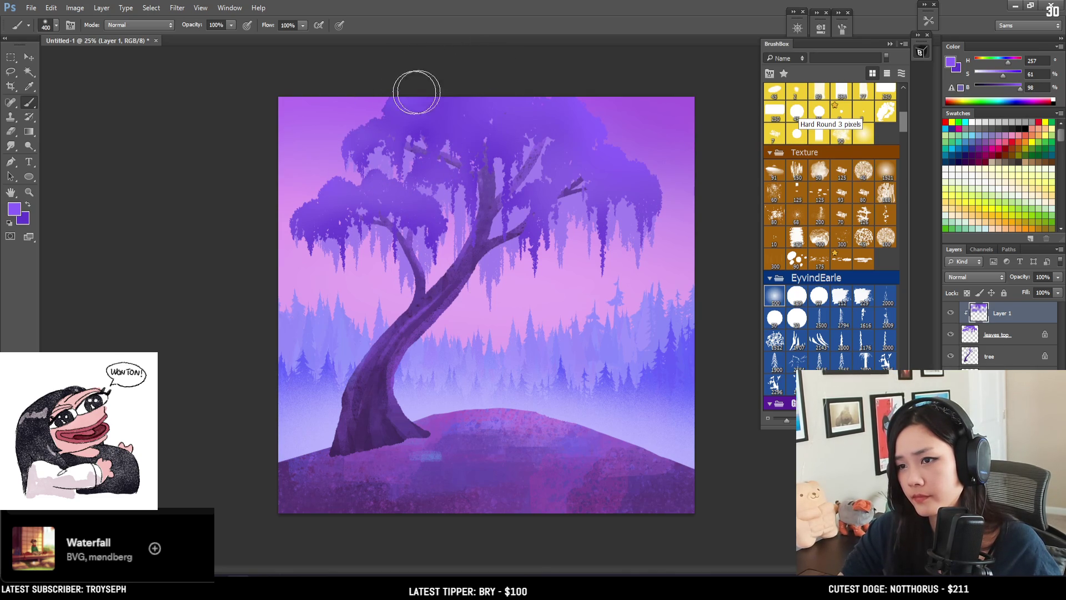
pyautogui.press('x')
pyautogui.press(']')
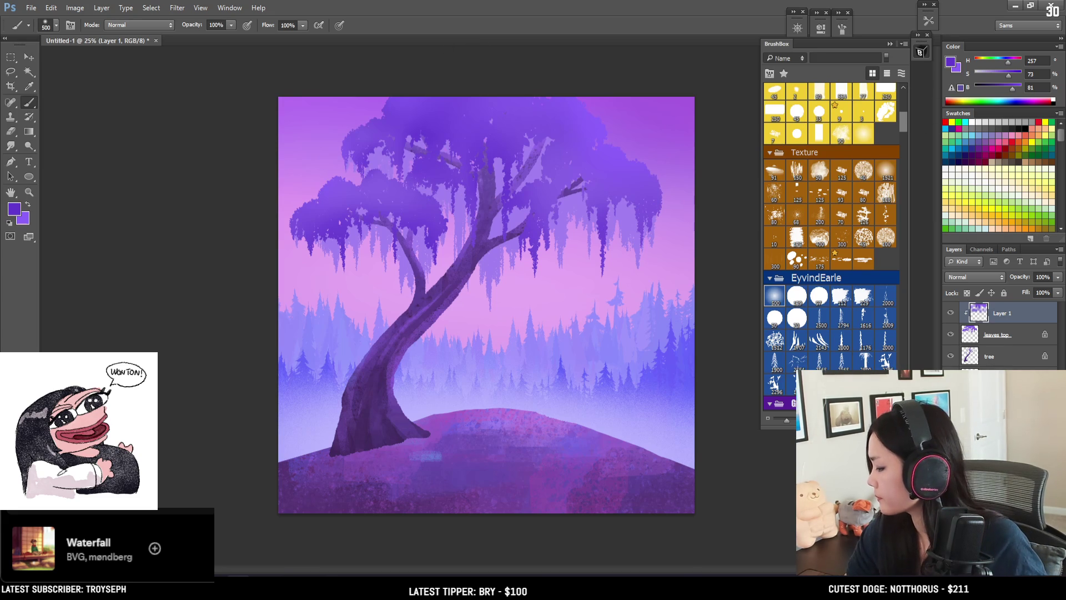
pyautogui.hotkey('alt', ']')
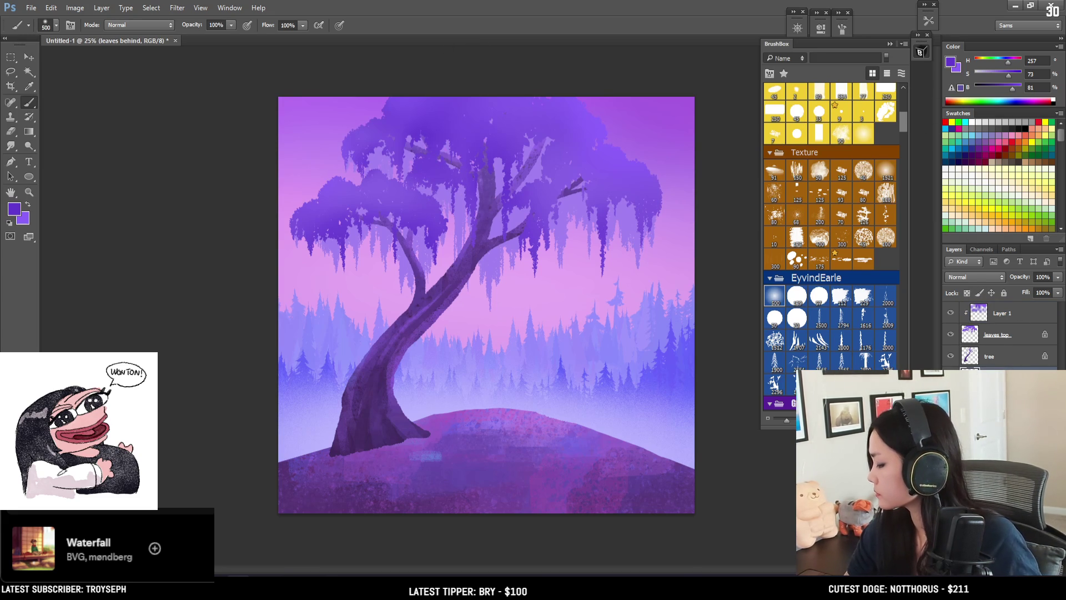
pyautogui.hotkey('ctrl', 'shift', 'alt', 'n')
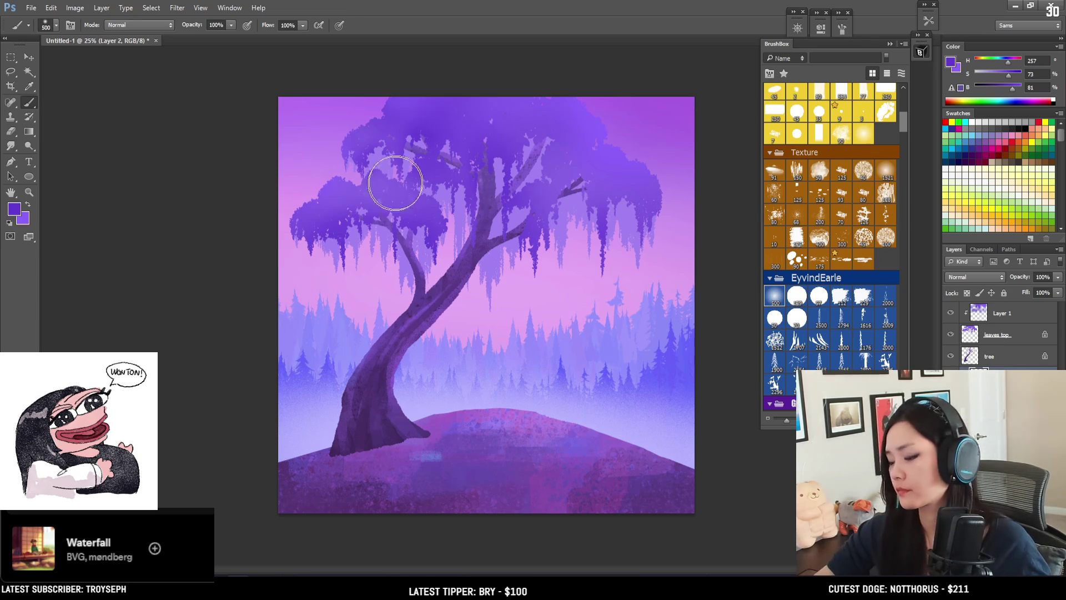
# Step: Pick a lighter blue-violet and repaint the canopy top and its lower drips
pyautogui.keyDown('alt'); pyautogui.click(425, 249); pyautogui.keyUp('alt')
pyautogui.click(952, 64)
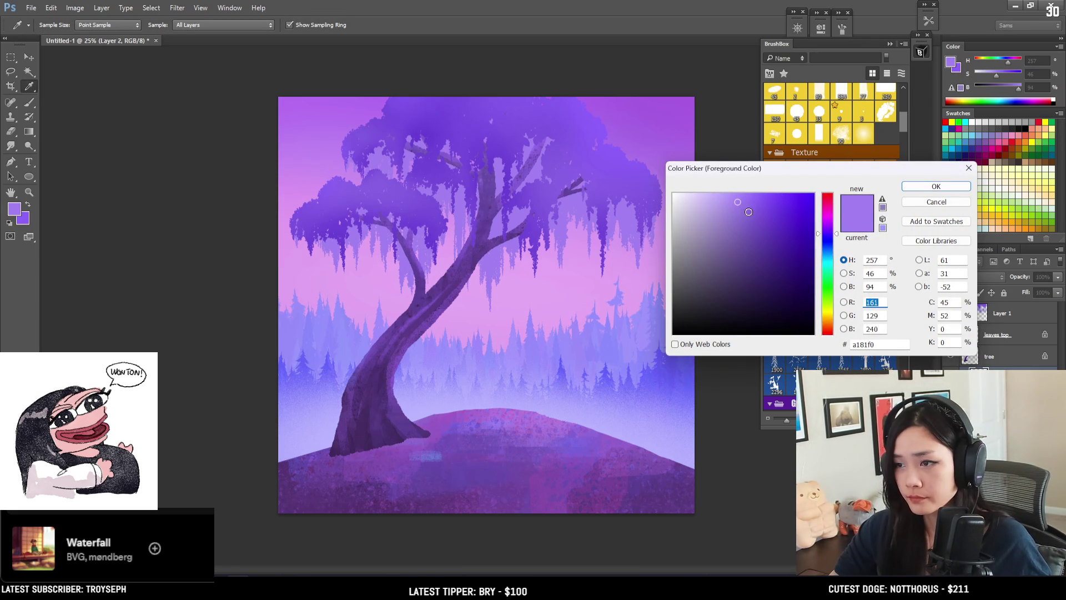
pyautogui.click(752, 206)
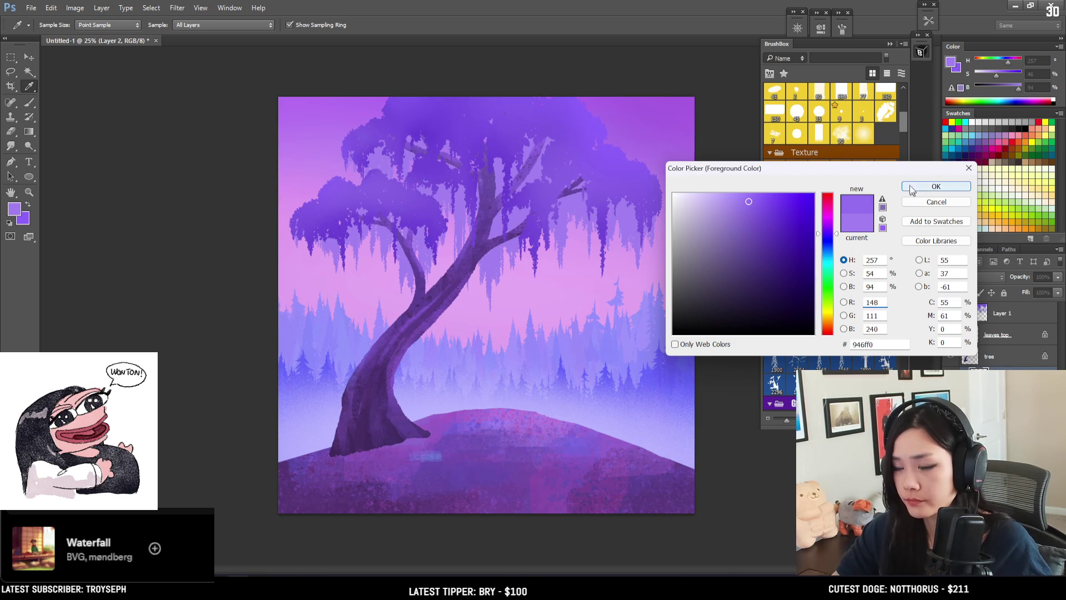
pyautogui.click(913, 189)
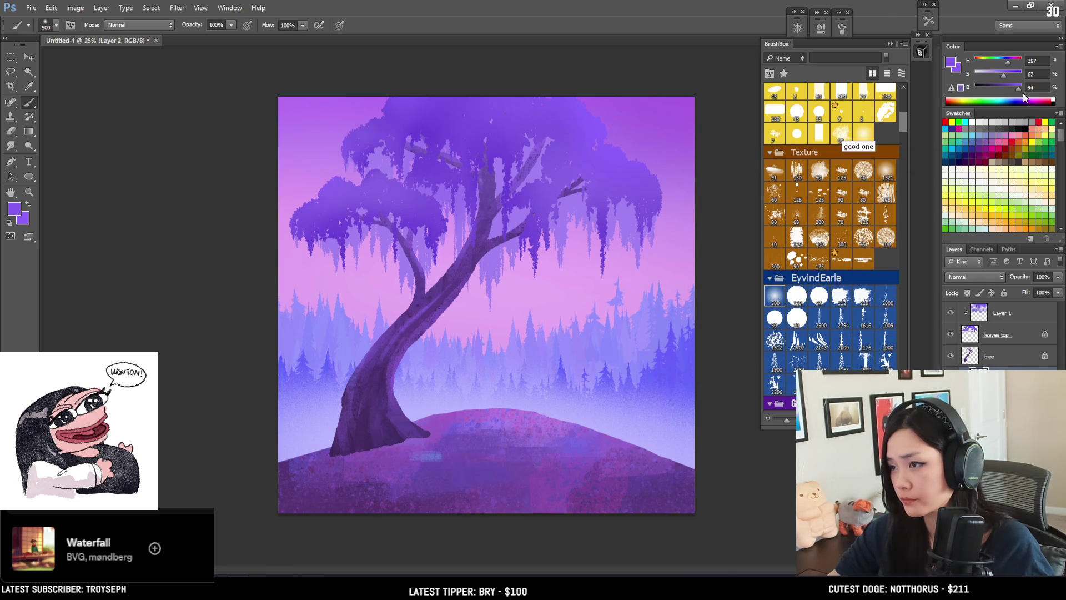
pyautogui.moveTo(389, 189)
pyautogui.mouseDown()
pyautogui.moveTo(375, 145)
pyautogui.moveTo(548, 180)
pyautogui.moveTo(514, 226)
pyautogui.moveTo(574, 224)
pyautogui.mouseUp()
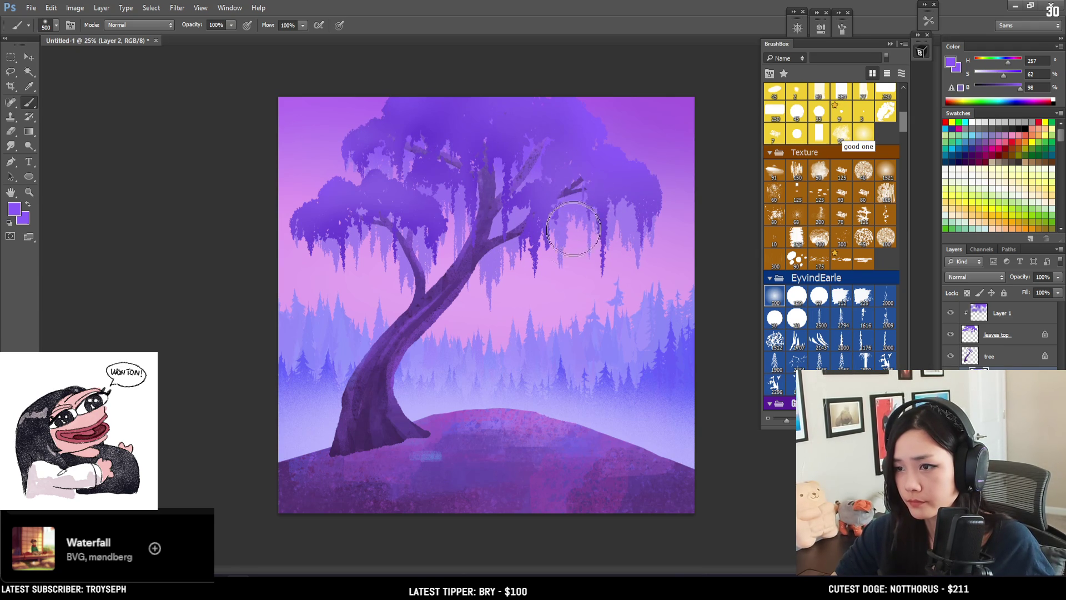
pyautogui.moveTo(561, 287)
pyautogui.mouseDown()
pyautogui.moveTo(394, 270)
pyautogui.moveTo(453, 290)
pyautogui.mouseUp()
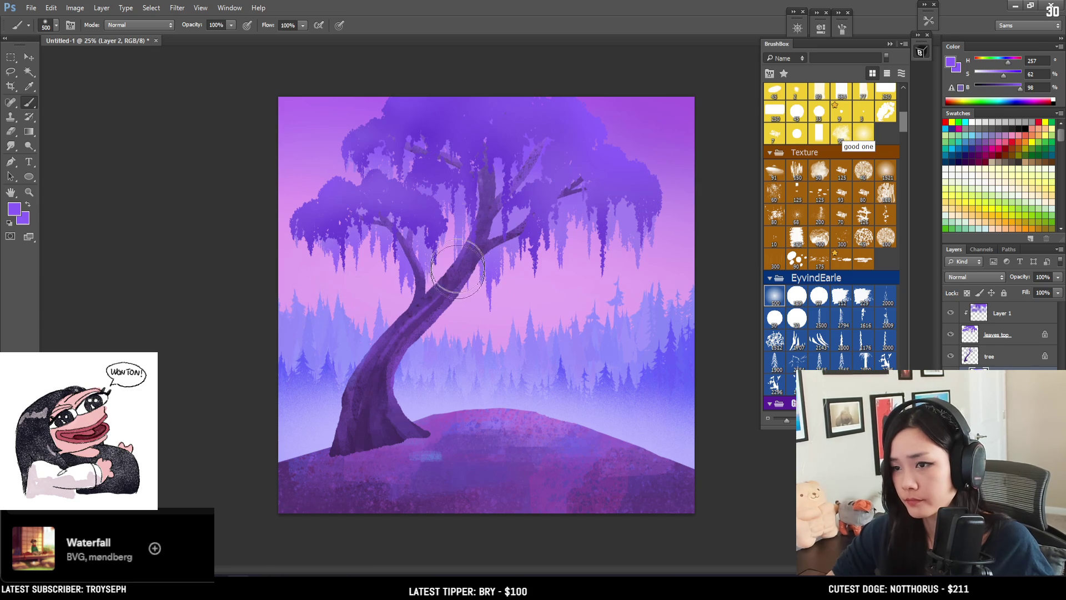
# Step: Enlarge the brush to 600 px and add a clipped layer above Layer 1
pyautogui.press(']')
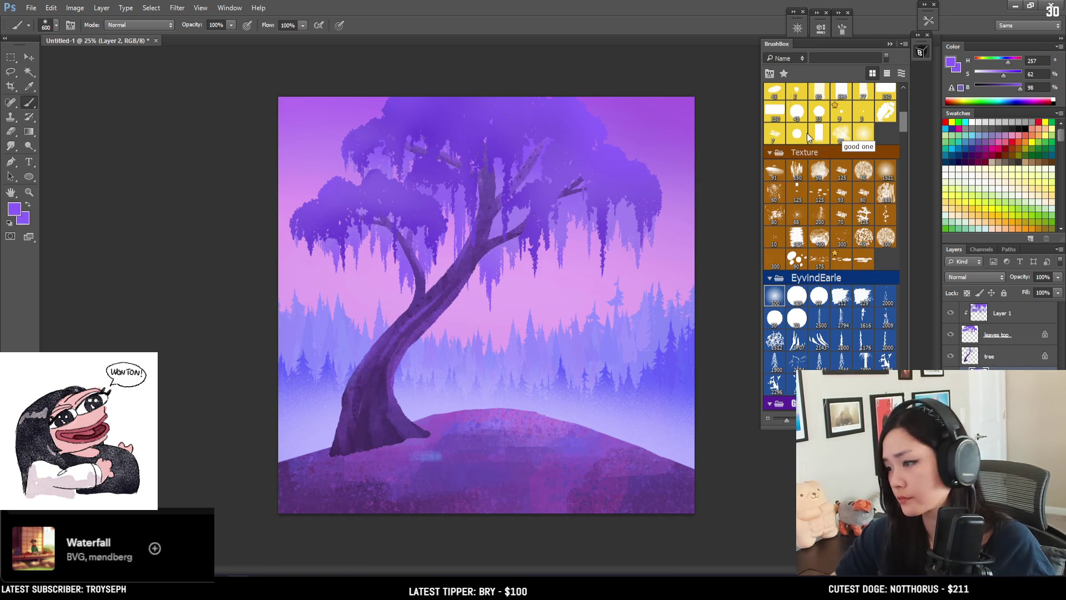
pyautogui.click(1006, 318)
pyautogui.hotkey('ctrl', 'alt', 'shift', 'n')
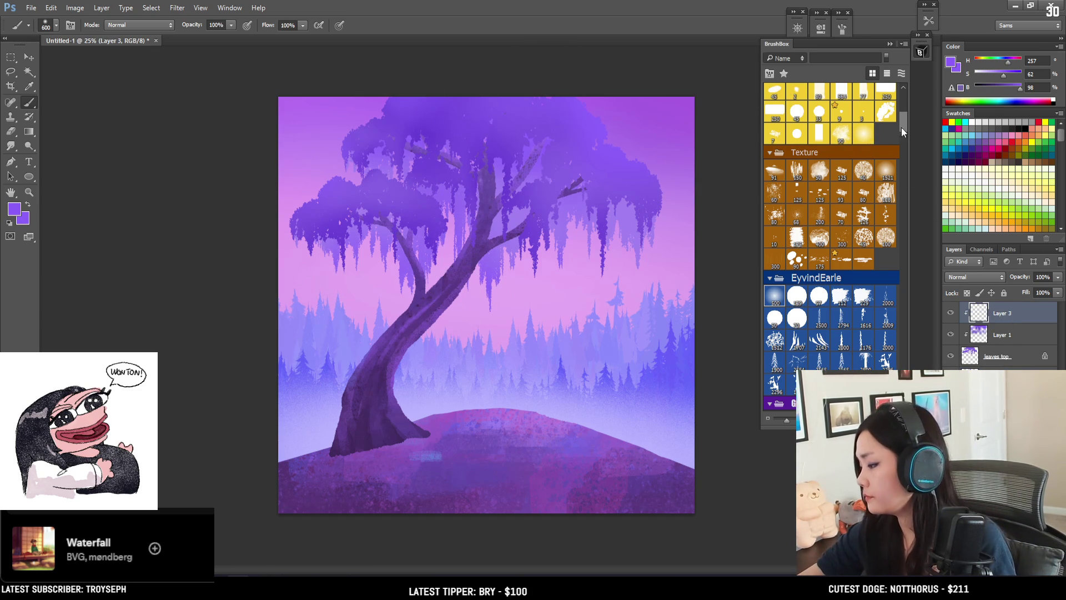
# Step: Choose a Kloir brush, zoom to 33.3%, and sample a tree colour lowered to saturation 48
pyautogui.moveTo(903, 124); pyautogui.dragTo(906, 89)
pyautogui.click(887, 114)
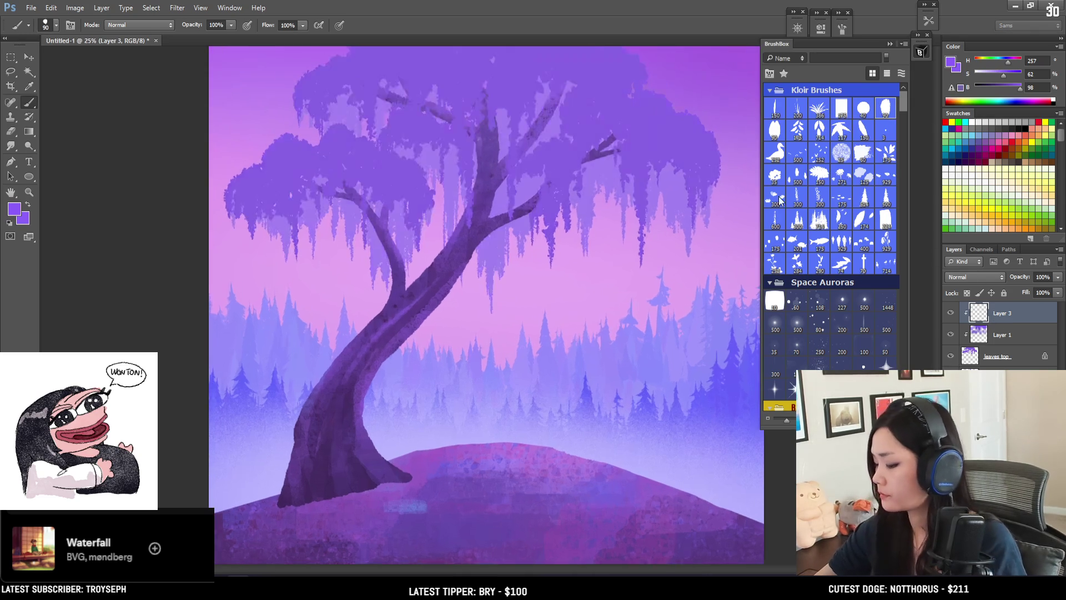
pyautogui.hotkey('ctrl', '+')
pyautogui.keyDown('alt'); pyautogui.click(402, 187); pyautogui.keyUp('alt')
pyautogui.moveTo(402, 187); pyautogui.dragTo(406, 163)
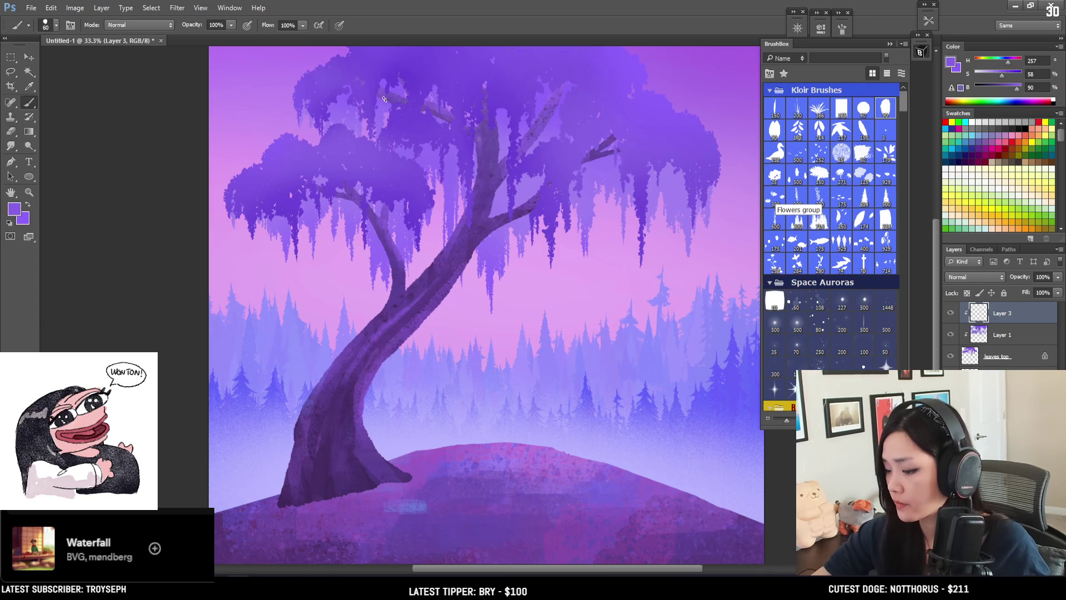
pyautogui.moveTo(1001, 76); pyautogui.dragTo(996, 75)
pyautogui.moveTo(393, 127)
pyautogui.mouseDown()
pyautogui.moveTo(348, 151)
pyautogui.moveTo(375, 145)
pyautogui.moveTo(370, 190)
pyautogui.moveTo(369, 173)
pyautogui.mouseUp()
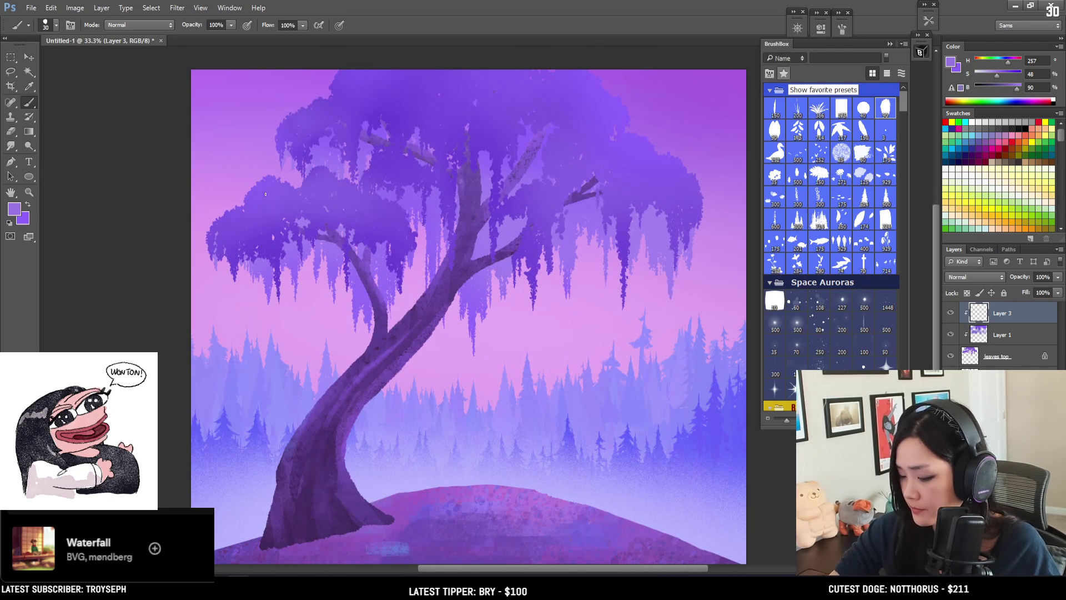
# Step: Shift to a slightly darker, more saturated purple sampled from the treetop, brush around 25 px
pyautogui.moveTo(1017, 88); pyautogui.dragTo(1020, 91)
pyautogui.press('[')
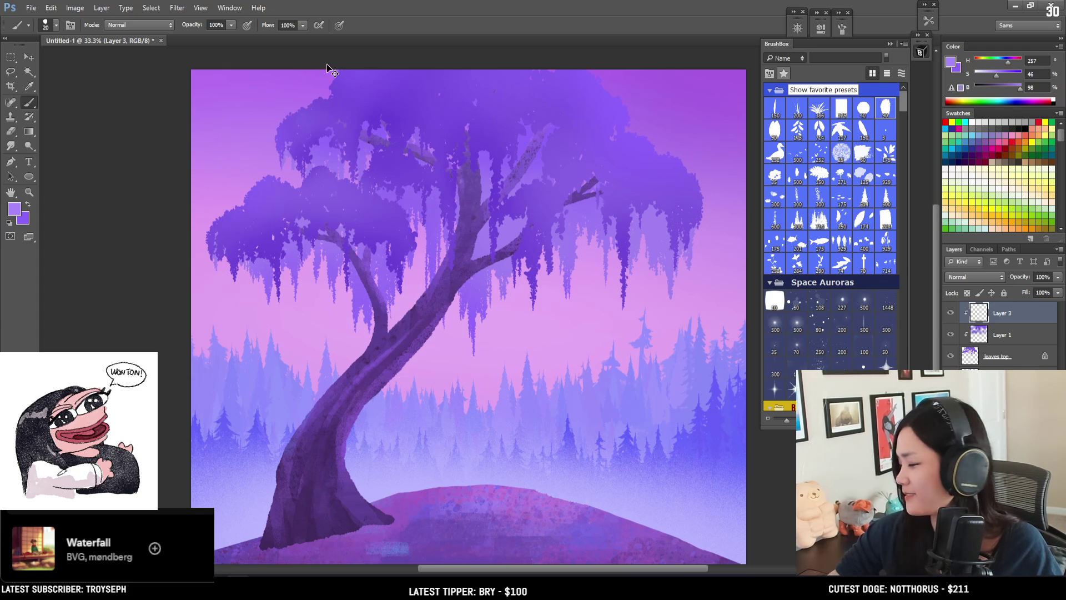
pyautogui.click(1022, 100)
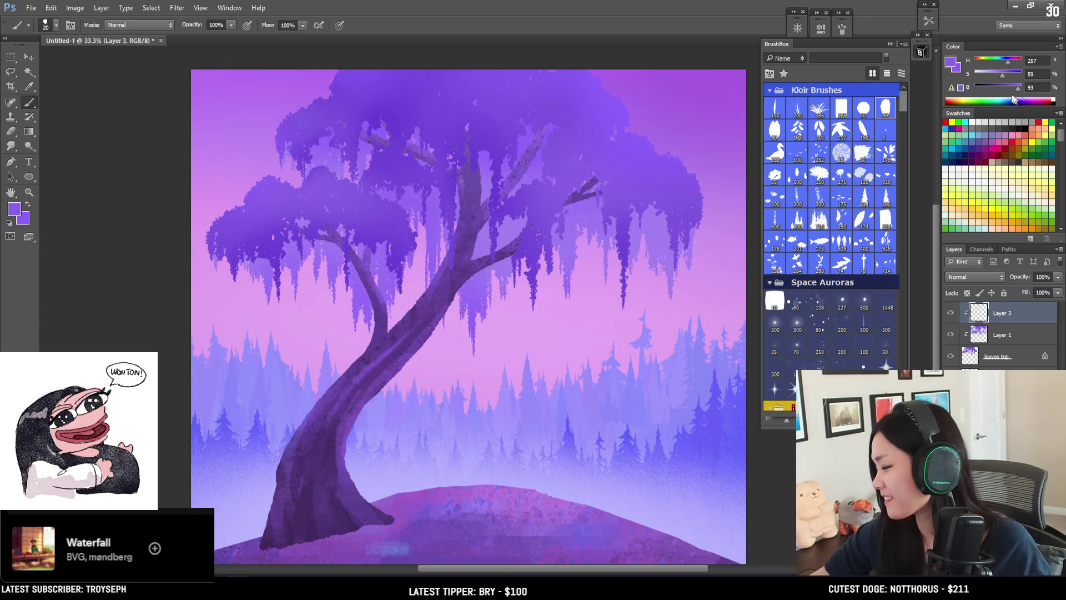
pyautogui.moveTo(999, 75); pyautogui.dragTo(1003, 75)
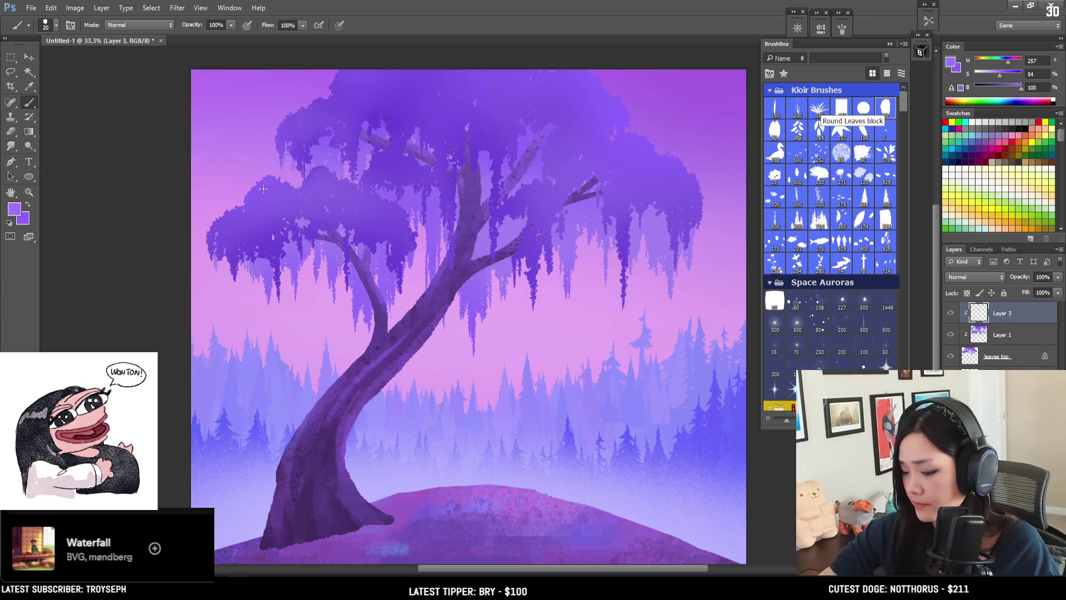
pyautogui.press('[')
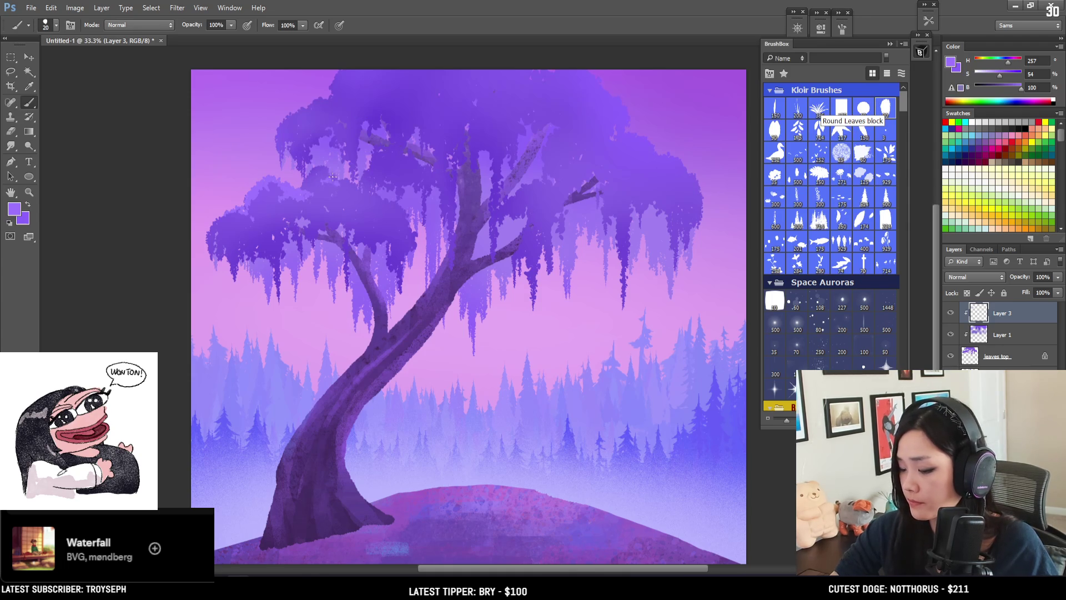
pyautogui.press('[')
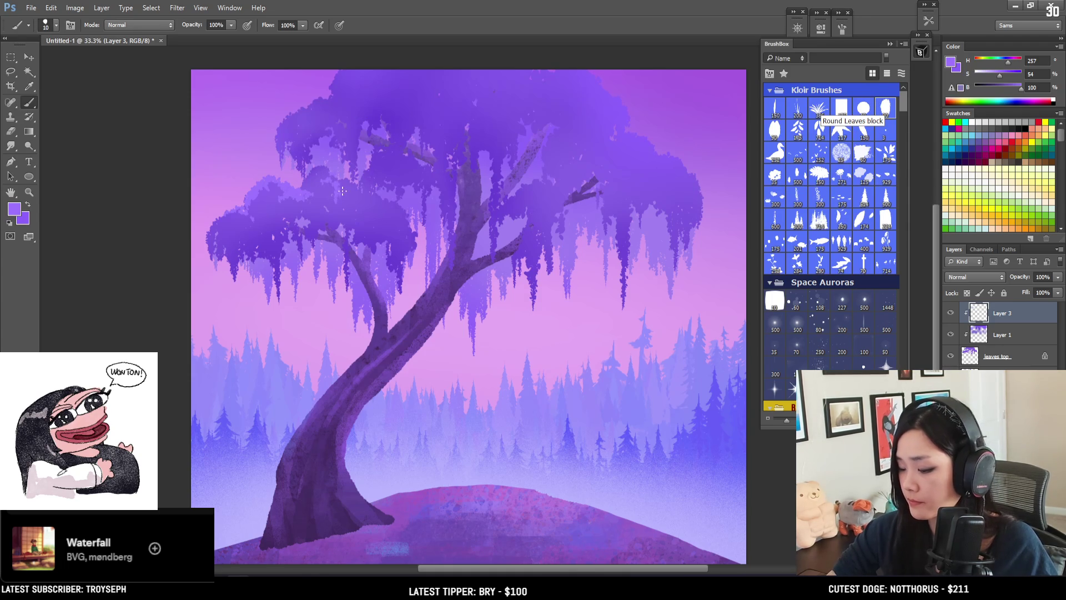
pyautogui.press(']')
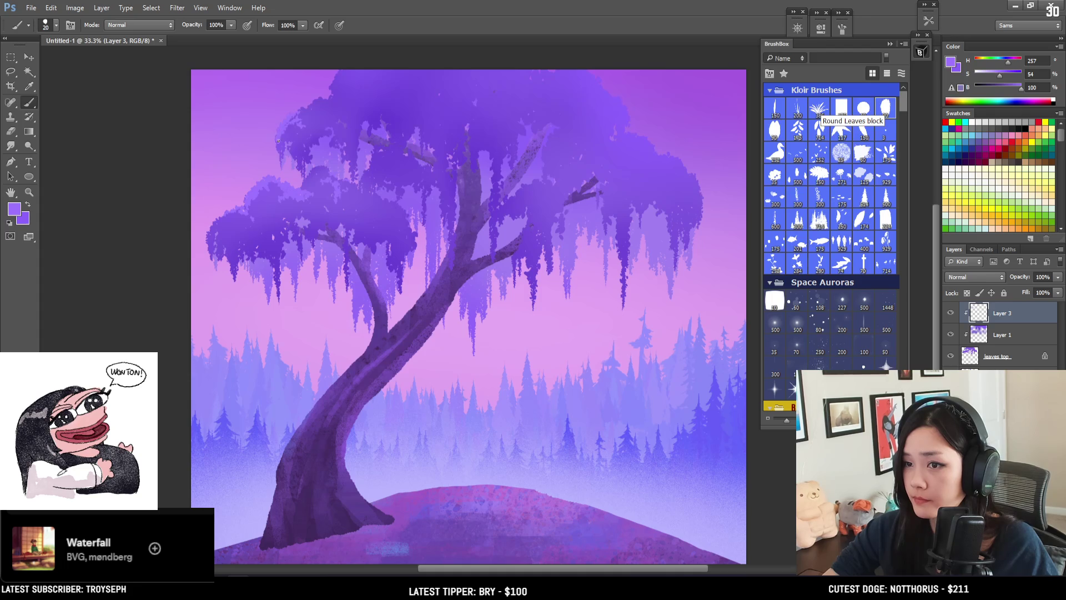
pyautogui.press(']')
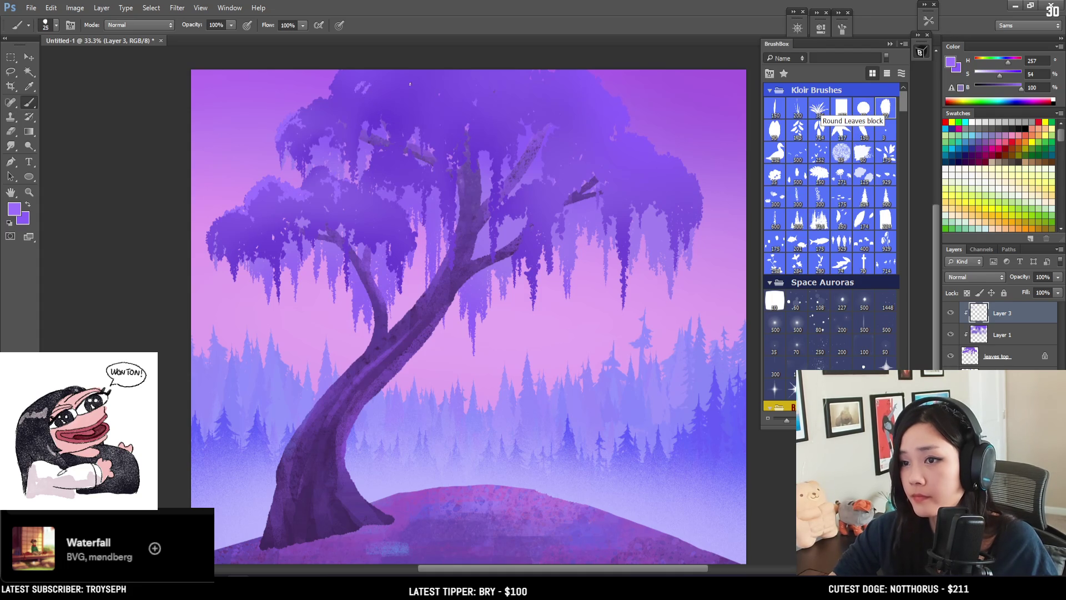
pyautogui.keyDown('alt'); pyautogui.click(604, 96); pyautogui.keyUp('alt')
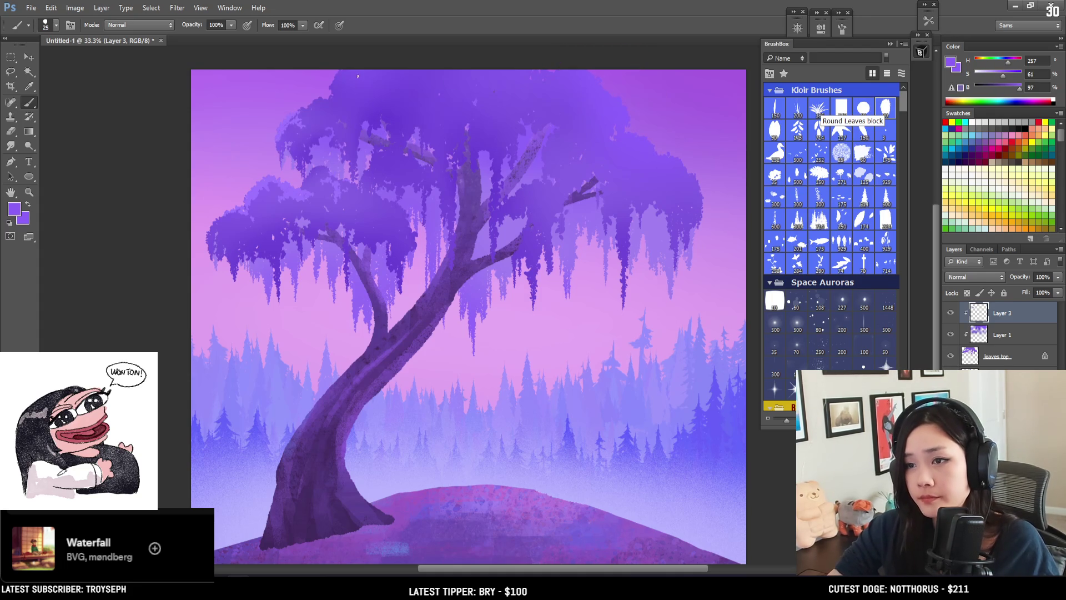
pyautogui.press('[')
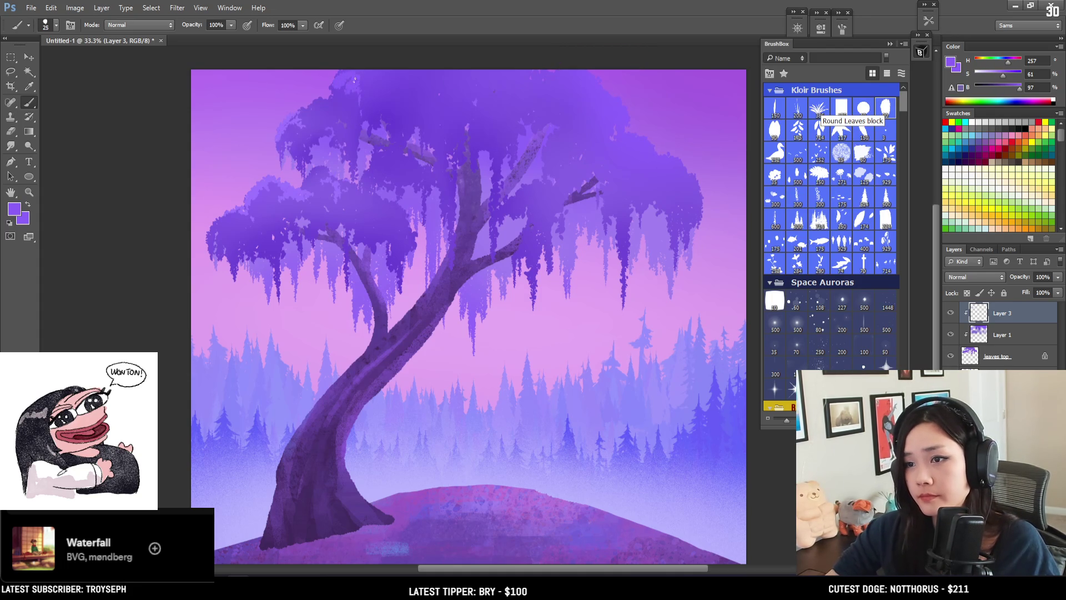
# Step: Paint a faint highlight near the canopy top, then set a 30 px brush with slightly darker colour
pyautogui.moveTo(331, 89); pyautogui.dragTo(331, 117)
pyautogui.press('e')
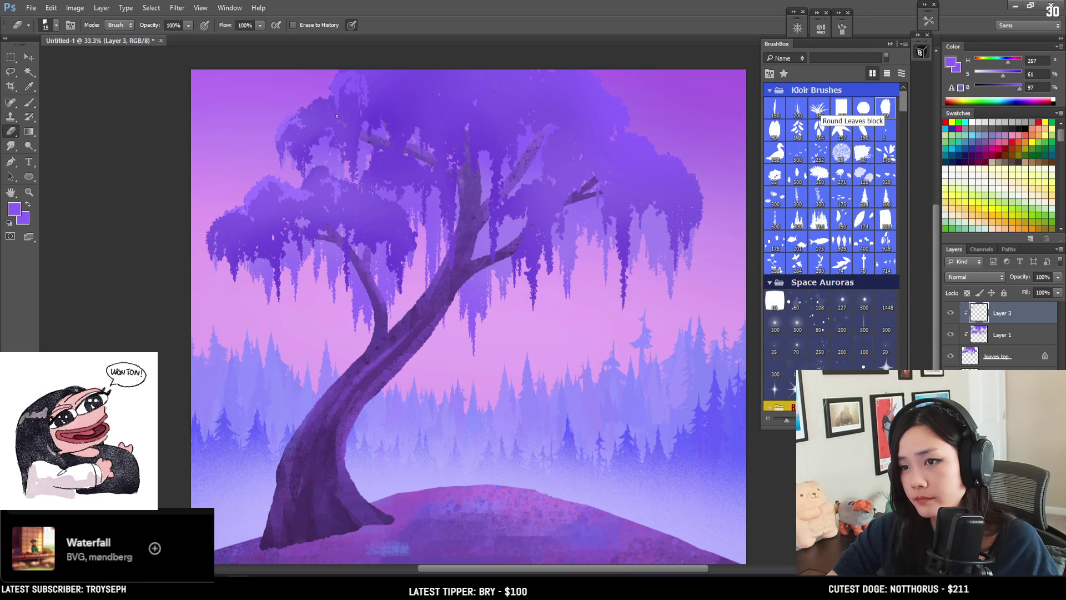
pyautogui.press('b')
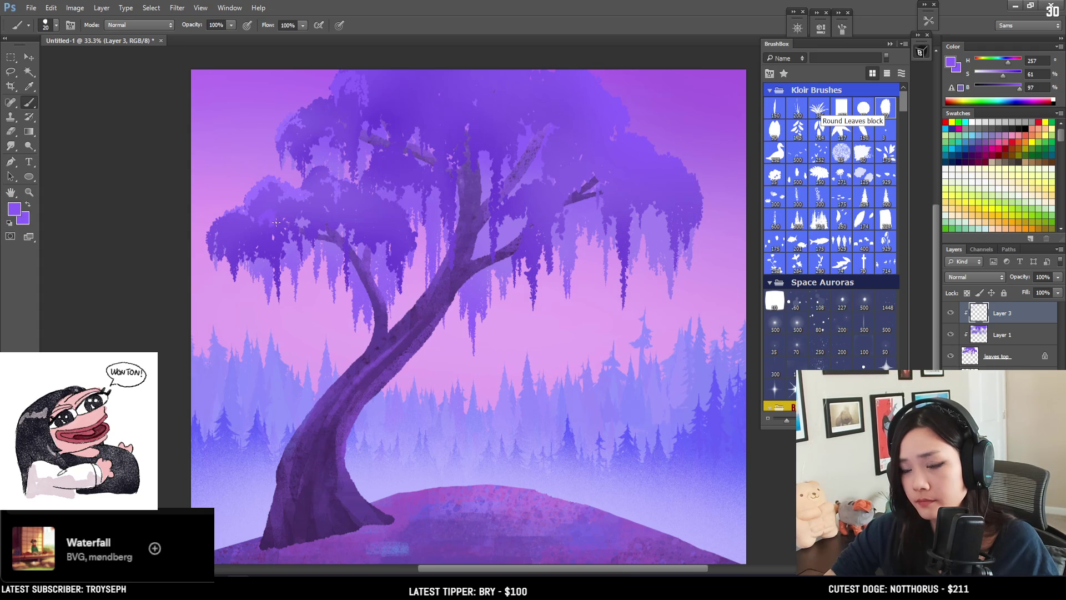
pyautogui.press(']')
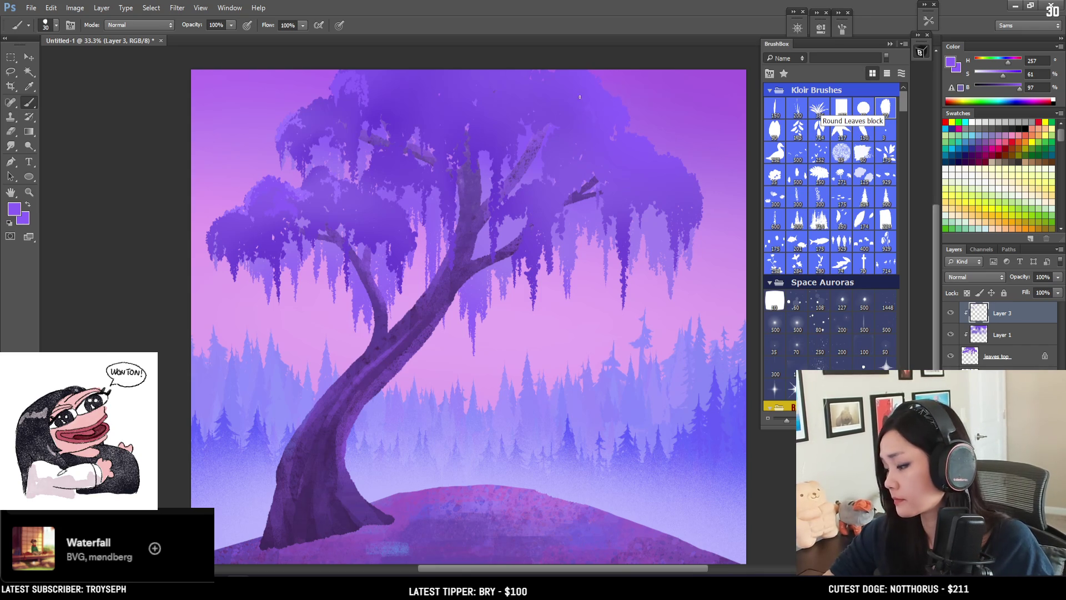
pyautogui.click(1021, 85)
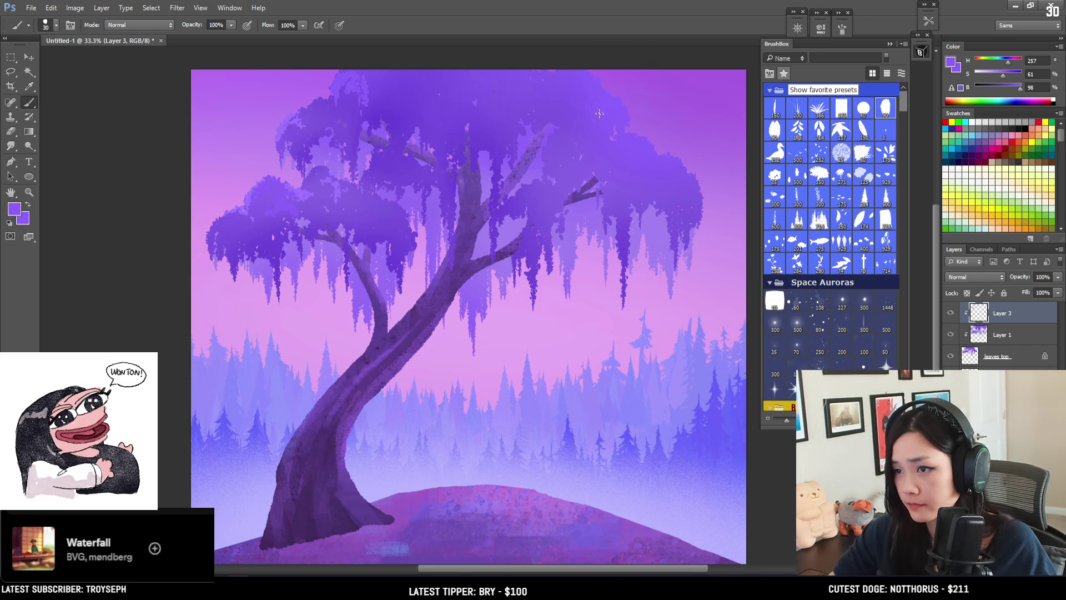
pyautogui.press(']')
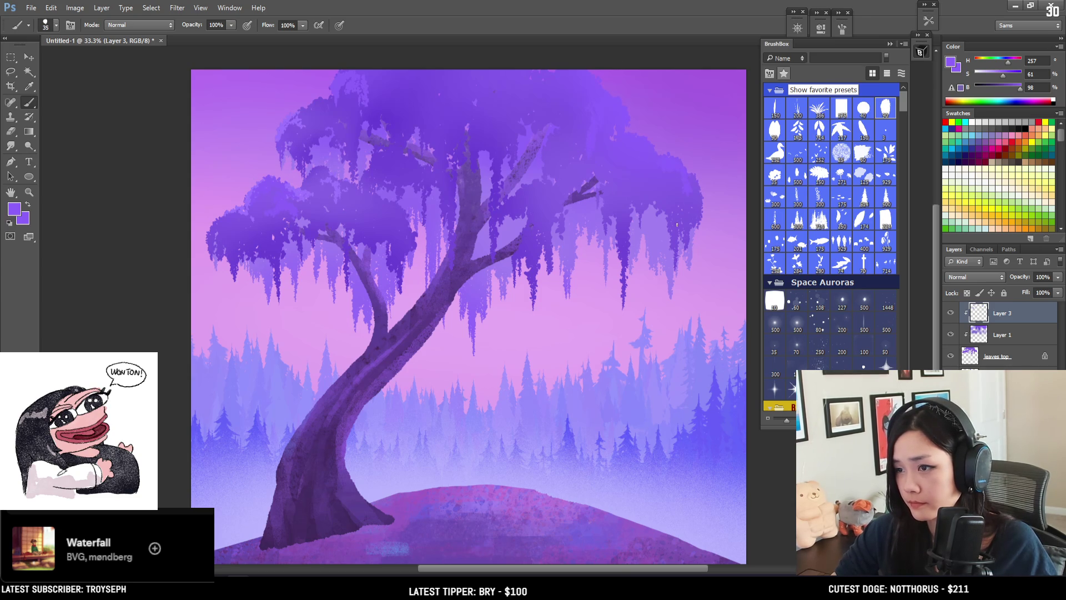
pyautogui.press('[')
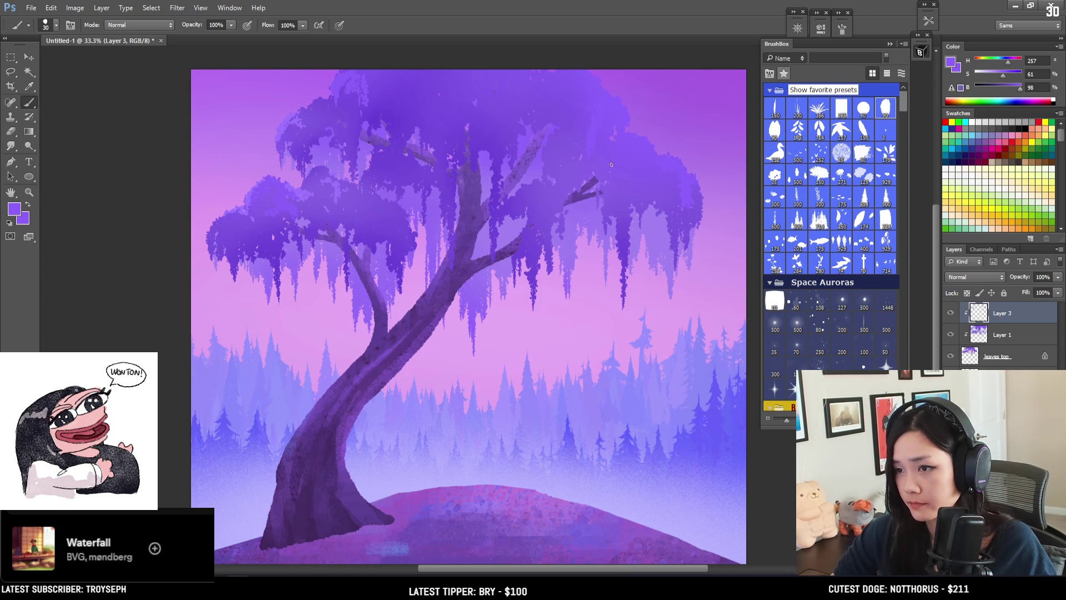
# Step: Lighten the dark hanging moss with small marks, cleaning up with a 60 px eraser
pyautogui.moveTo(618, 208); pyautogui.dragTo(622, 242)
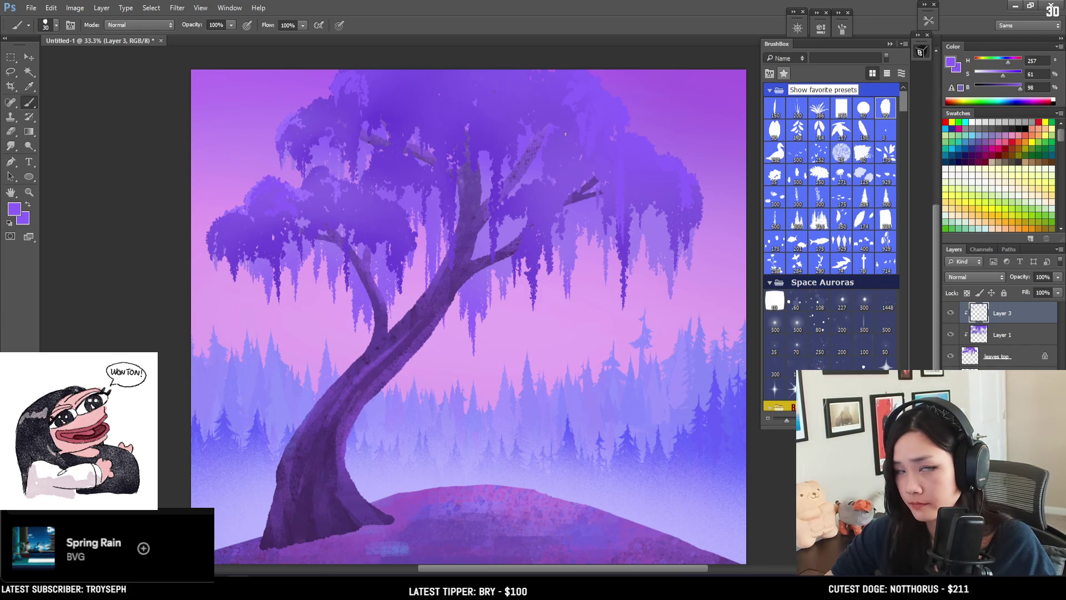
pyautogui.press('e')
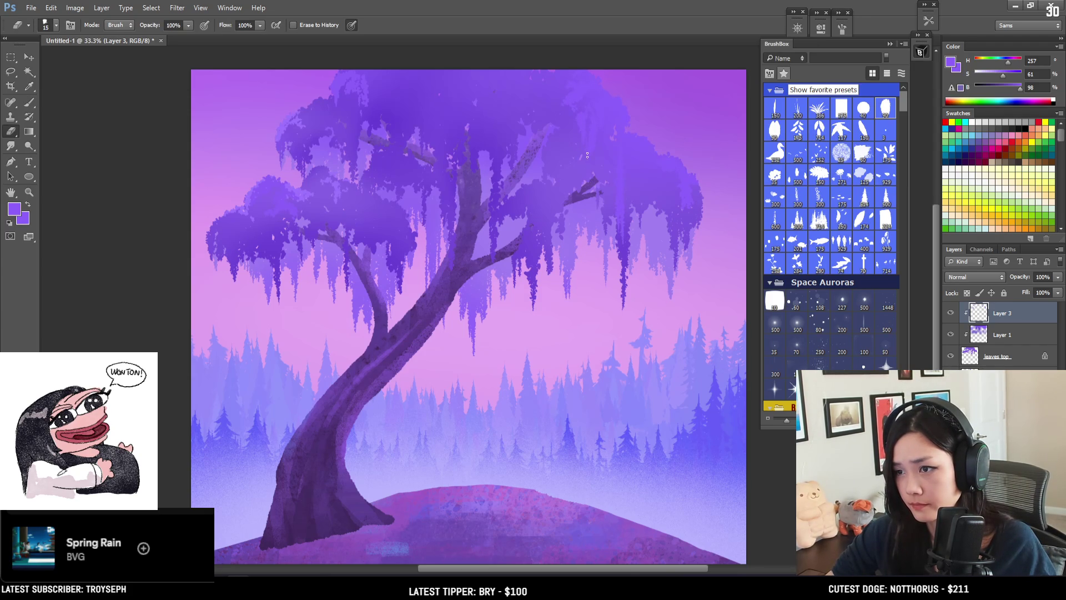
pyautogui.press(']')
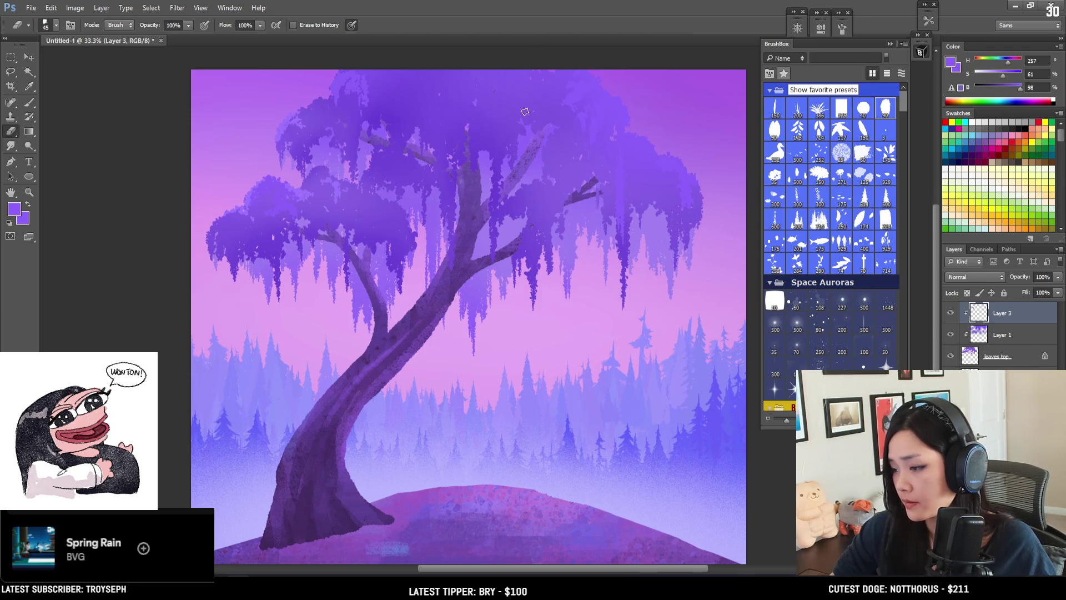
pyautogui.press(']')
pyautogui.press(']')
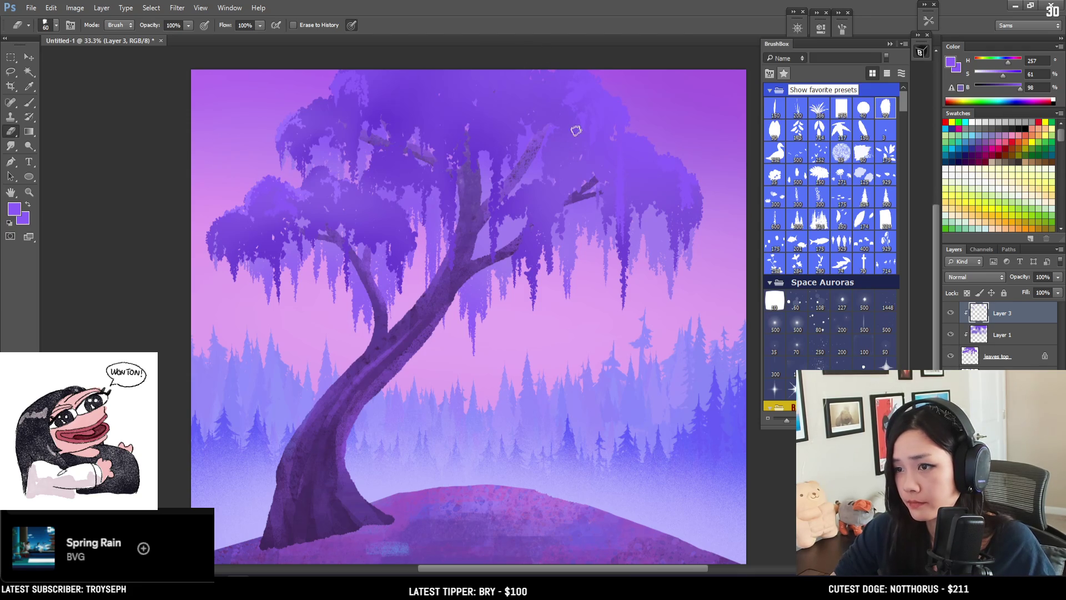
pyautogui.press('b')
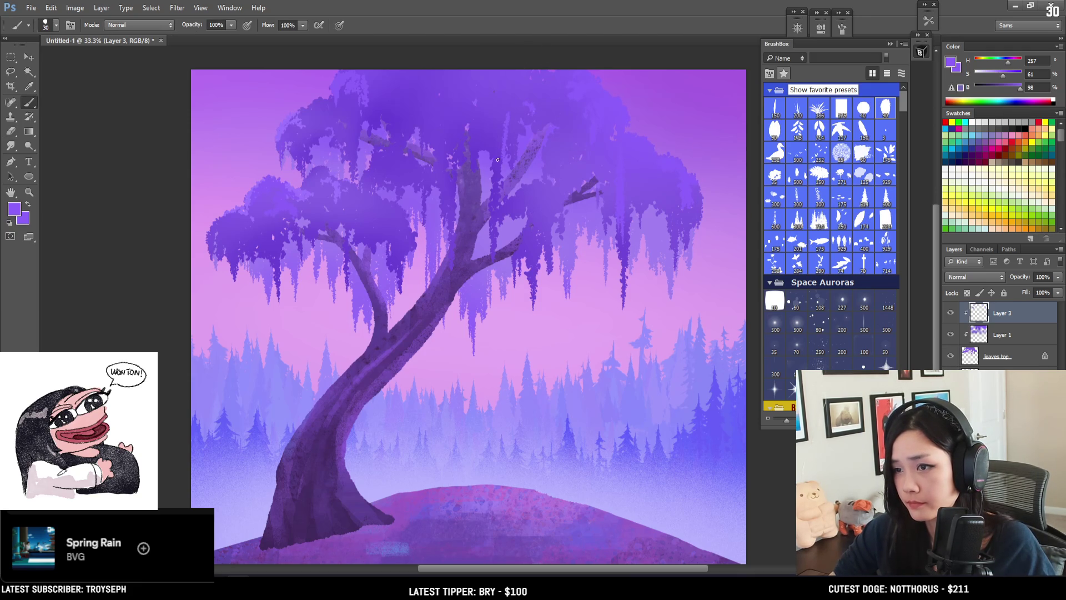
pyautogui.press('e')
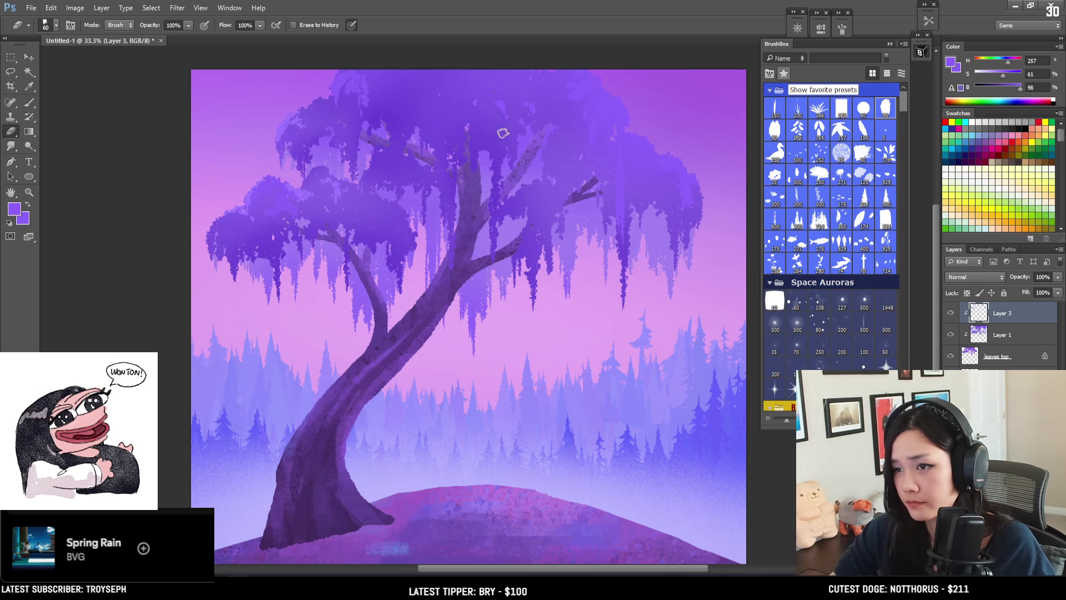
pyautogui.press('b')
# Step: Dab light purple touches onto the branches, touching up with the eraser
pyautogui.moveTo(427, 166); pyautogui.dragTo(408, 146)
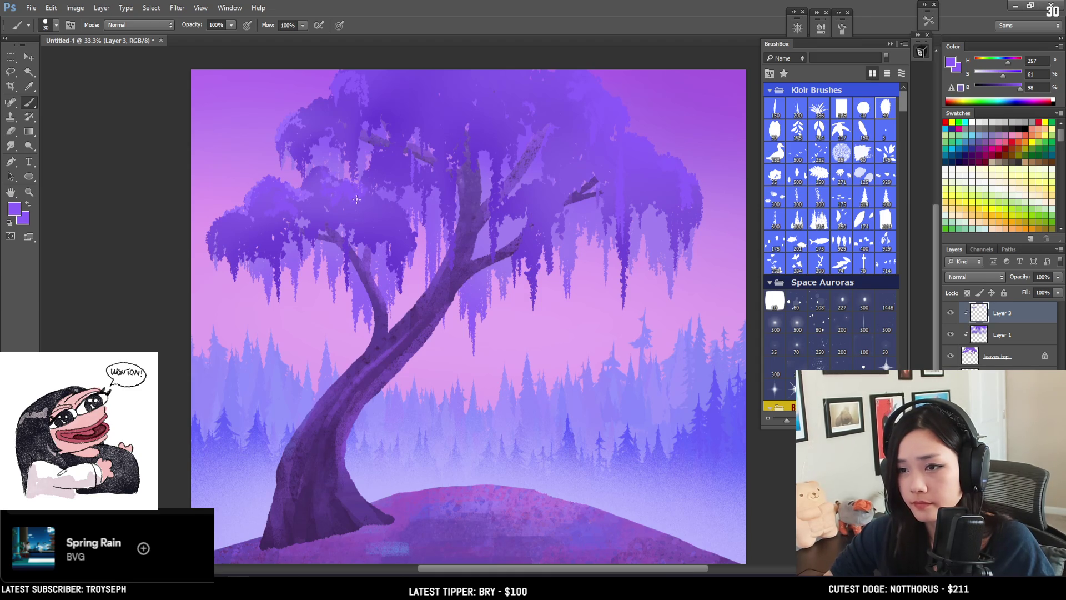
pyautogui.press('e')
pyautogui.press('b')
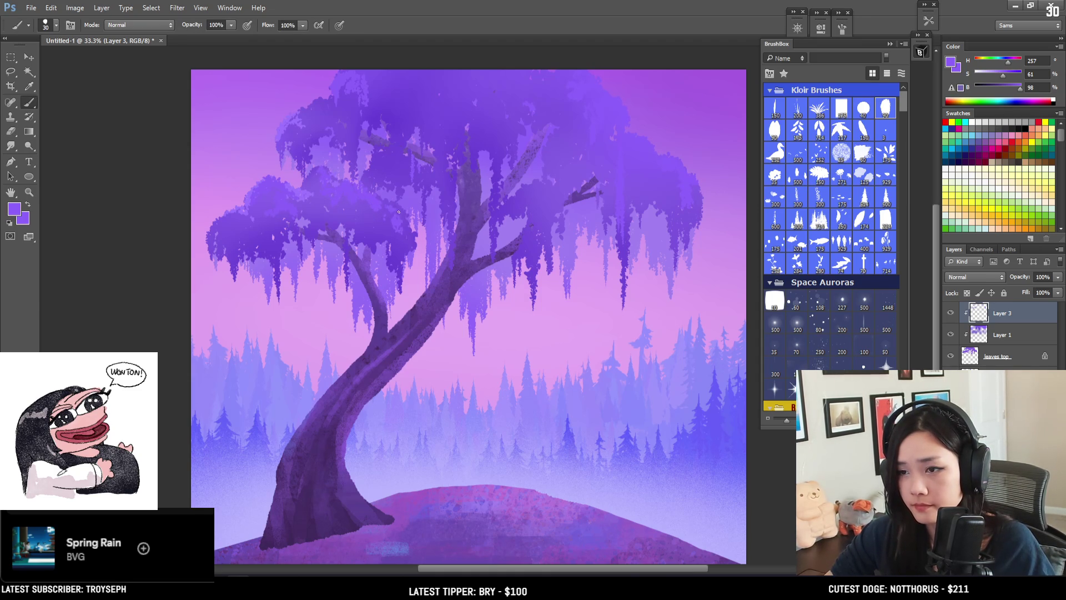
pyautogui.press('e')
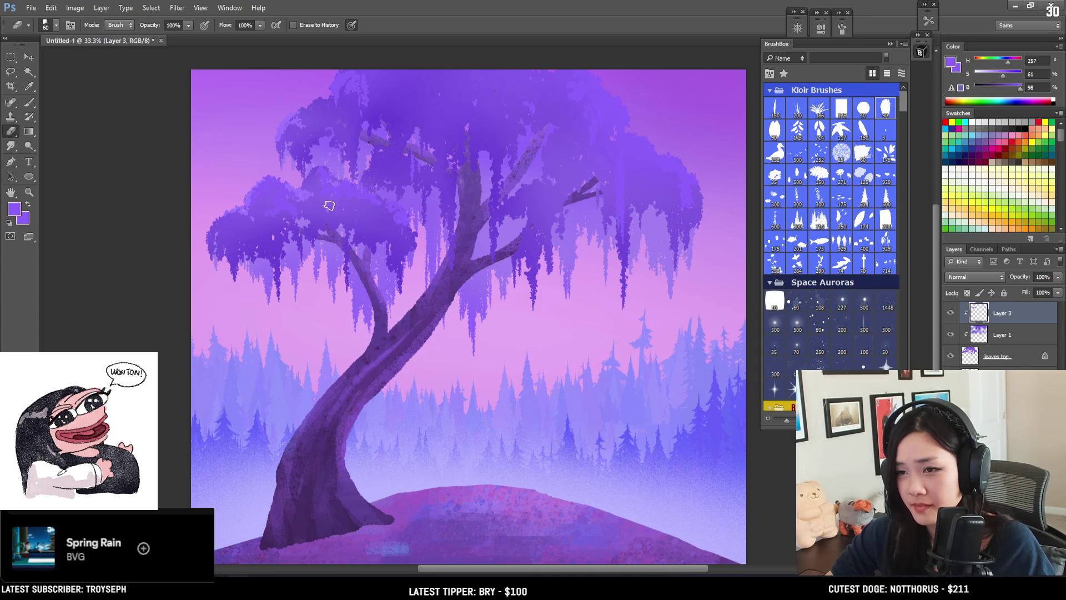
pyautogui.press('b')
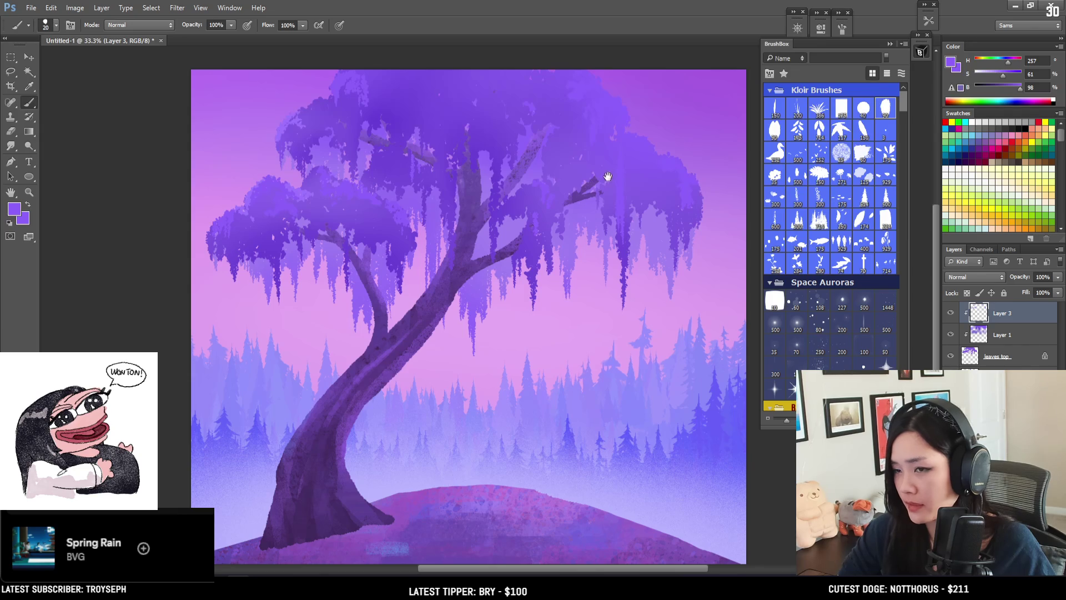
# Step: Paint several thin light strands down the upper canopy
pyautogui.scroll(-1, 603, 178)
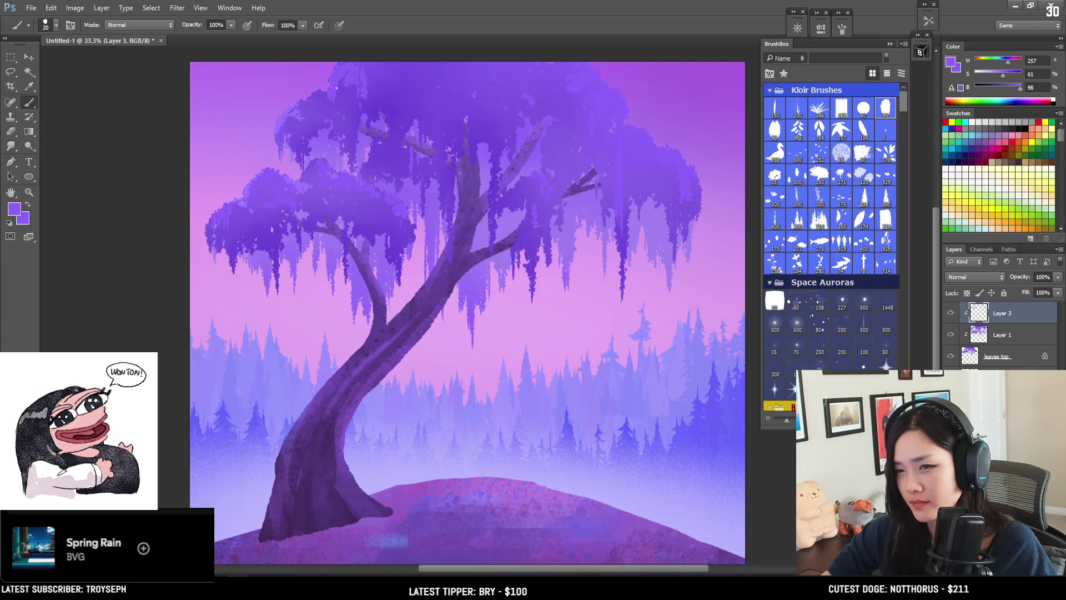
pyautogui.press('e')
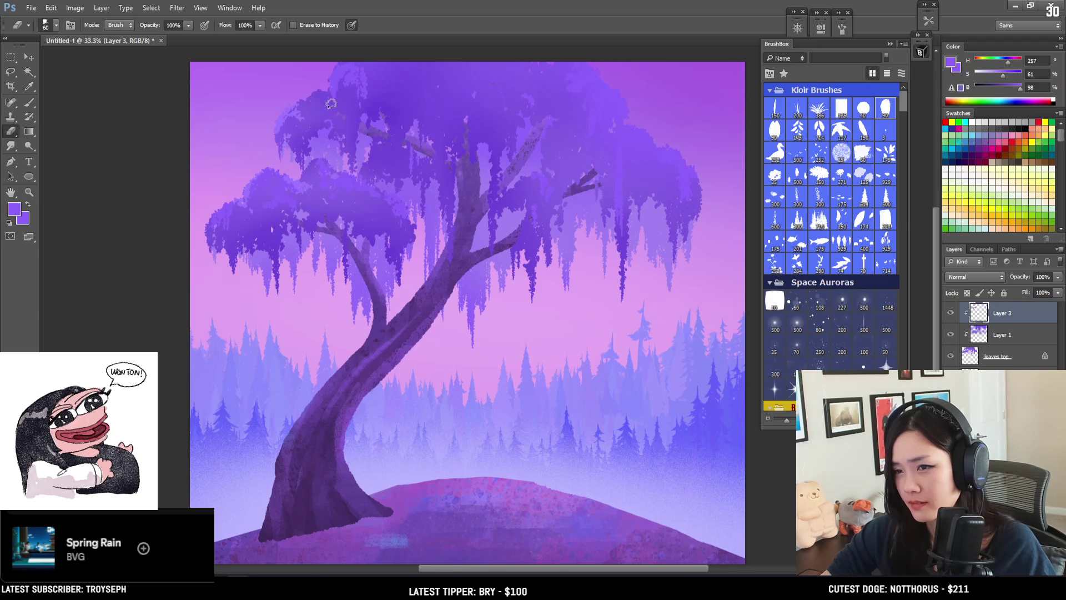
pyautogui.press('b')
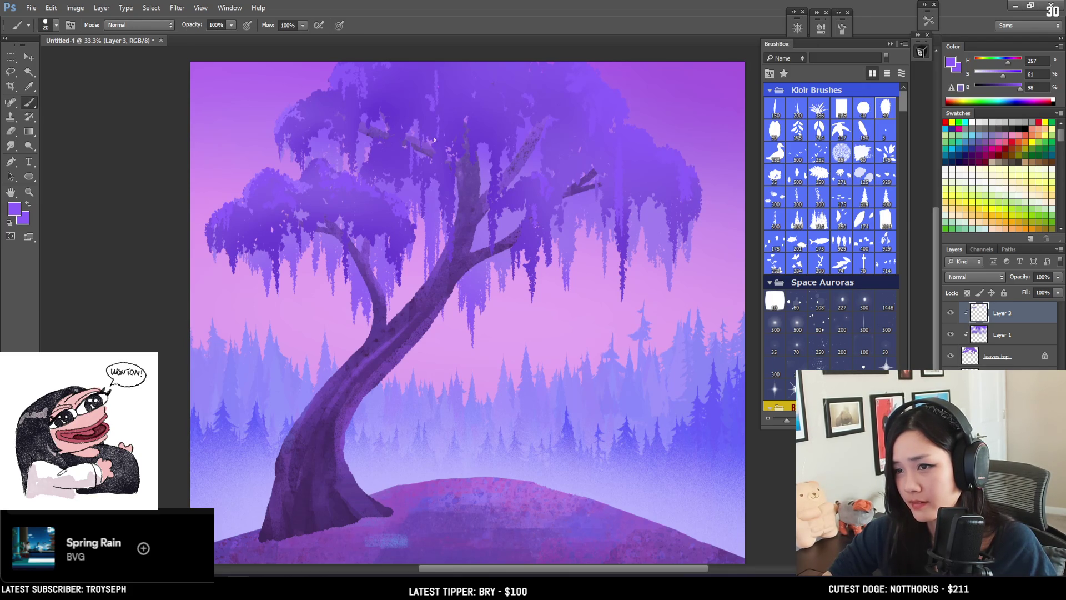
pyautogui.press('e')
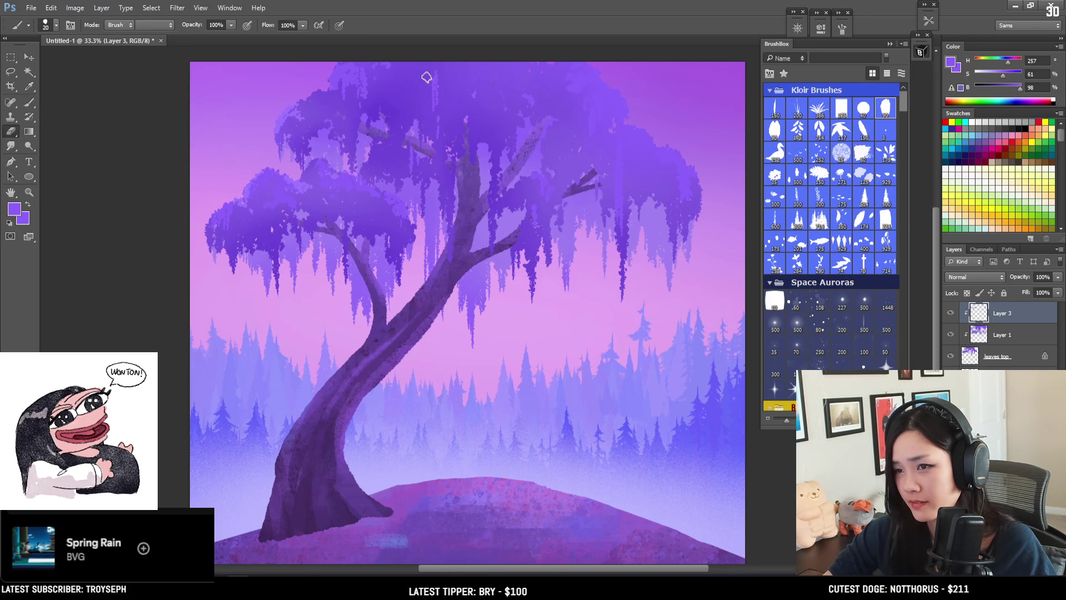
pyautogui.press('b')
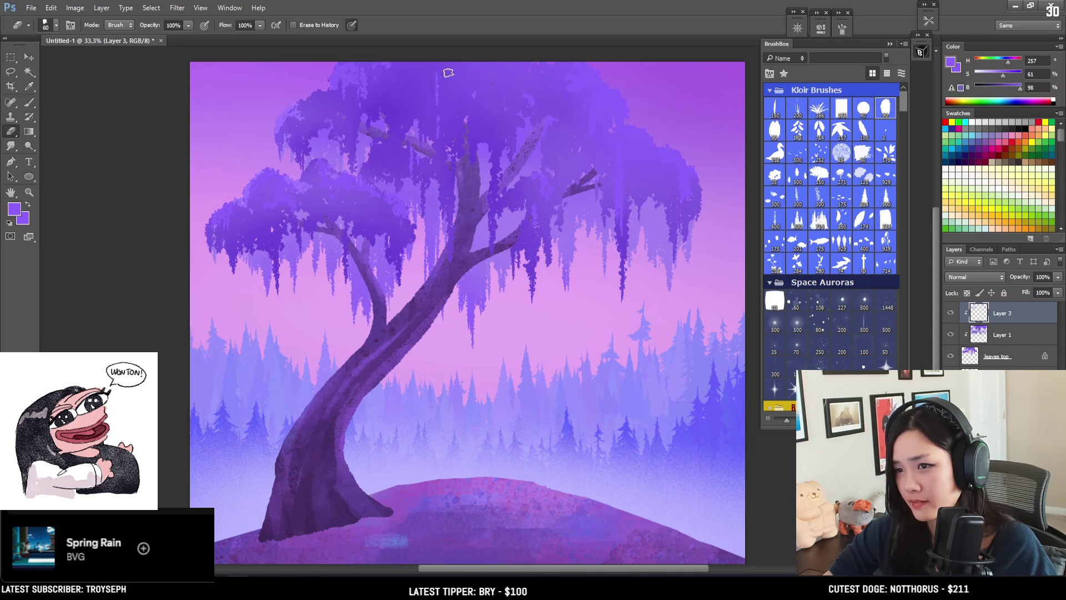
pyautogui.moveTo(442, 72); pyautogui.dragTo(436, 101)
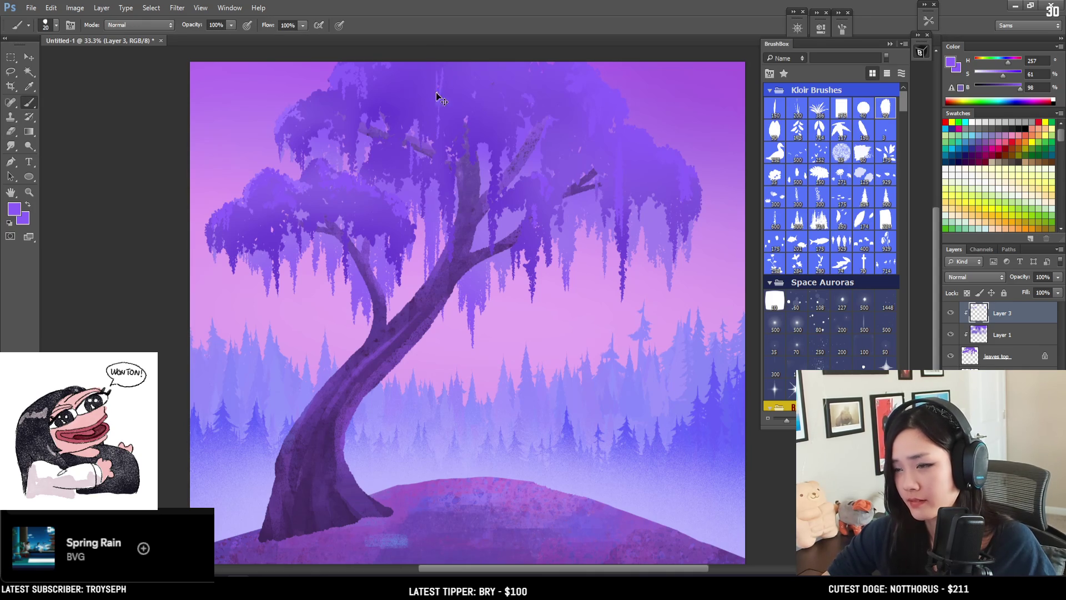
pyautogui.moveTo(444, 64); pyautogui.dragTo(442, 101)
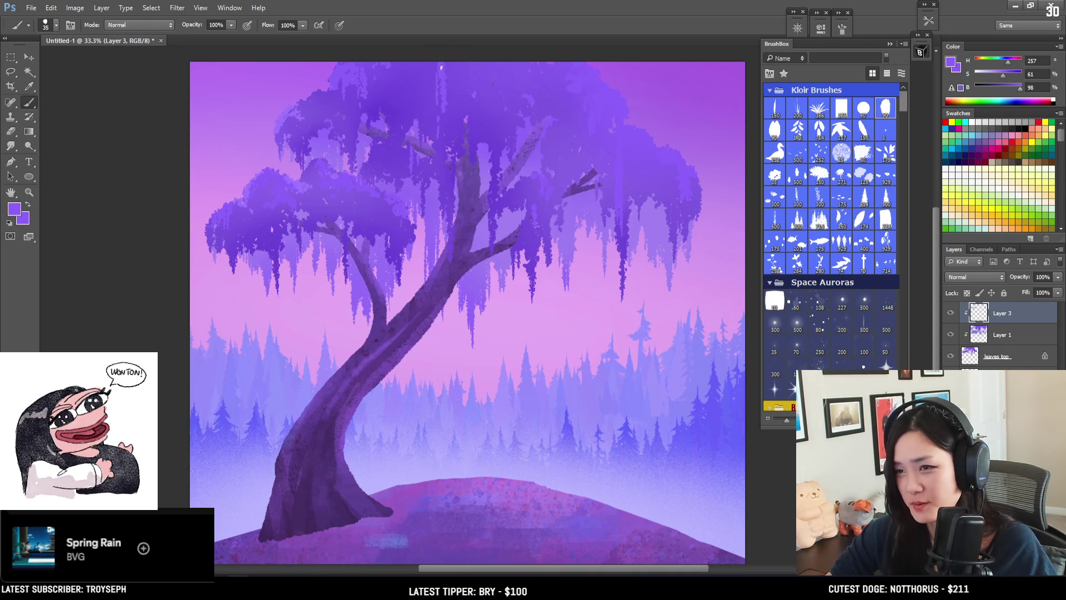
pyautogui.moveTo(452, 86); pyautogui.dragTo(446, 136)
pyautogui.moveTo(453, 64); pyautogui.dragTo(453, 150)
# Step: Add faint light streaks in the upper-middle canopy, undoing unwanted ones, then zoom out
pyautogui.moveTo(460, 65); pyautogui.dragTo(455, 122)
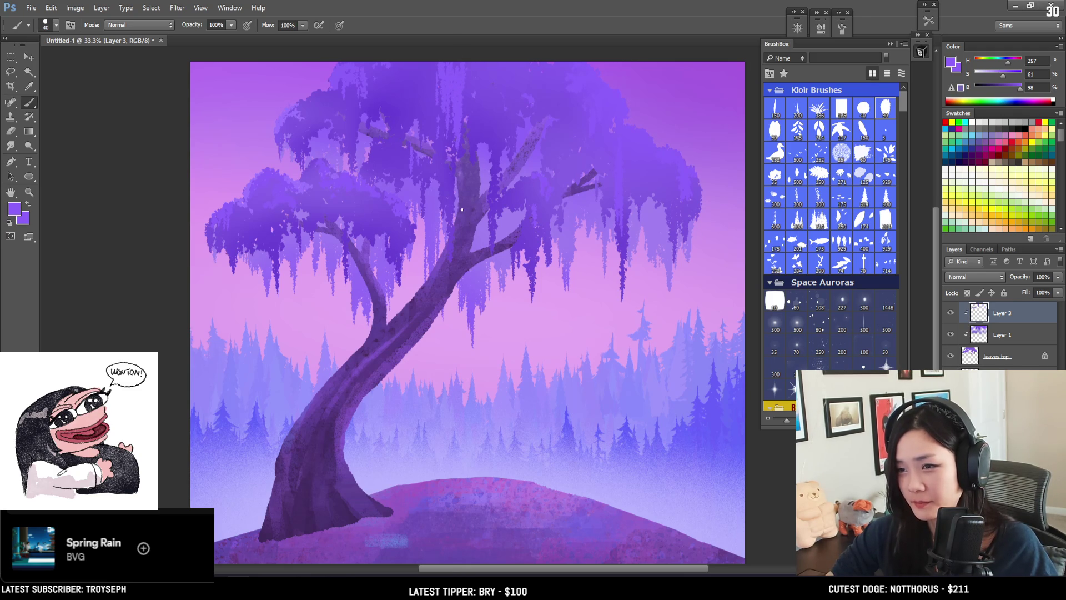
pyautogui.moveTo(410, 72); pyautogui.dragTo(406, 122)
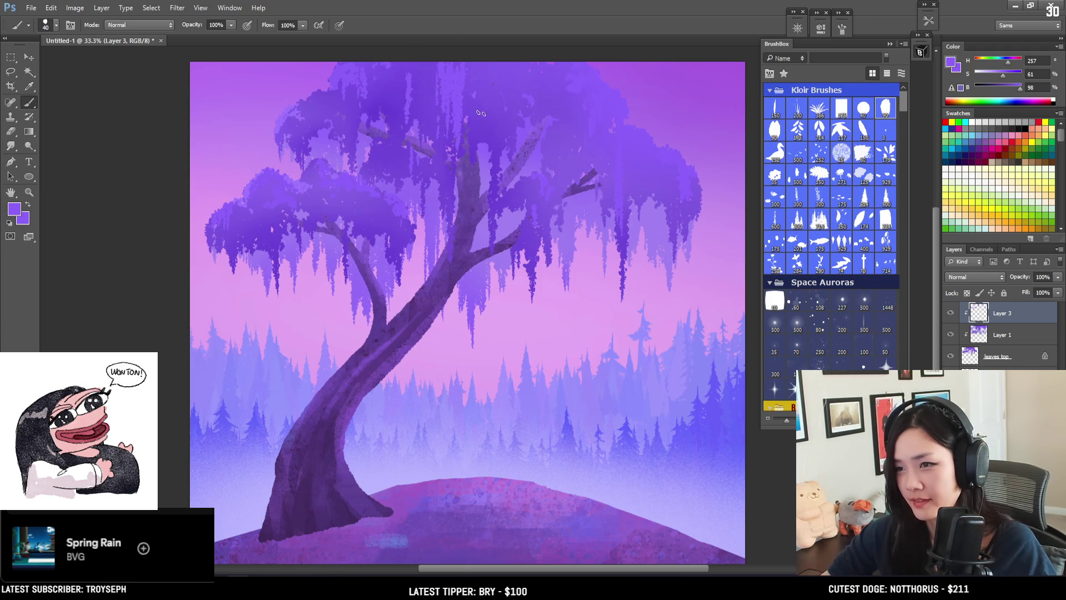
pyautogui.hotkey('ctrl', 'z')
pyautogui.moveTo(512, 67); pyautogui.dragTo(515, 141)
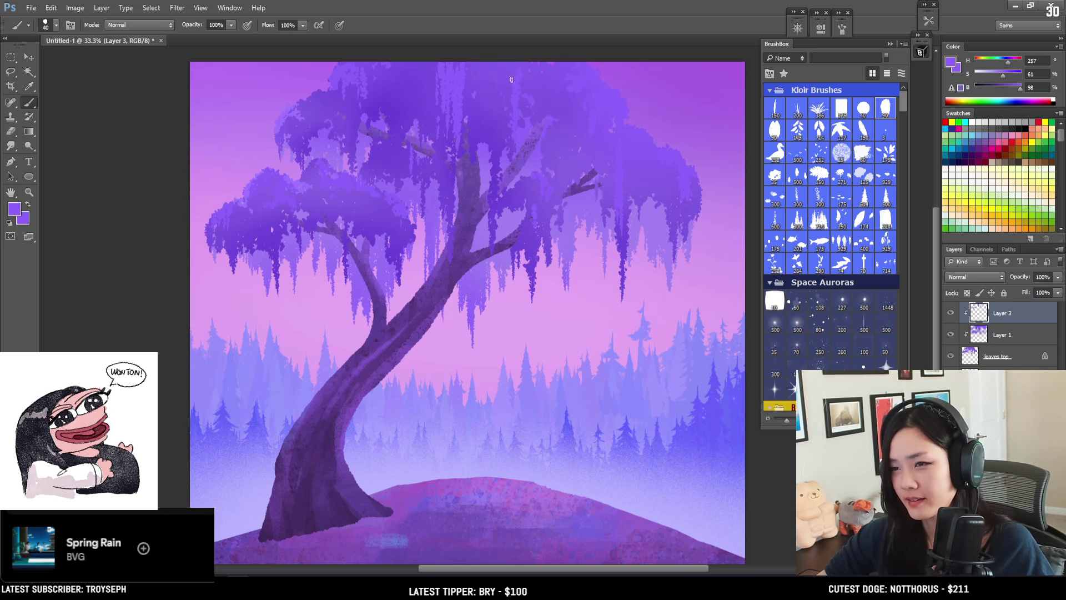
pyautogui.hotkey('ctrl', 'z')
pyautogui.moveTo(509, 72); pyautogui.dragTo(510, 125)
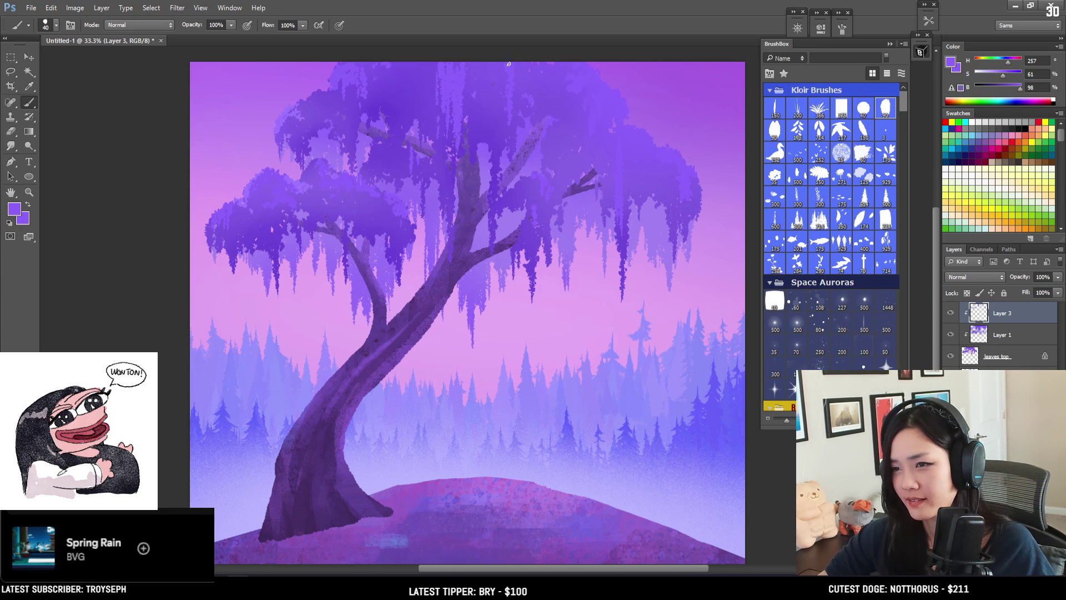
pyautogui.press('e')
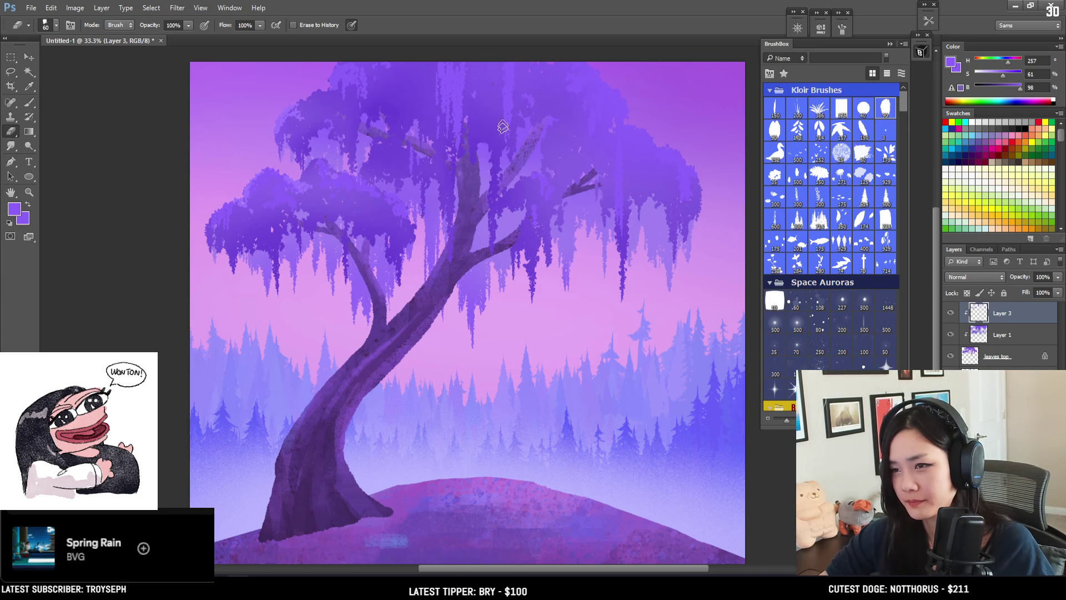
pyautogui.press('b')
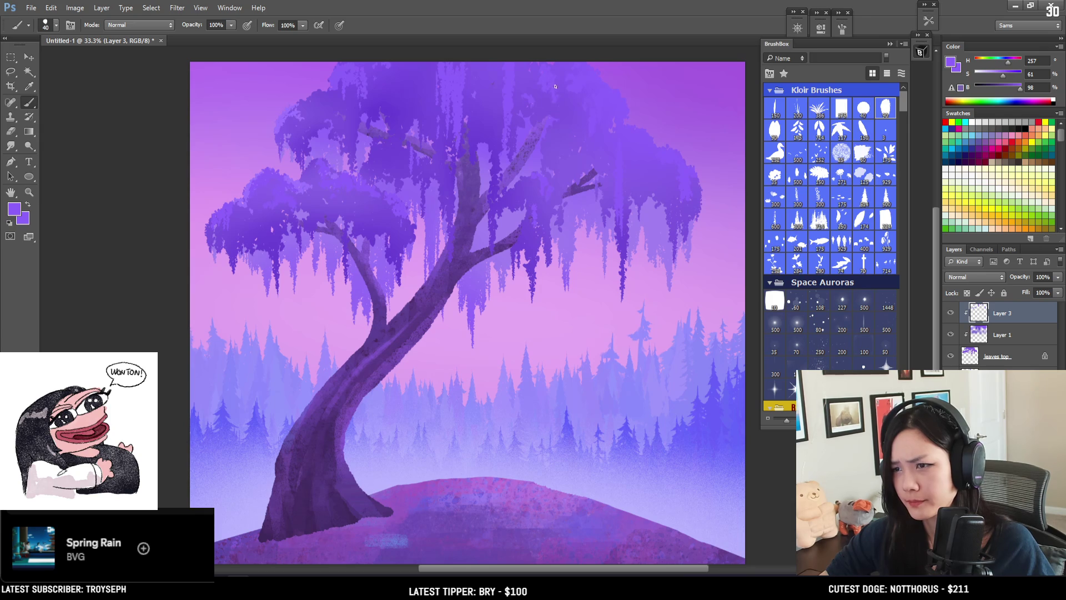
pyautogui.moveTo(561, 83)
pyautogui.mouseDown()
pyautogui.moveTo(563, 128)
pyautogui.moveTo(554, 116)
pyautogui.mouseUp()
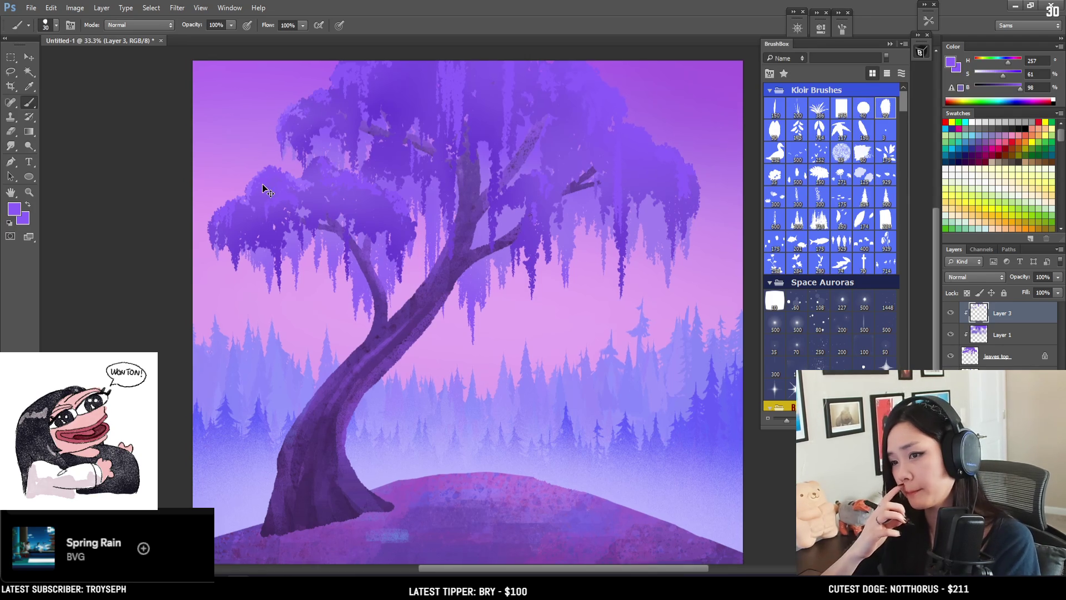
pyautogui.hotkey('ctrl', '-')
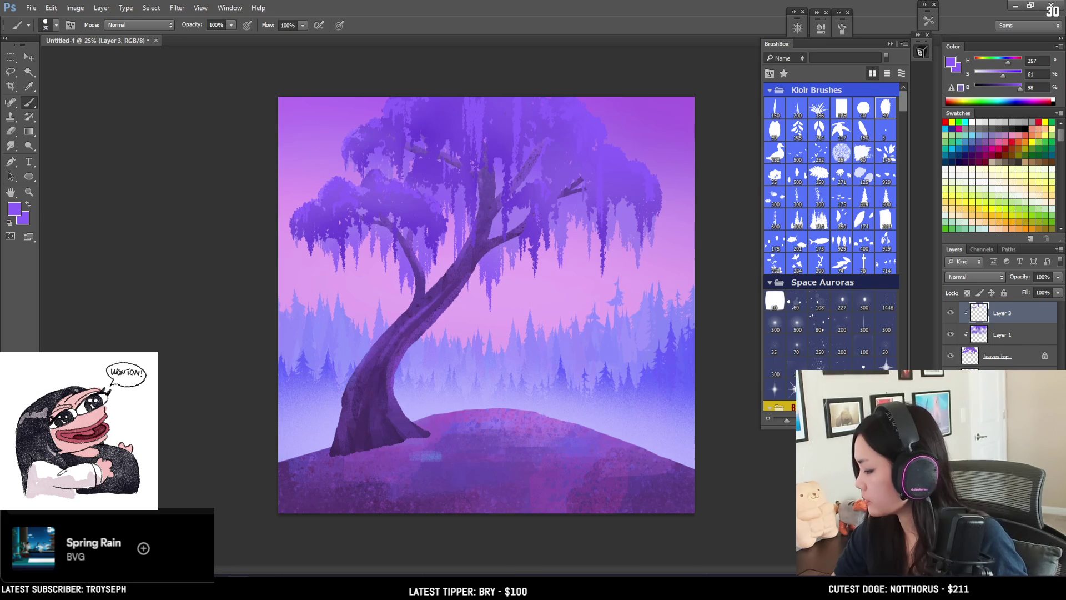
# Step: Create a new layer named 'grass'
pyautogui.hotkey('ctrl', 'shift', 'alt', 'n')
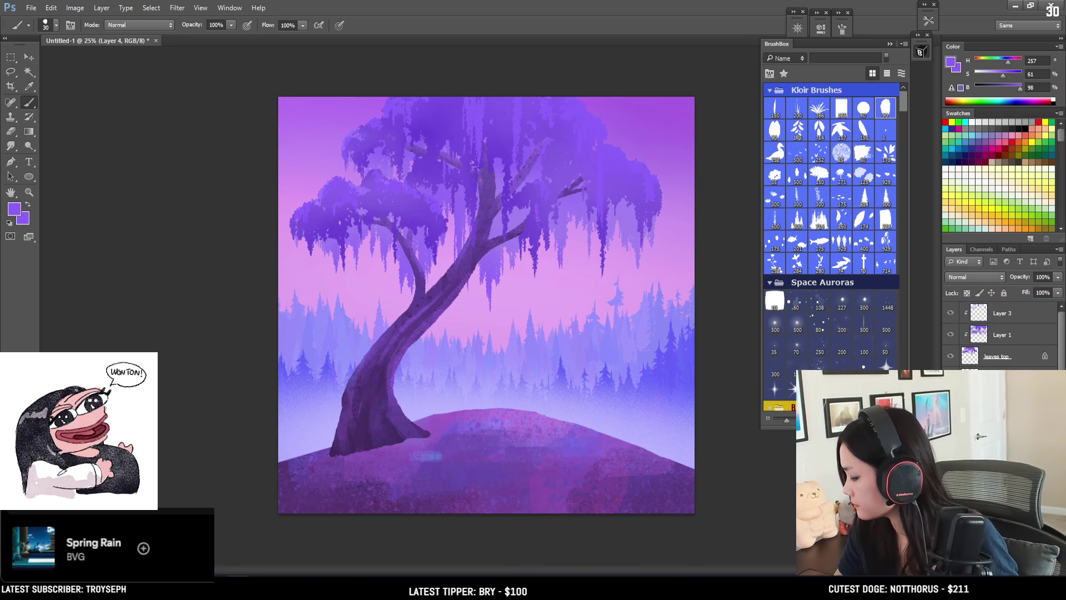
pyautogui.write('grass')
pyautogui.press('Return')
# Step: Set up a grass-blade brush tilted to 53°, about 35 px, with a canopy-sampled colour
pyautogui.click(778, 112)
pyautogui.click(839, 30)
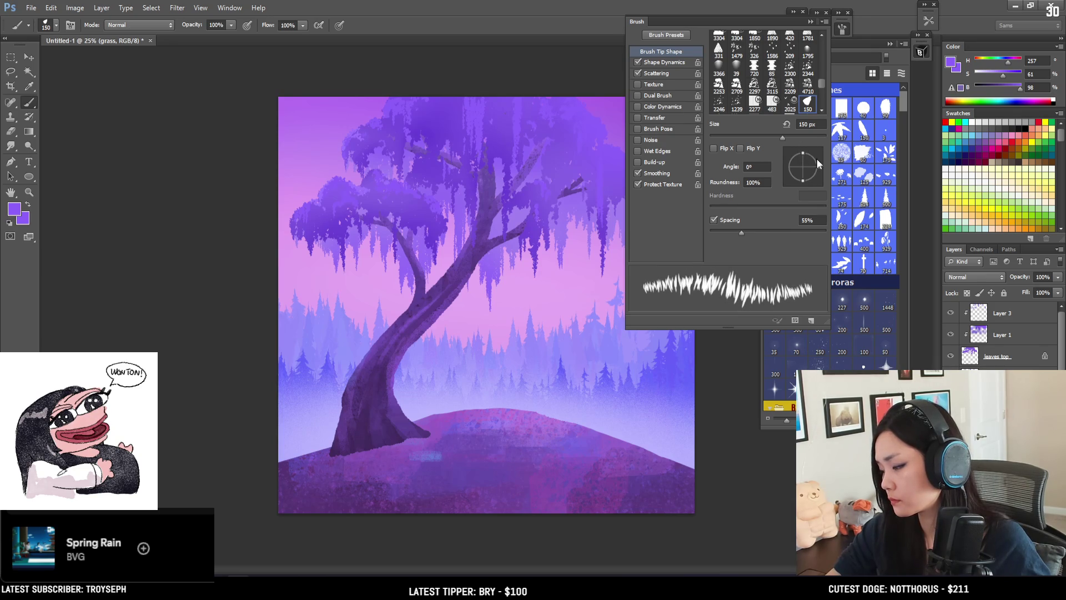
pyautogui.moveTo(813, 157); pyautogui.dragTo(815, 151)
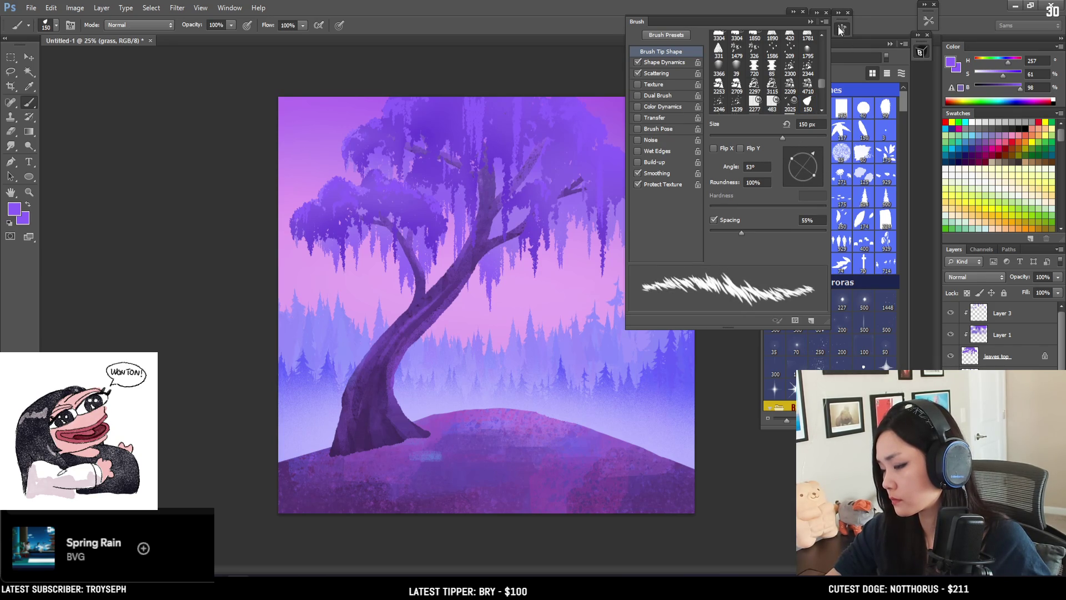
pyautogui.press('[')
pyautogui.press('[')
pyautogui.press('[')
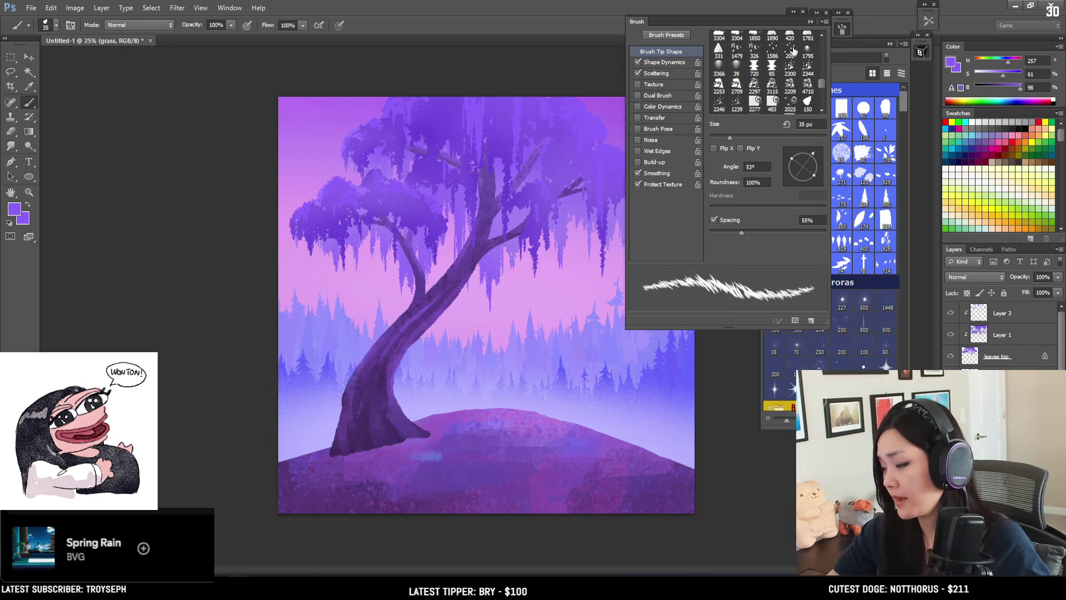
pyautogui.press('F5')
pyautogui.press(']')
pyautogui.keyDown('alt'); pyautogui.click(357, 231); pyautogui.keyUp('alt')
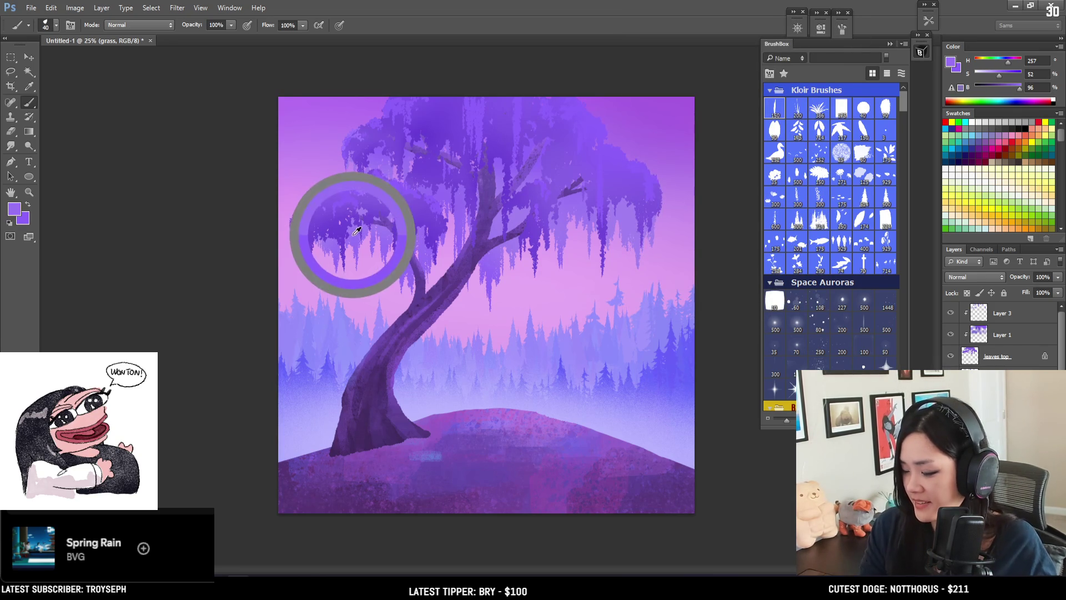
# Step: Paint grass blades near the trunk's base, undoing and resizing the brush between attempts
pyautogui.press(']')
pyautogui.press(']')
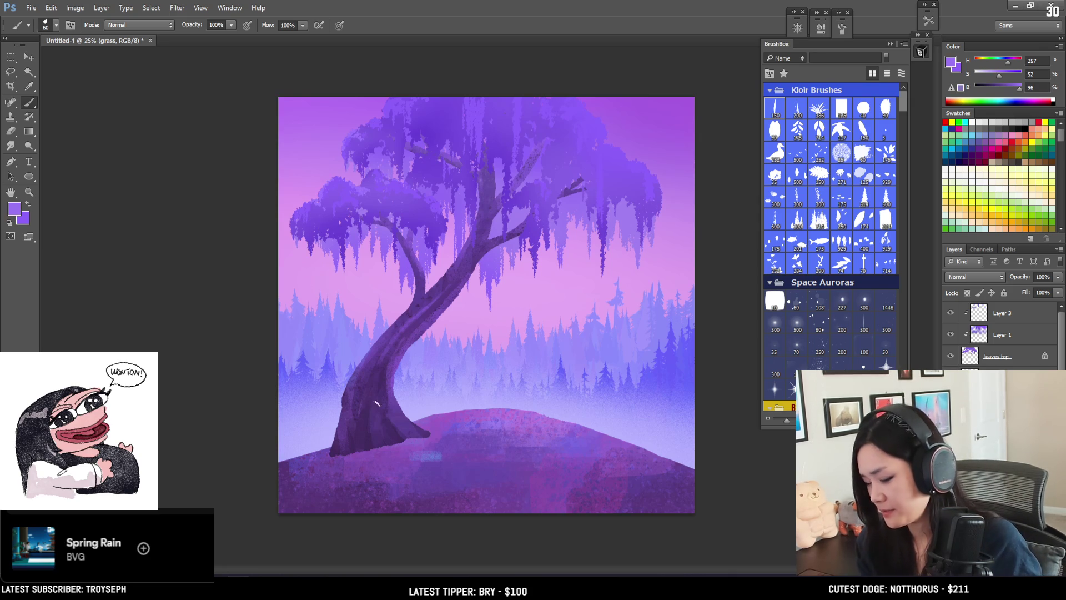
pyautogui.press(']')
pyautogui.press(']')
pyautogui.press(']')
pyautogui.moveTo(300, 466); pyautogui.dragTo(438, 456)
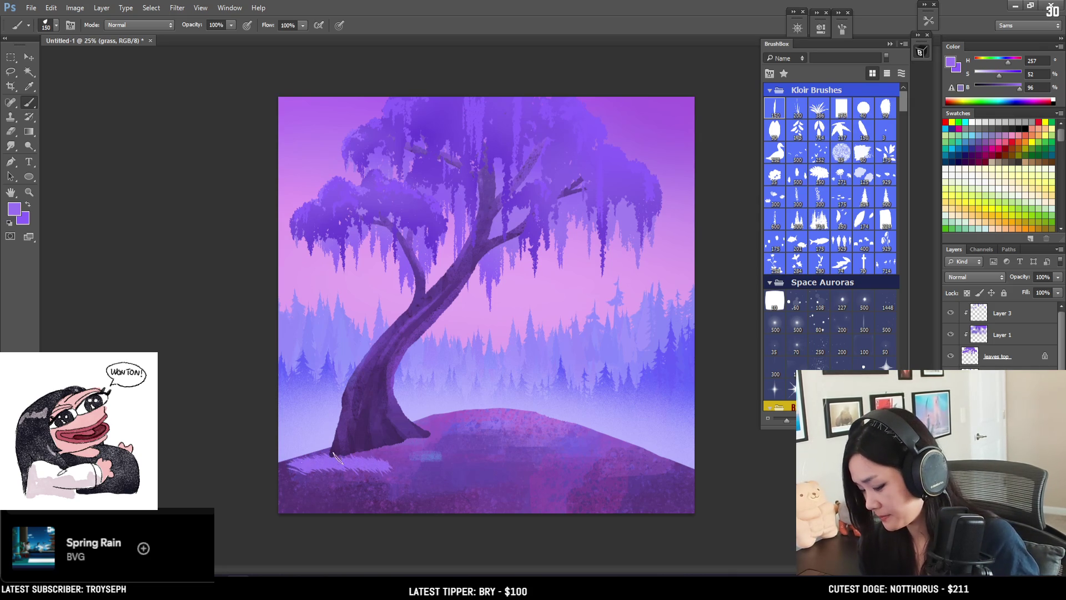
pyautogui.hotkey('ctrl', 'z')
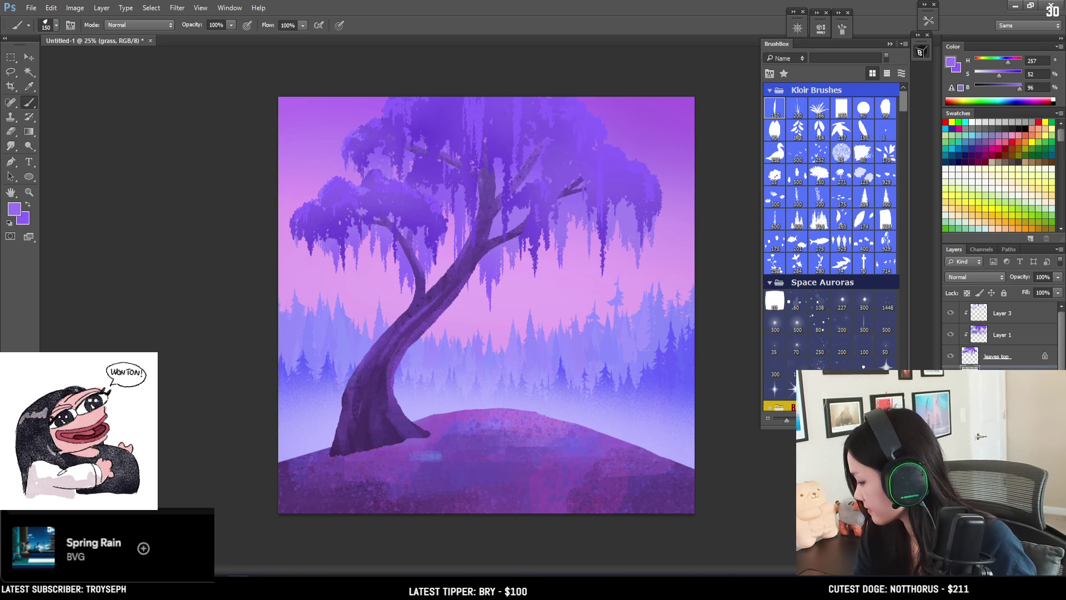
pyautogui.press('[')
pyautogui.press('[')
pyautogui.moveTo(306, 460); pyautogui.dragTo(402, 450)
pyautogui.hotkey('ctrl', 'z')
pyautogui.moveTo(305, 460)
pyautogui.mouseDown()
pyautogui.moveTo(402, 451)
pyautogui.moveTo(341, 453)
pyautogui.mouseUp()
# Step: Enable pressure-controlled opacity, sample the hill colour, and try extending grass to the left edge
pyautogui.press(']')
pyautogui.click(248, 25)
pyautogui.keyDown('alt'); pyautogui.click(348, 453); pyautogui.keyUp('alt')
pyautogui.press('[')
pyautogui.moveTo(332, 458)
pyautogui.mouseDown()
pyautogui.moveTo(280, 462)
pyautogui.moveTo(298, 463)
pyautogui.mouseUp()
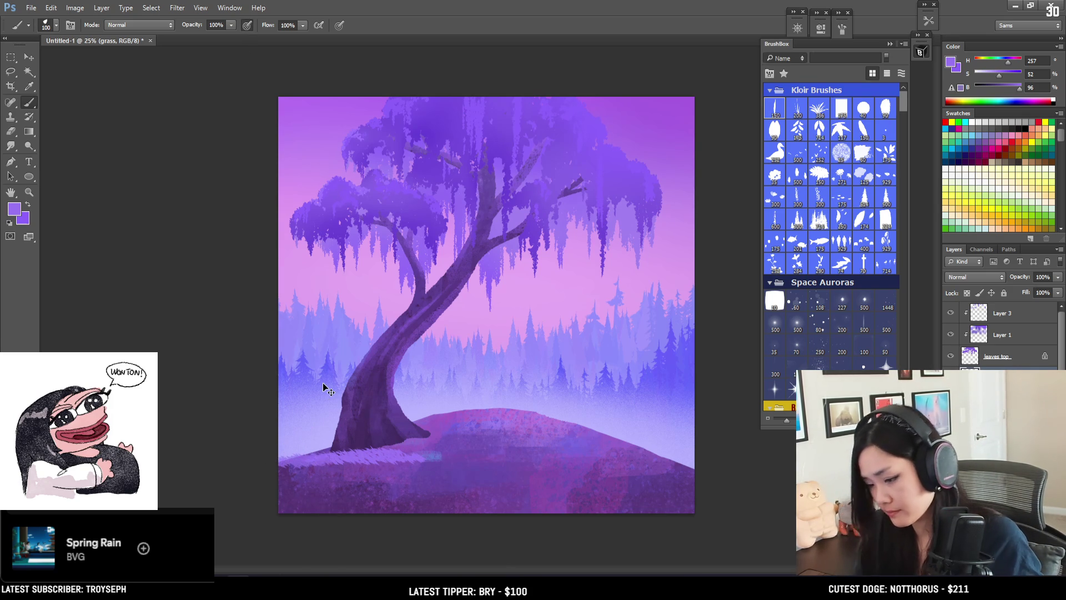
pyautogui.hotkey('ctrl', 'alt', 'z')
pyautogui.hotkey('ctrl', 'alt', 'z')
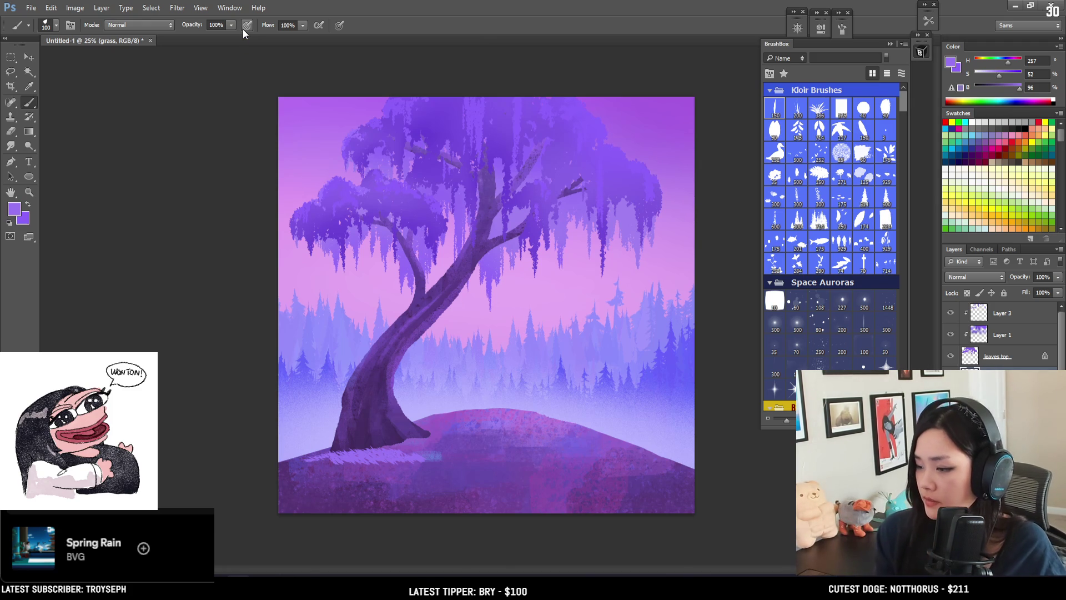
# Step: Paint grass along the hill's left edge and extend it right along the ridge
pyautogui.moveTo(314, 459); pyautogui.dragTo(335, 457)
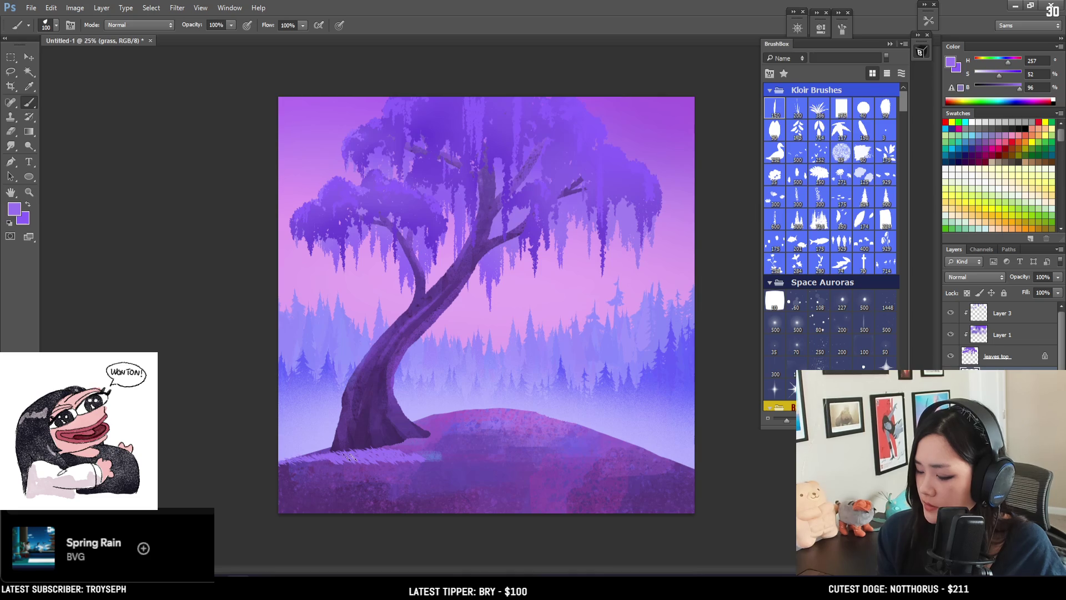
pyautogui.keyDown('alt'); pyautogui.click(288, 462); pyautogui.keyUp('alt')
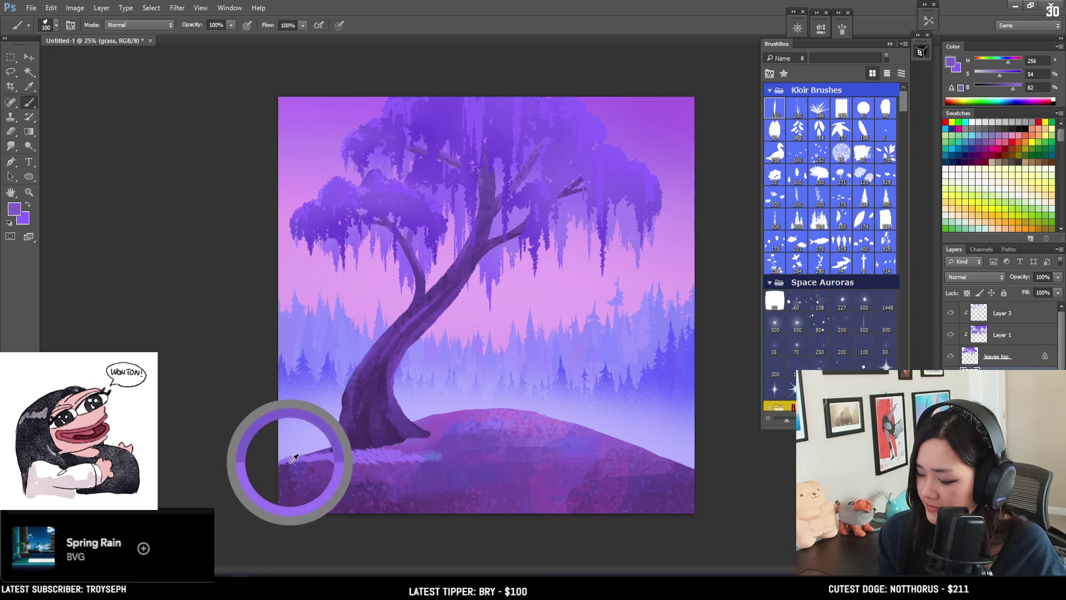
pyautogui.moveTo(333, 462)
pyautogui.mouseDown()
pyautogui.moveTo(468, 440)
pyautogui.moveTo(443, 434)
pyautogui.mouseUp()
pyautogui.press(']')
pyautogui.press('[')
pyautogui.press('[')
pyautogui.press('[')
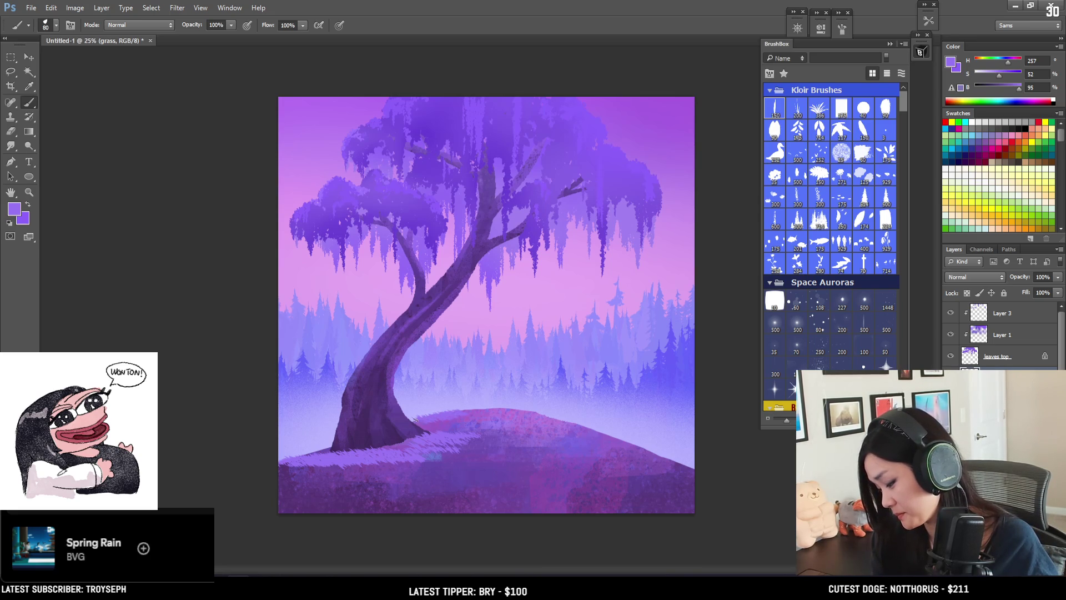
pyautogui.press(']')
pyautogui.press(']')
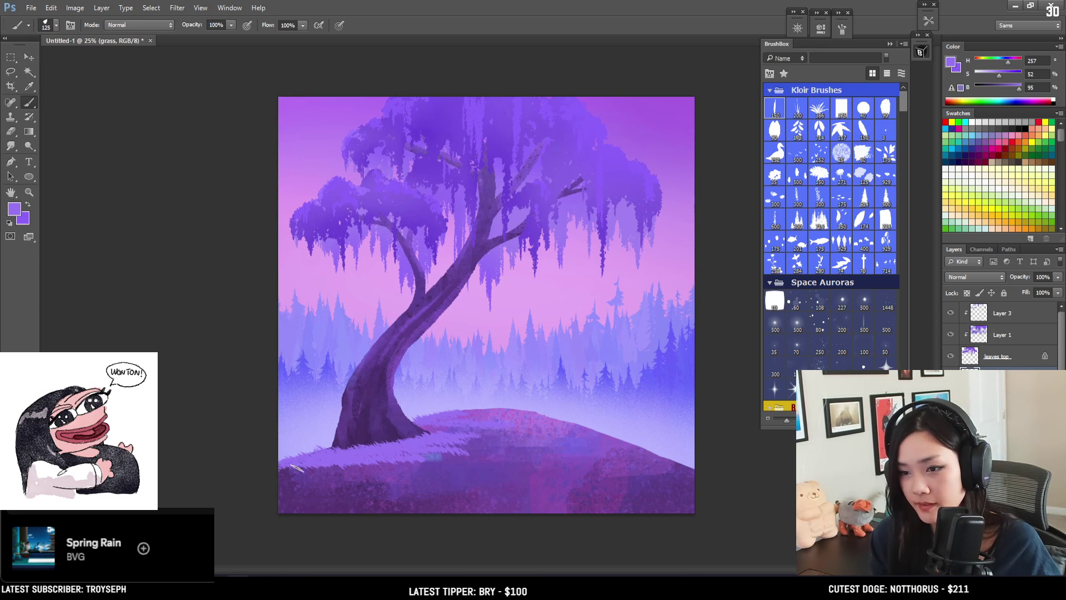
pyautogui.press(']')
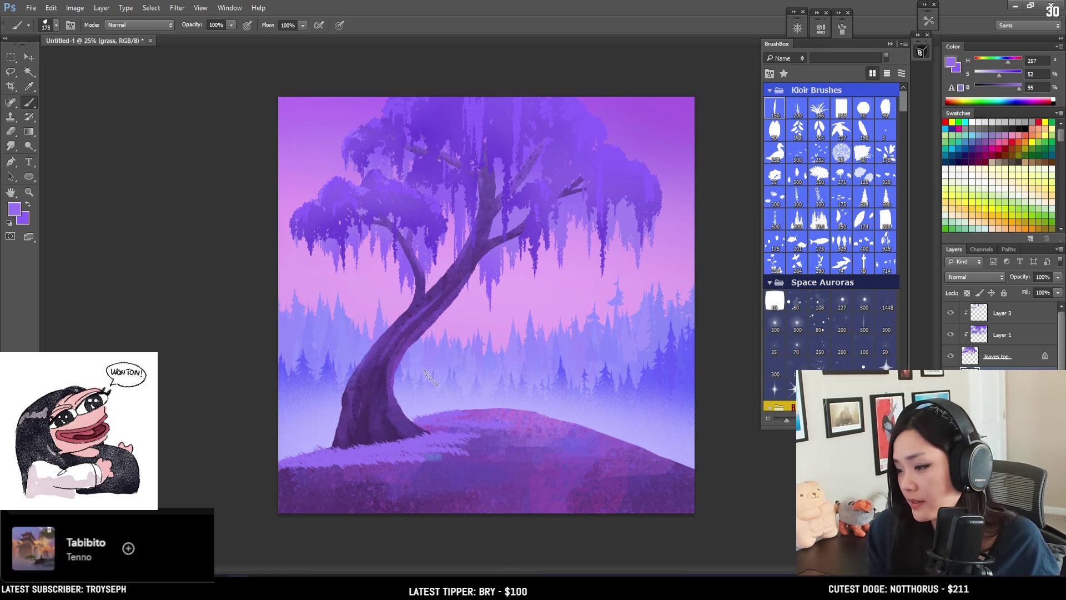
pyautogui.press('[')
pyautogui.press('[')
pyautogui.press('[')
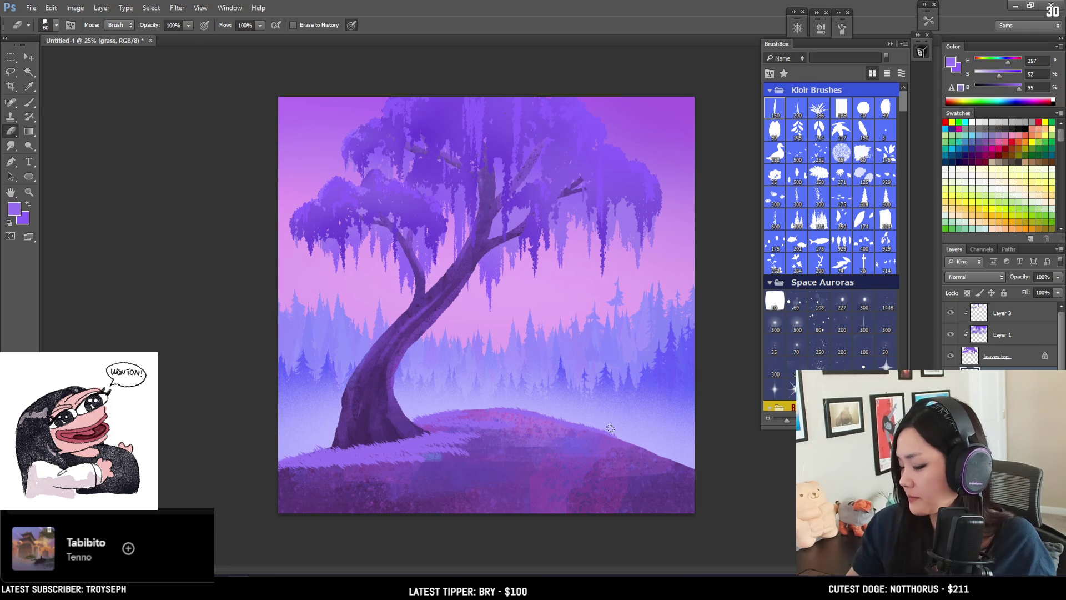
pyautogui.press('[')
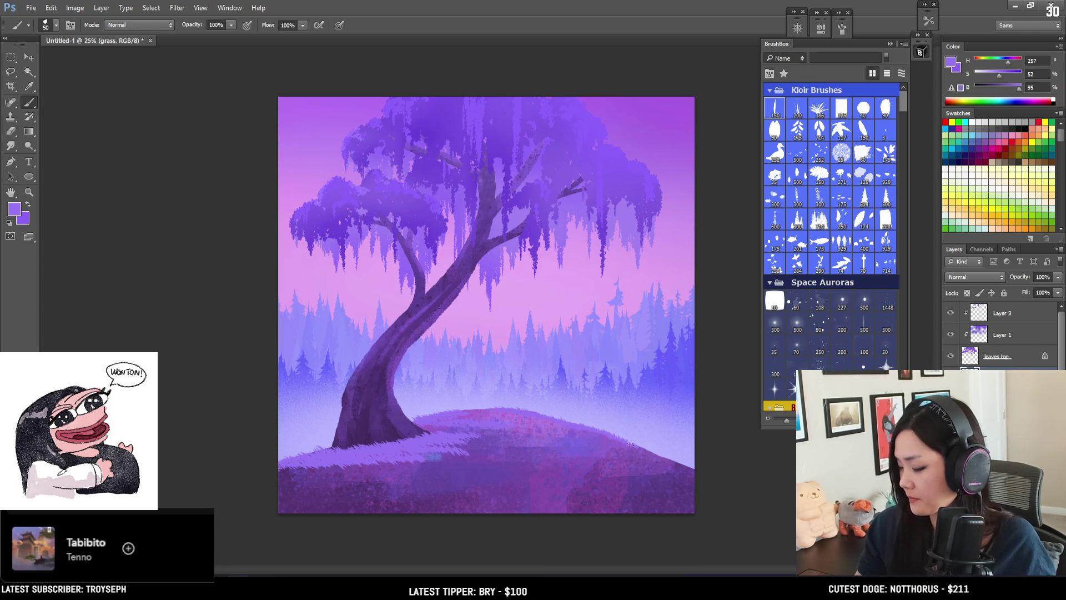
# Step: Resize the grass brush and paint light grass strokes across the hill's right side
pyautogui.press(']')
pyautogui.press(']')
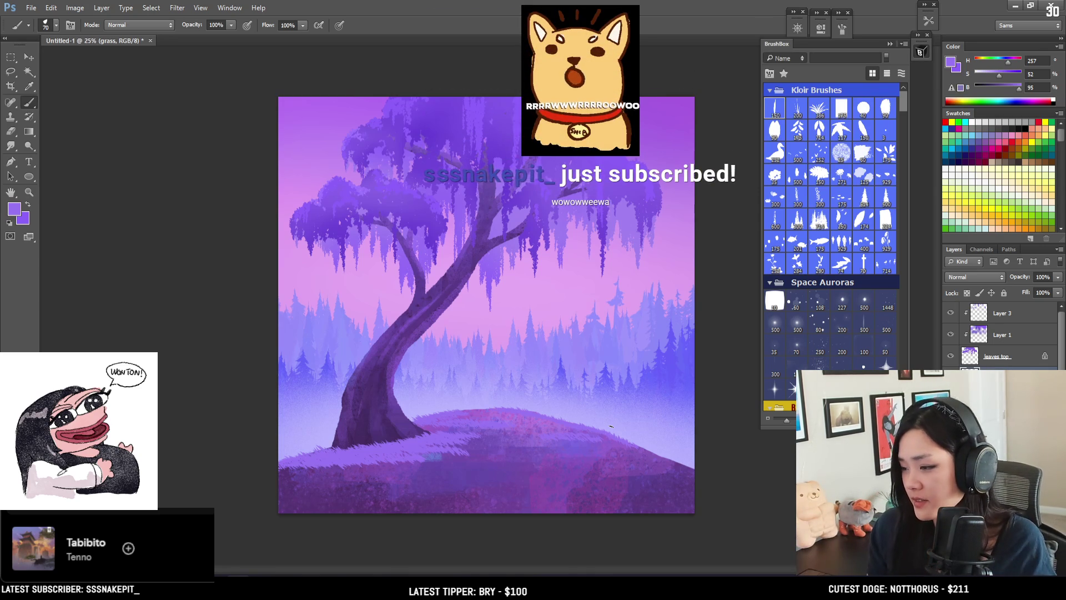
pyautogui.press(']')
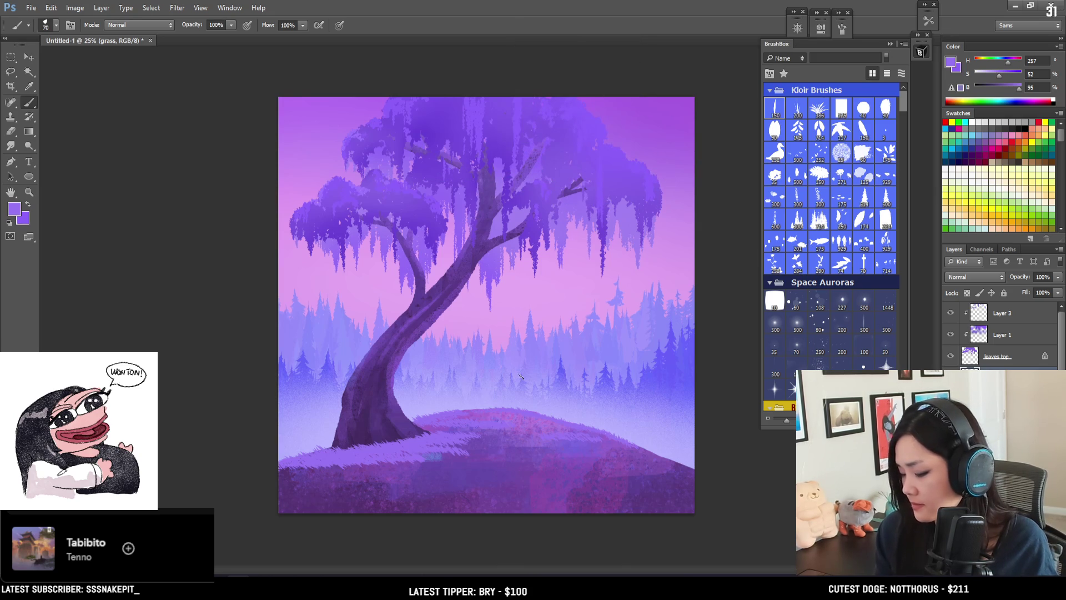
pyautogui.press('[')
pyautogui.press('[')
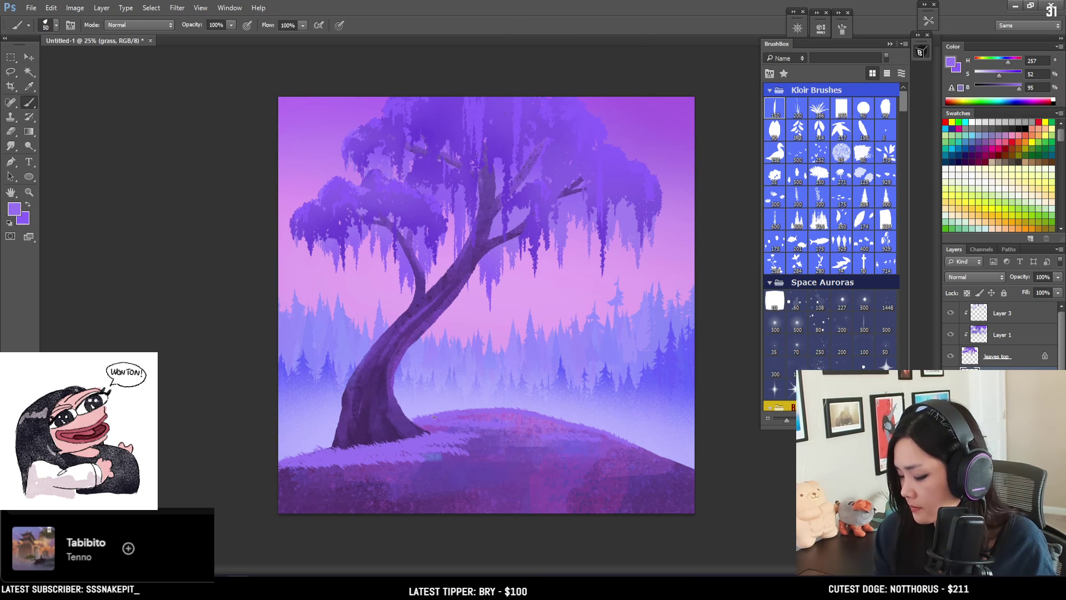
pyautogui.press('e')
pyautogui.press('b')
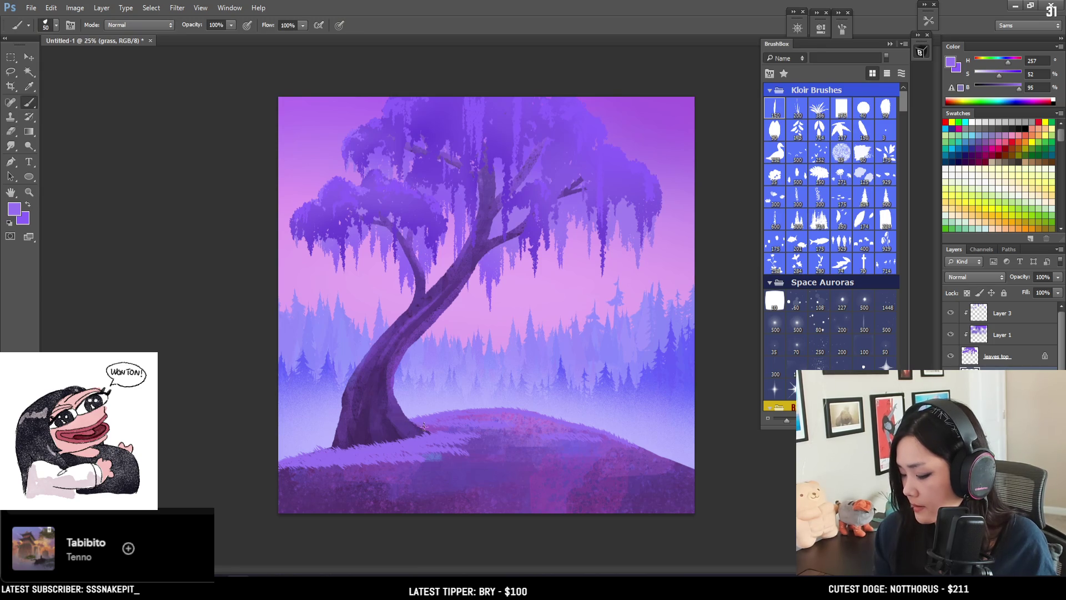
pyautogui.press(']')
pyautogui.press(']')
pyautogui.press(']')
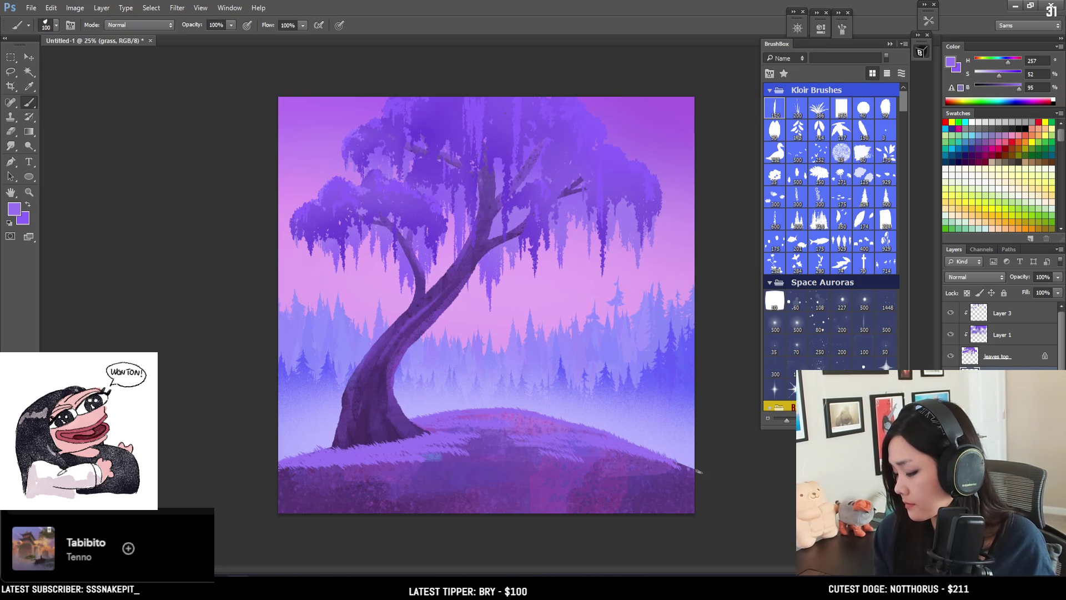
pyautogui.press(']')
pyautogui.press(']')
pyautogui.press(']')
pyautogui.moveTo(694, 461)
pyautogui.mouseDown()
pyautogui.moveTo(567, 472)
pyautogui.moveTo(689, 477)
pyautogui.mouseUp()
pyautogui.moveTo(508, 464); pyautogui.dragTo(728, 476)
pyautogui.moveTo(572, 463); pyautogui.dragTo(673, 469)
# Step: Paint grass across the middle and lower-left hill, then pick a darker, more saturated purple
pyautogui.moveTo(527, 457)
pyautogui.mouseDown()
pyautogui.moveTo(461, 458)
pyautogui.moveTo(559, 465)
pyautogui.moveTo(372, 475)
pyautogui.moveTo(533, 483)
pyautogui.mouseUp()
pyautogui.press(']')
pyautogui.moveTo(422, 472); pyautogui.dragTo(546, 479)
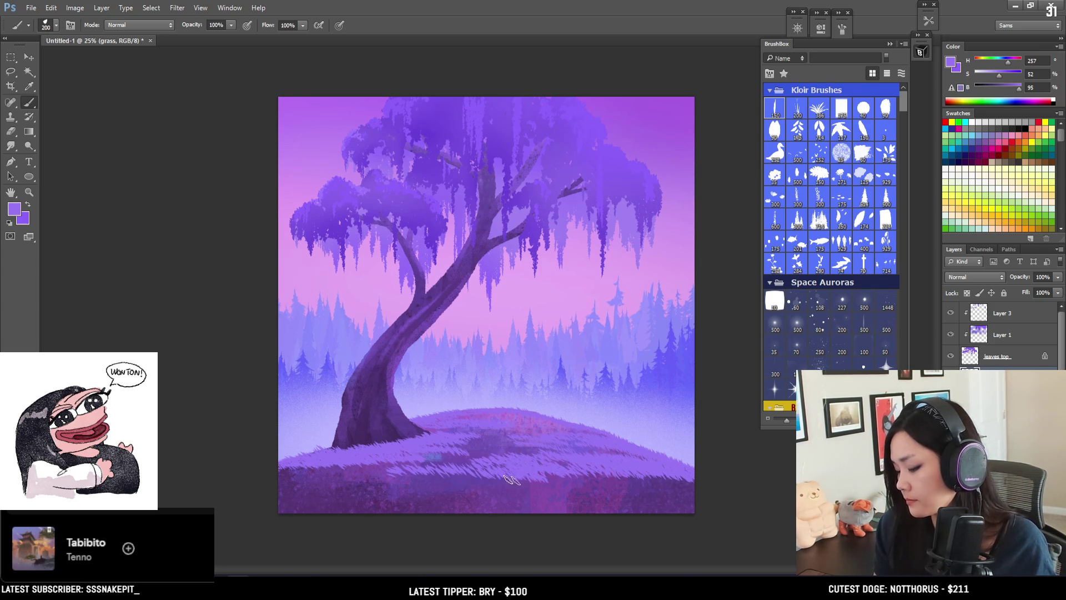
pyautogui.moveTo(482, 477); pyautogui.dragTo(555, 472)
pyautogui.press(']')
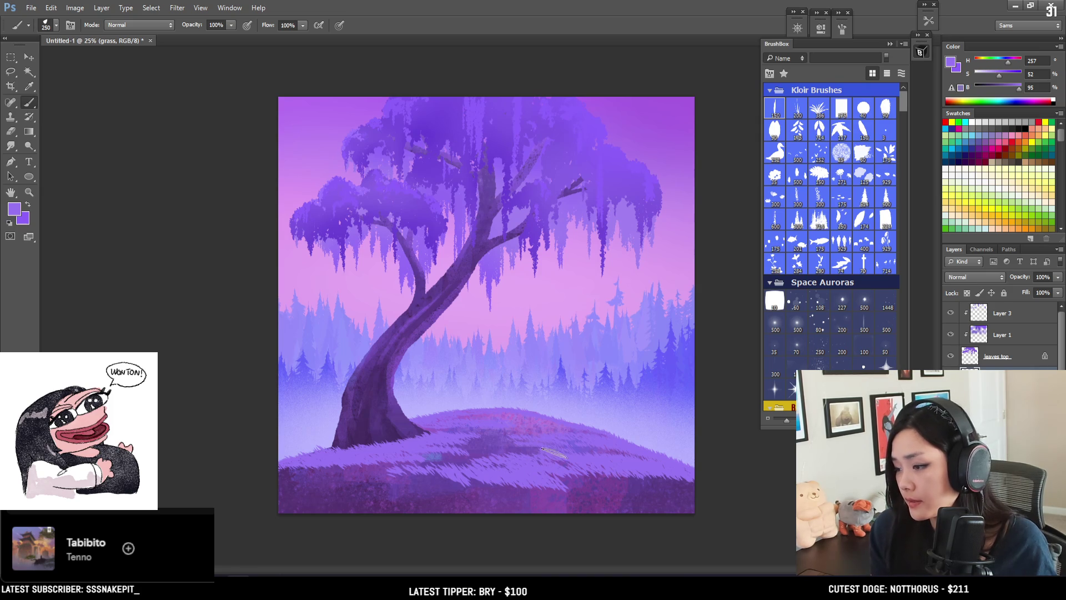
pyautogui.press('[')
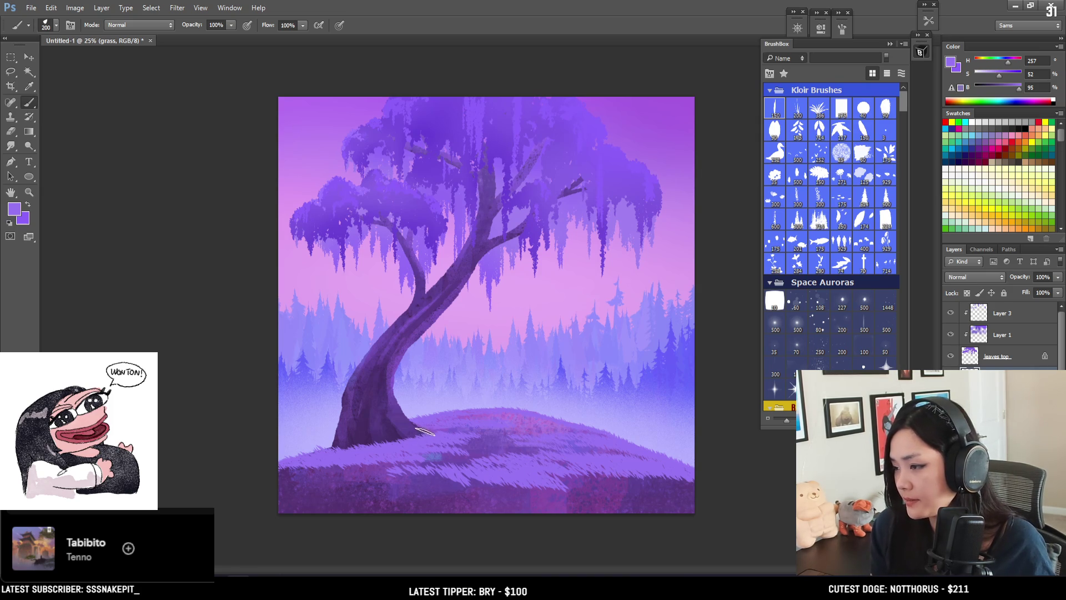
pyautogui.moveTo(353, 477)
pyautogui.mouseDown()
pyautogui.moveTo(441, 482)
pyautogui.moveTo(436, 493)
pyautogui.mouseUp()
pyautogui.press(']')
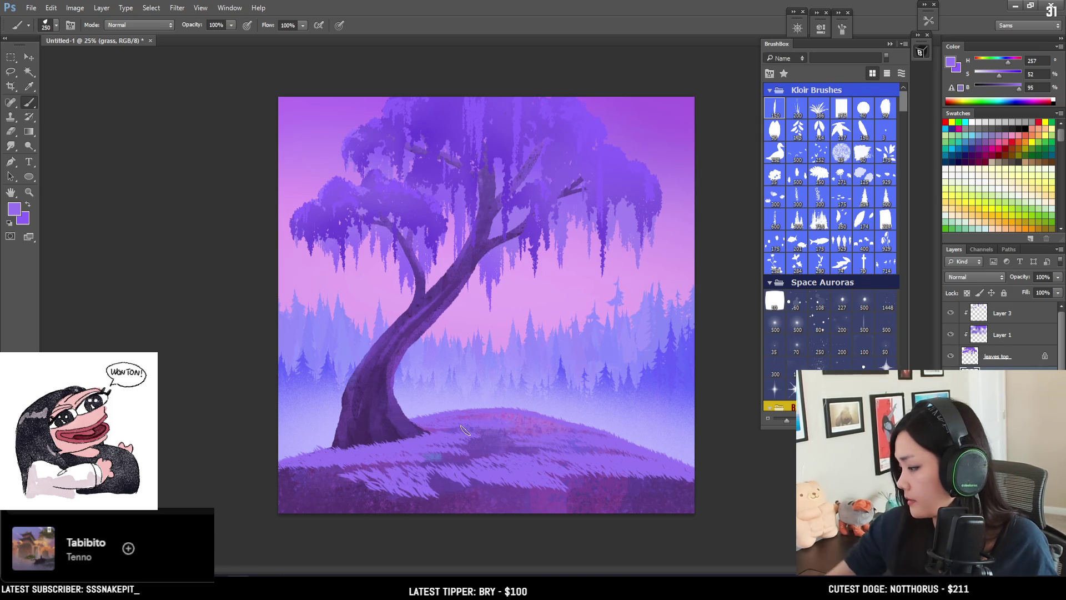
pyautogui.click(1005, 76)
pyautogui.click(1017, 89)
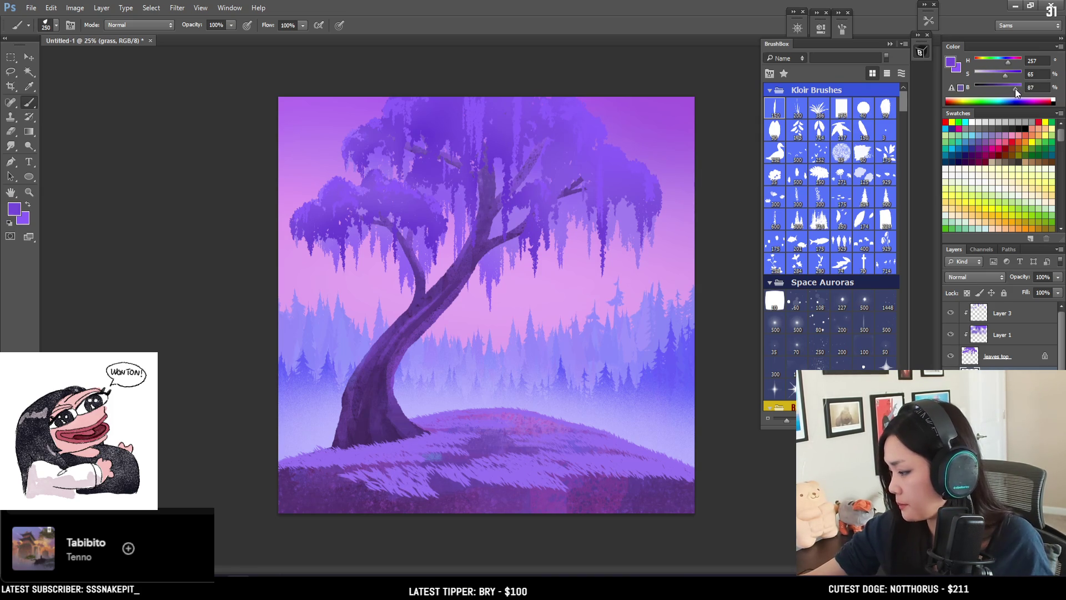
# Step: Paint darker grass strokes across the lower hill and darken the purple for shadowed grass
pyautogui.press(']')
pyautogui.moveTo(333, 478); pyautogui.dragTo(483, 497)
pyautogui.moveTo(411, 483)
pyautogui.mouseDown()
pyautogui.moveTo(557, 502)
pyautogui.moveTo(683, 477)
pyautogui.mouseUp()
pyautogui.press('[')
pyautogui.press('[')
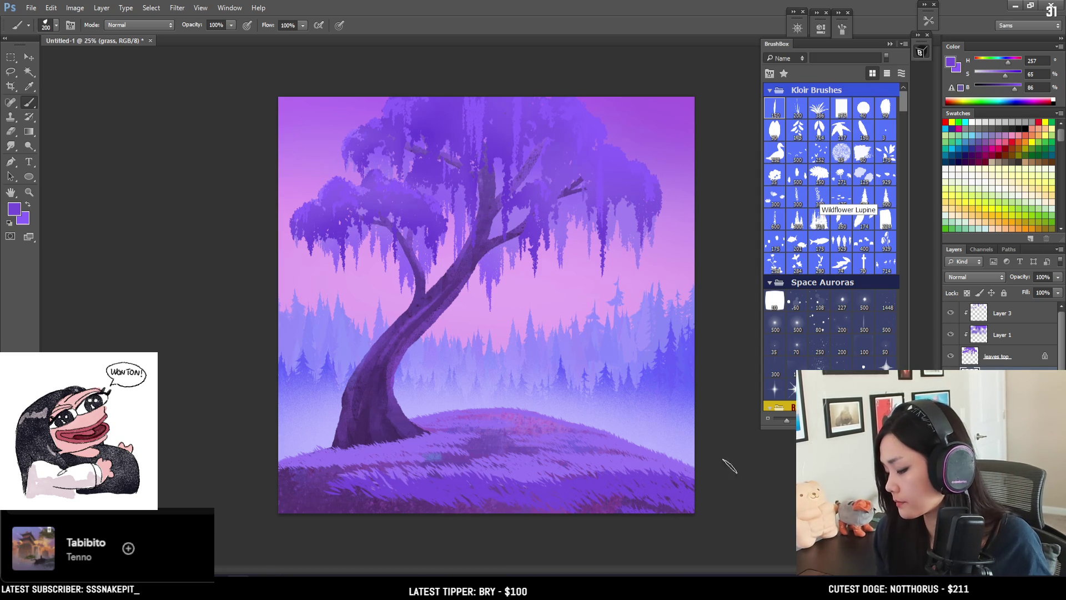
pyautogui.moveTo(1015, 90); pyautogui.dragTo(1009, 90)
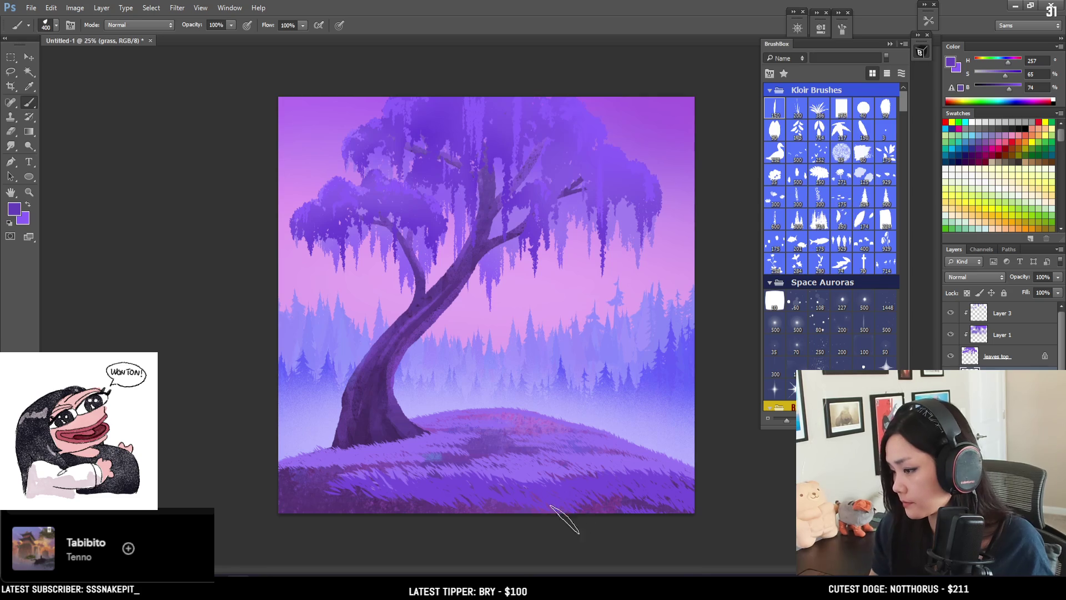
pyautogui.press(']')
pyautogui.press(']')
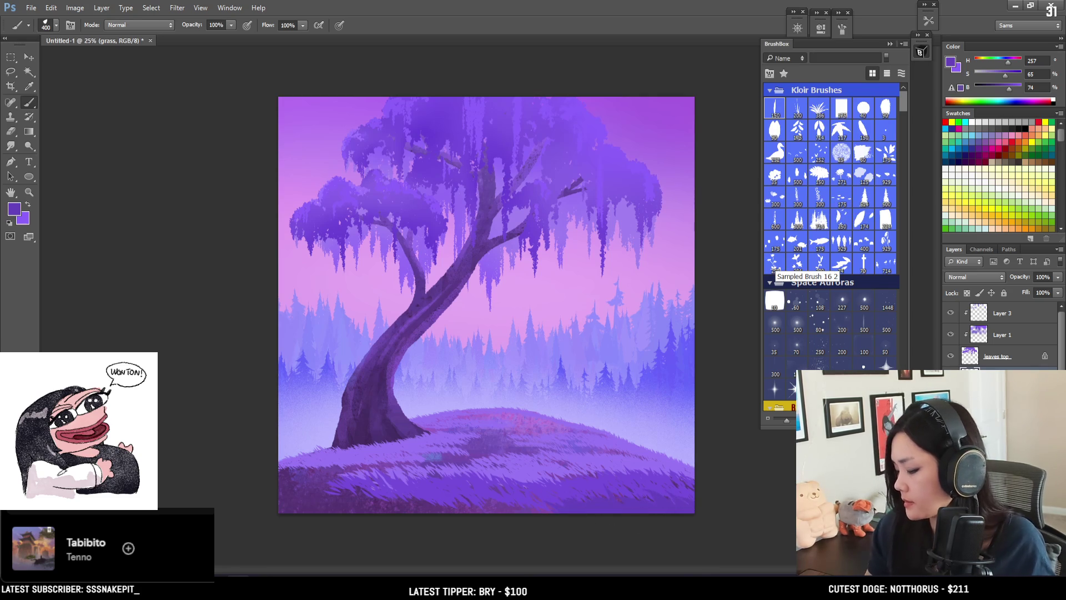
pyautogui.moveTo(1010, 90); pyautogui.dragTo(1006, 90)
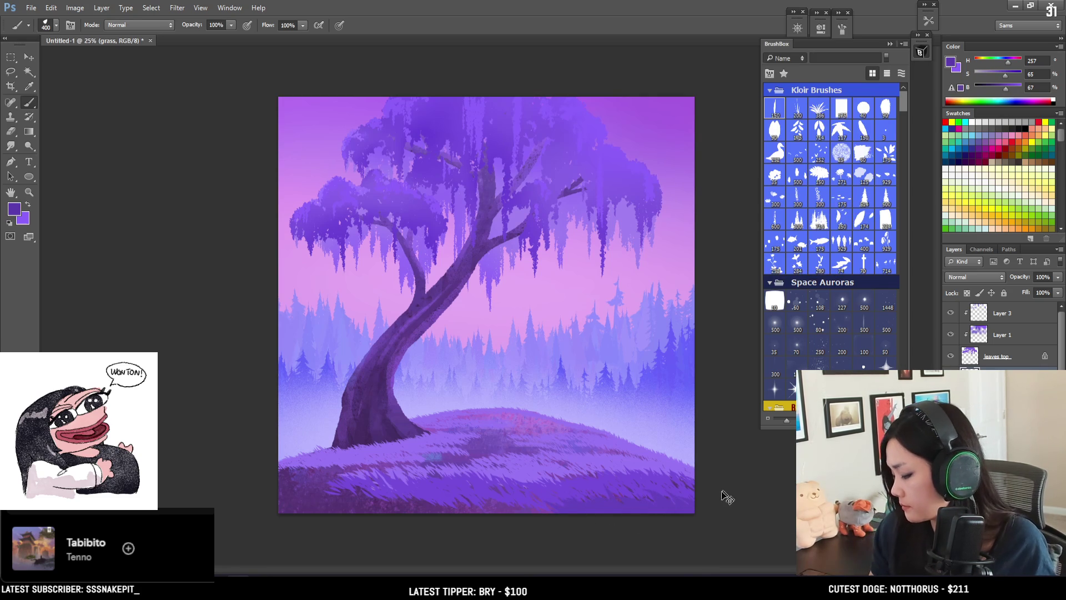
pyautogui.press('[')
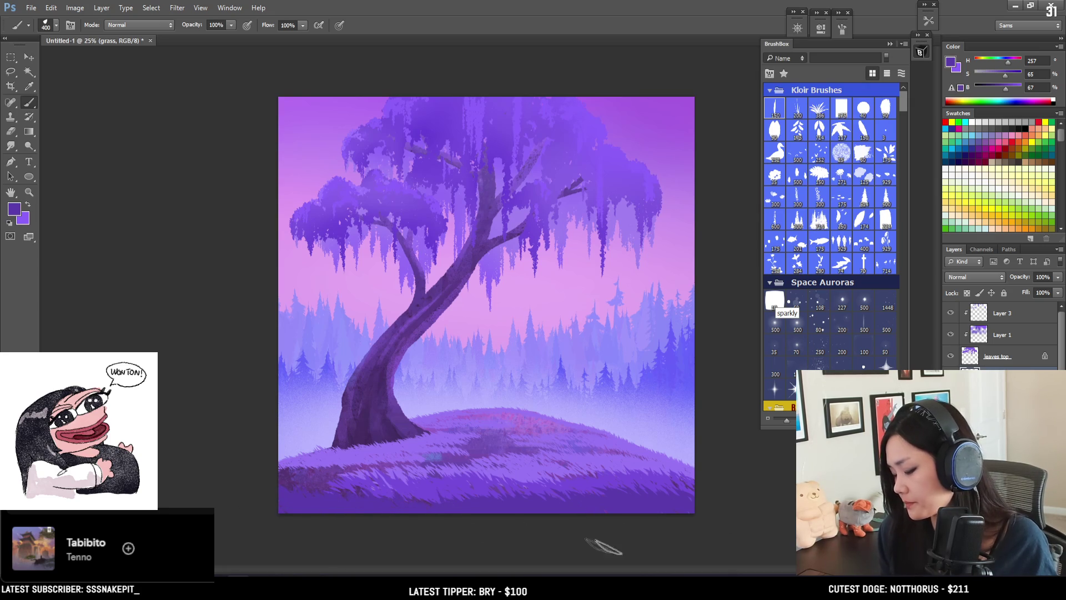
# Step: Sample lighter, darker, pale and mid purples from the grass while resizing the brush for blades
pyautogui.keyDown('alt'); pyautogui.click(392, 489); pyautogui.keyUp('alt')
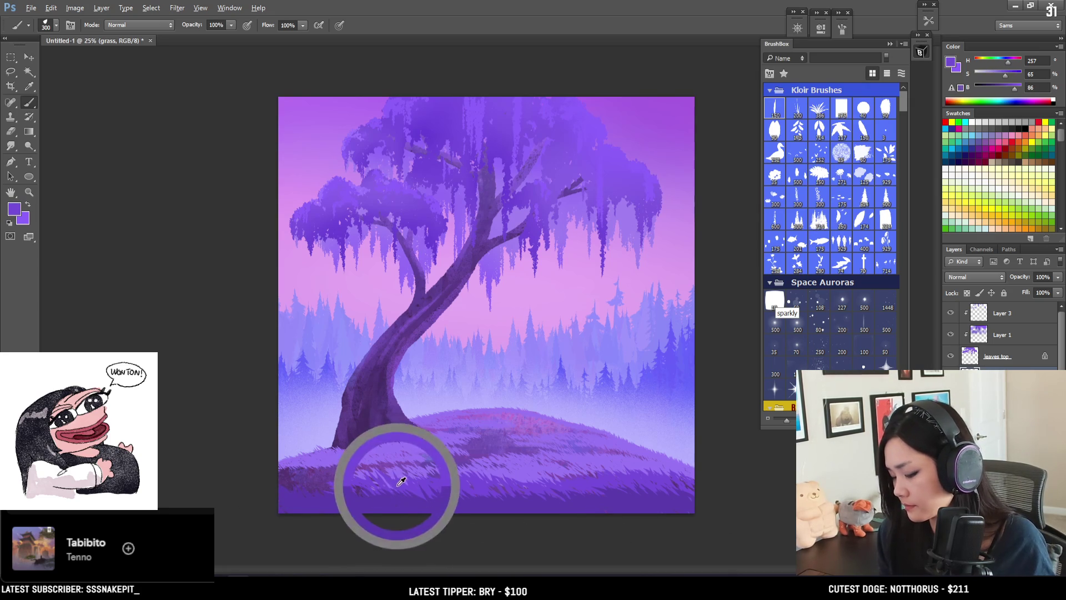
pyautogui.press('[')
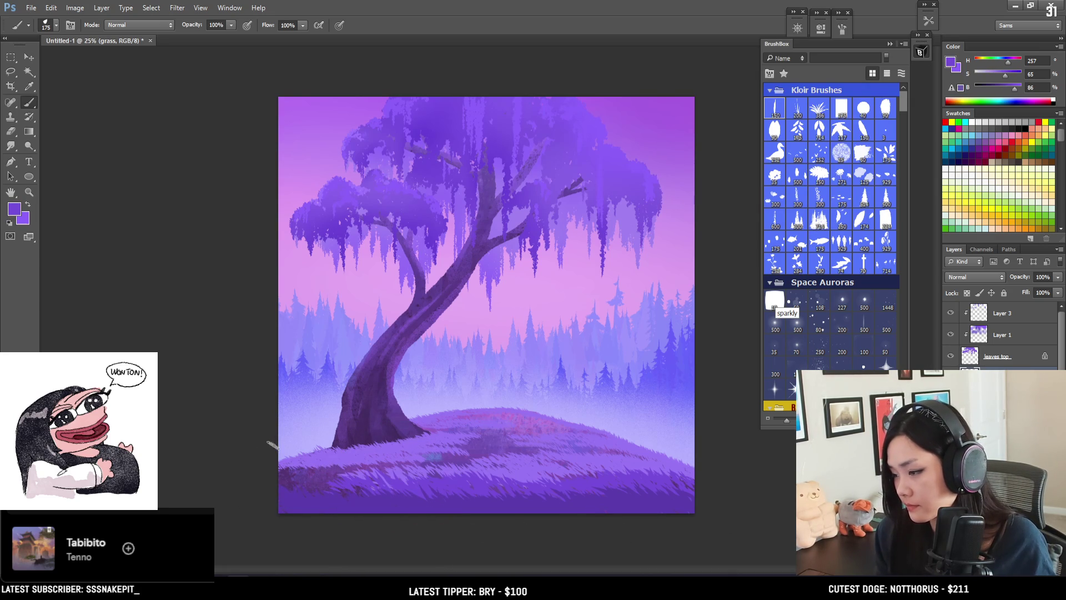
pyautogui.press(']')
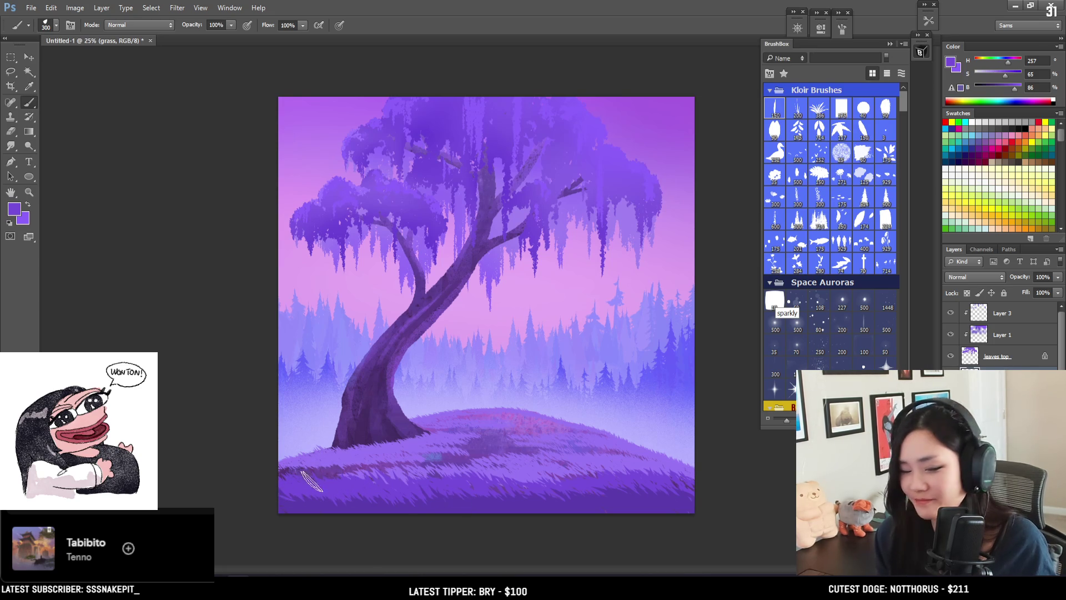
pyautogui.press(']')
pyautogui.press(']')
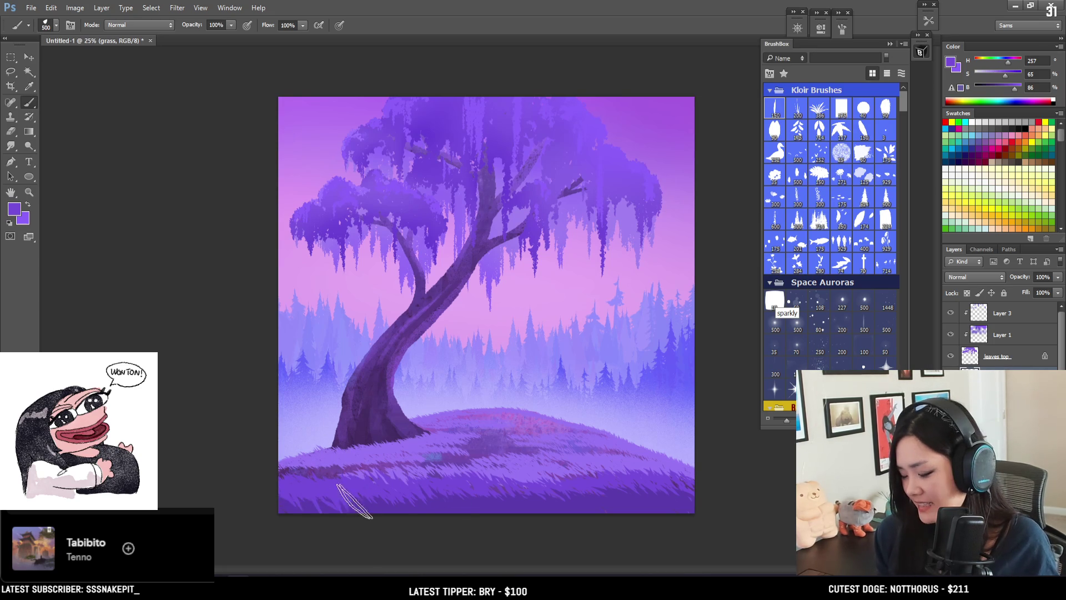
pyautogui.keyDown('alt'); pyautogui.click(289, 502); pyautogui.keyUp('alt')
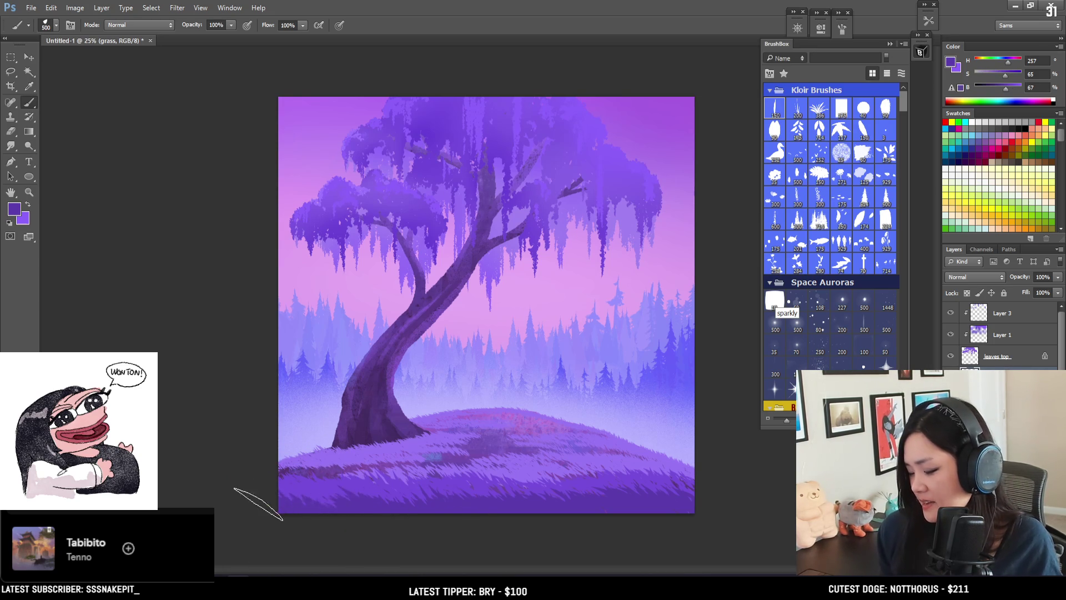
pyautogui.press('[')
pyautogui.keyDown('alt'); pyautogui.click(324, 455); pyautogui.keyUp('alt')
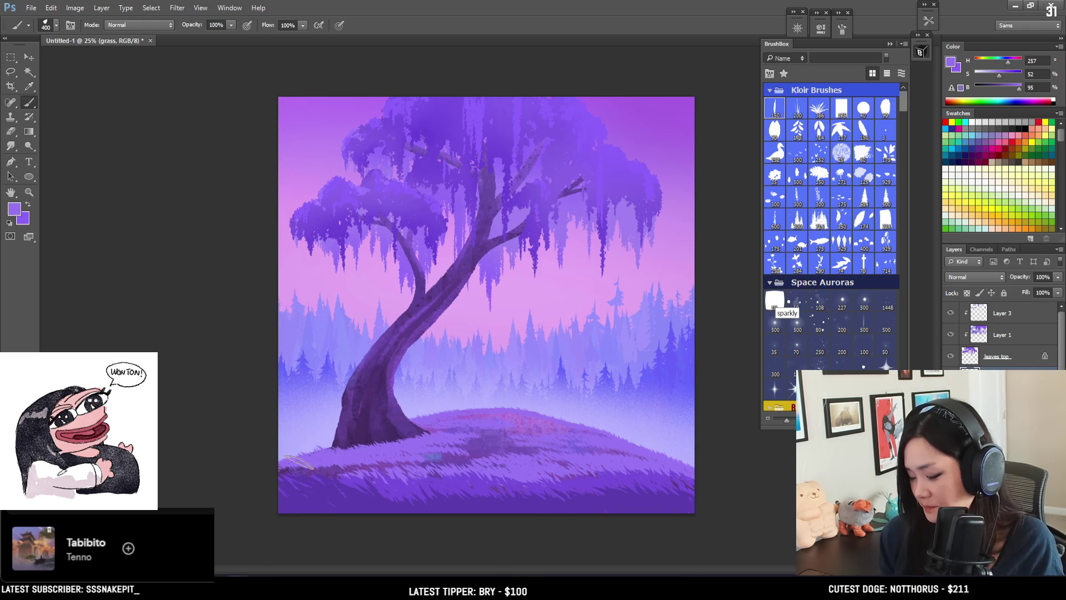
pyautogui.press('[')
pyautogui.press('[')
pyautogui.press('[')
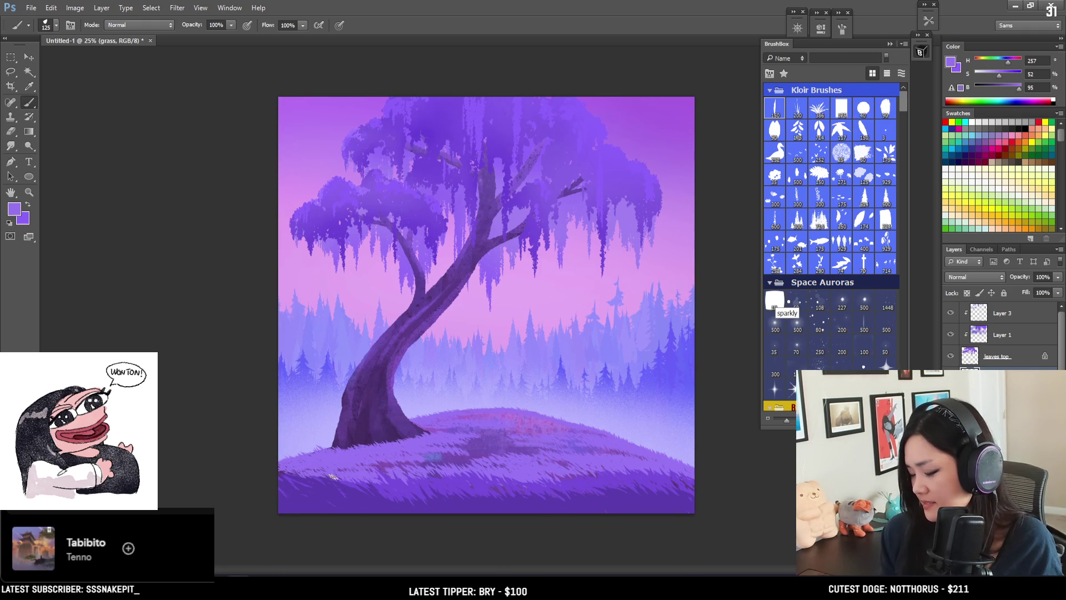
pyautogui.press(']')
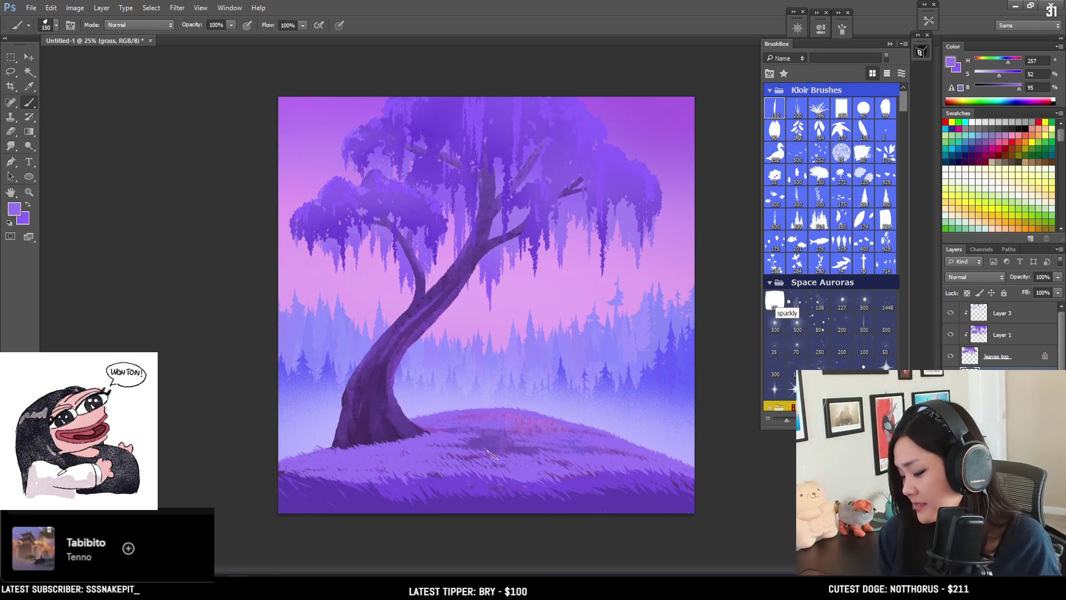
pyautogui.keyDown('alt'); pyautogui.click(436, 465); pyautogui.keyUp('alt')
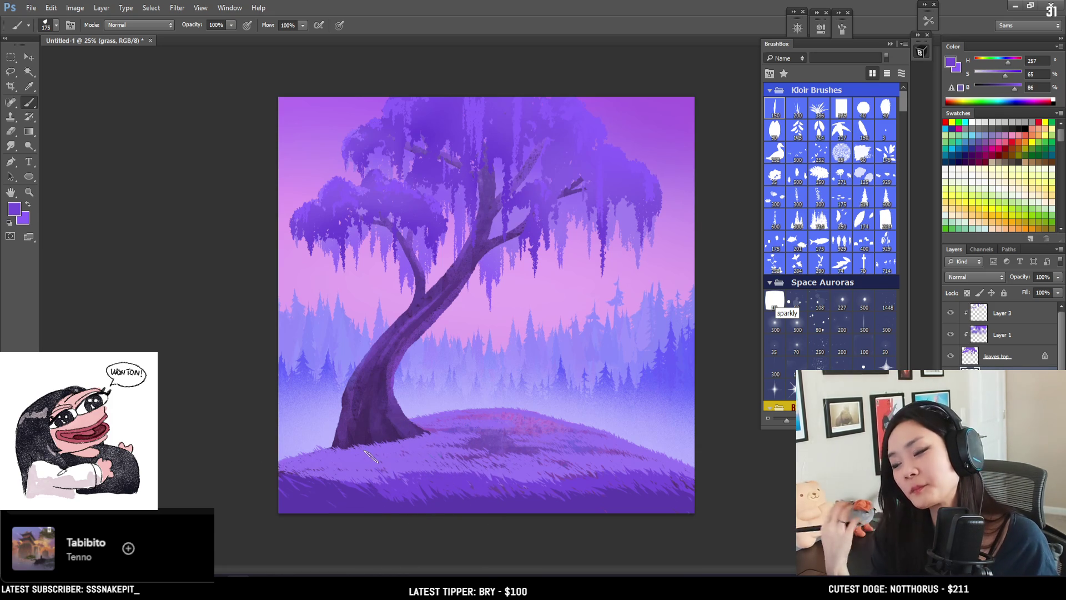
pyautogui.press('[')
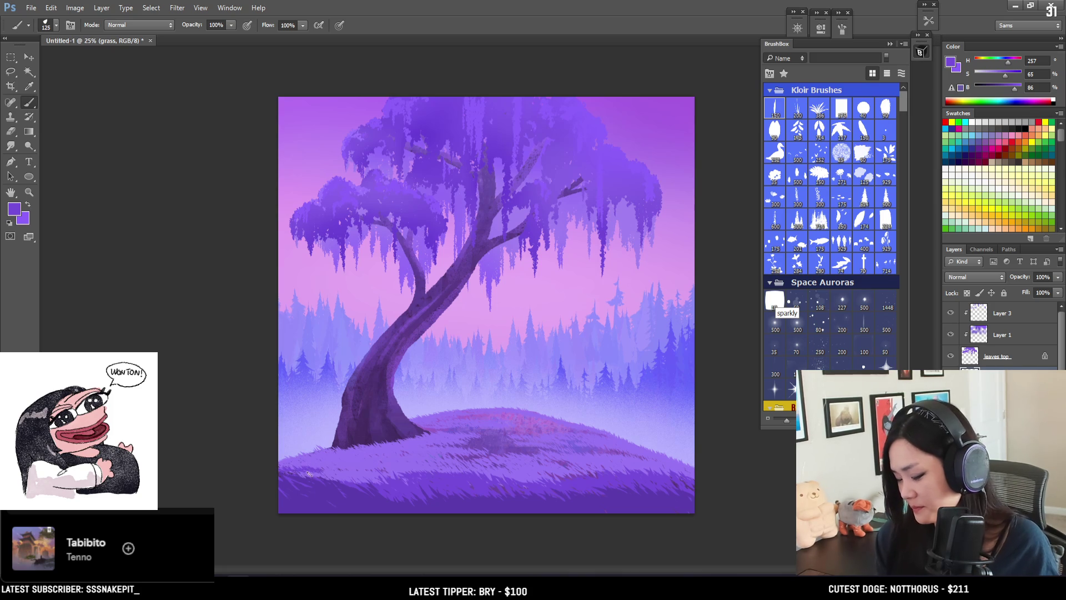
pyautogui.press(']')
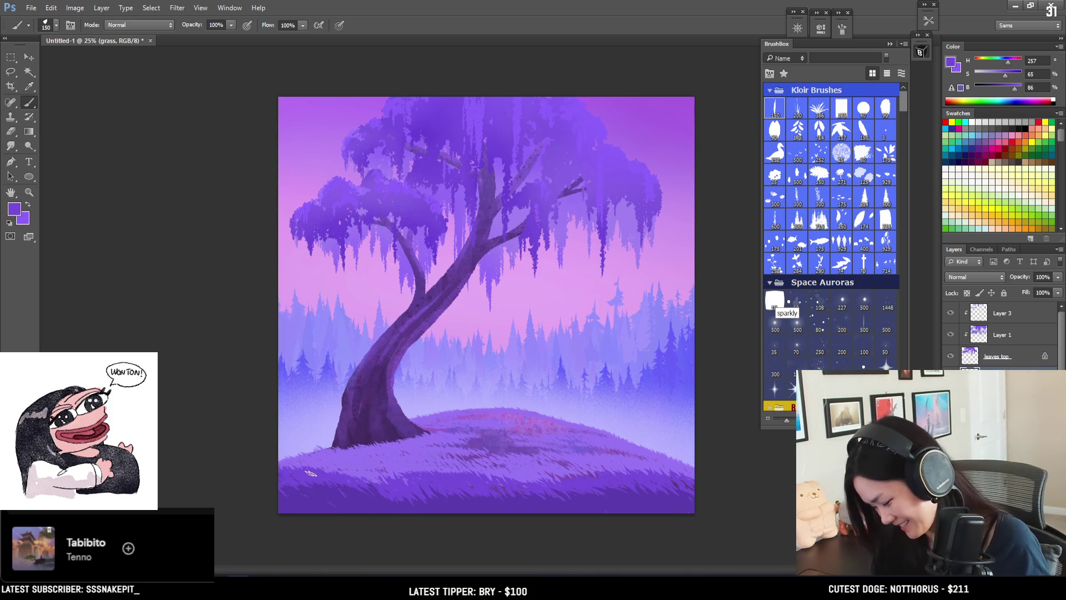
# Step: Alternate sampled darker and paler grass purples with brush resizing to texture the hill's middle
pyautogui.keyDown('alt'); pyautogui.click(325, 497); pyautogui.keyUp('alt')
pyautogui.press(']')
pyautogui.press(']')
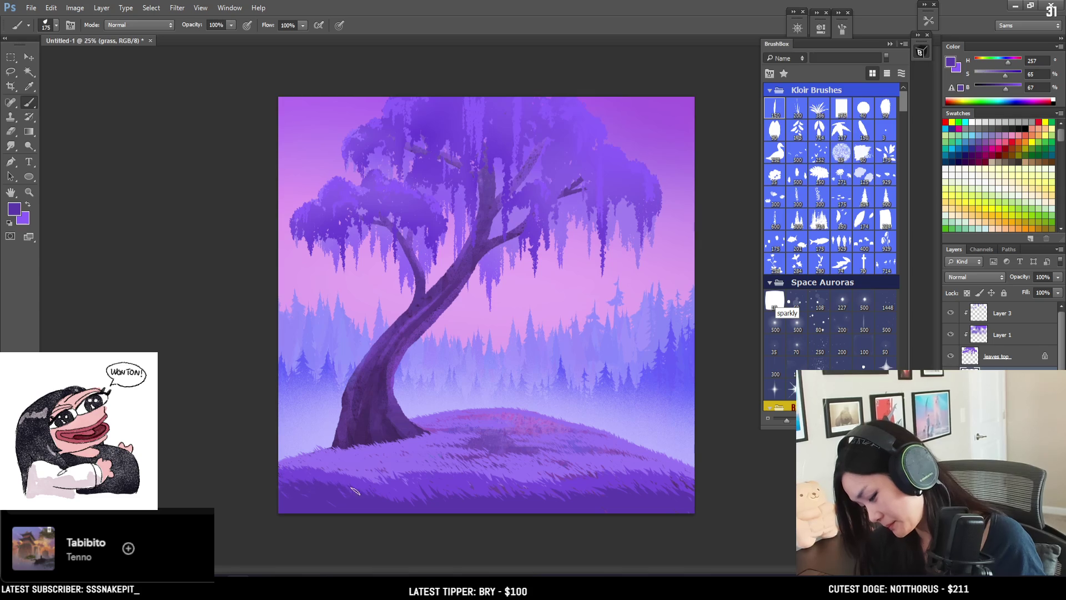
pyautogui.press('[')
pyautogui.keyDown('alt'); pyautogui.click(399, 473); pyautogui.keyUp('alt')
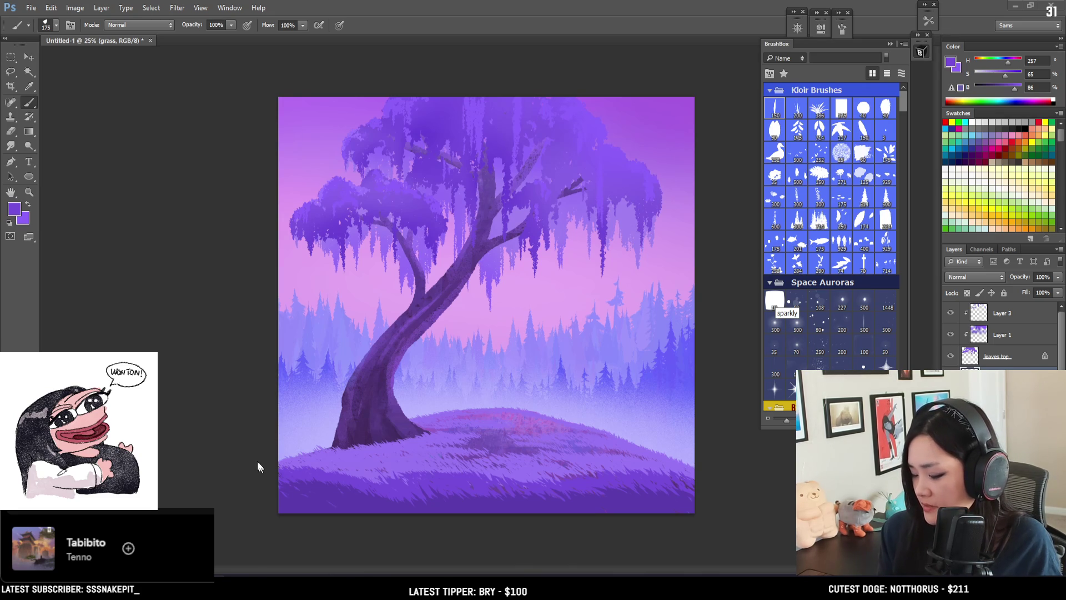
pyautogui.keyDown('alt'); pyautogui.click(292, 463); pyautogui.keyUp('alt')
pyautogui.press('[')
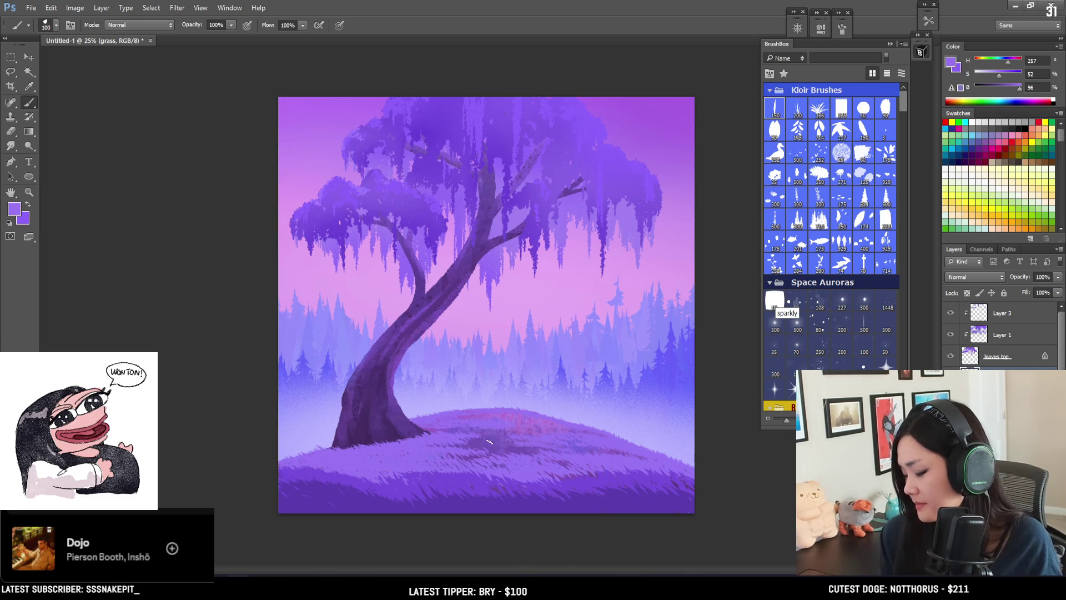
pyautogui.keyDown('alt'); pyautogui.click(566, 451); pyautogui.keyUp('alt')
pyautogui.press('[')
pyautogui.keyDown('alt'); pyautogui.click(600, 447); pyautogui.keyUp('alt')
pyautogui.press('[')
pyautogui.press(']')
pyautogui.keyDown('alt'); pyautogui.click(593, 477); pyautogui.keyUp('alt')
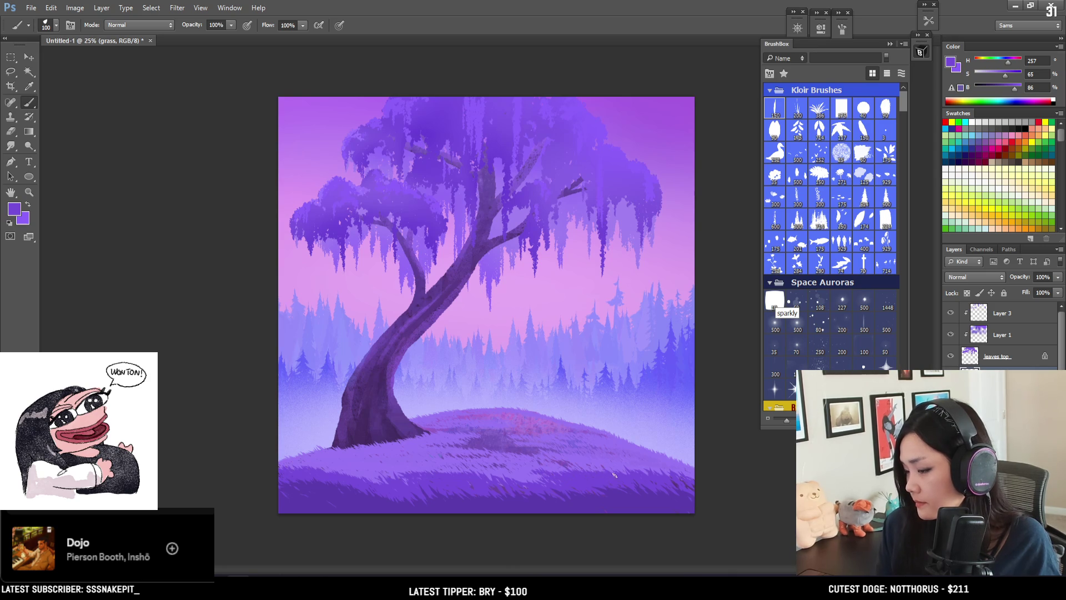
pyautogui.press(']')
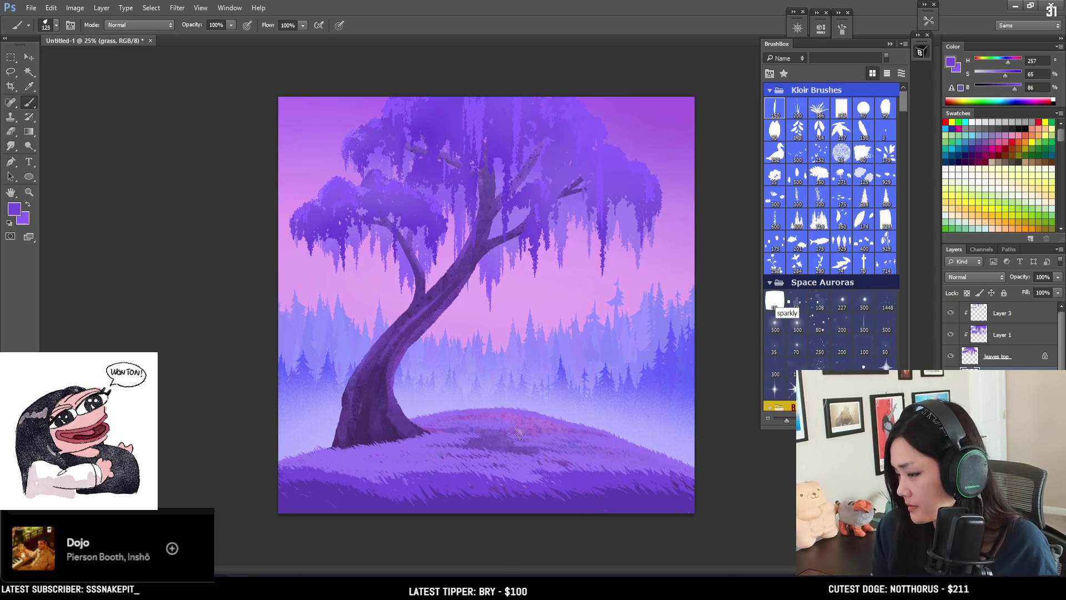
pyautogui.keyDown('alt'); pyautogui.click(520, 461); pyautogui.keyUp('alt')
# Step: Sample light and mid purples and paint a darker grass stroke across the hill's foreground
pyautogui.press('[')
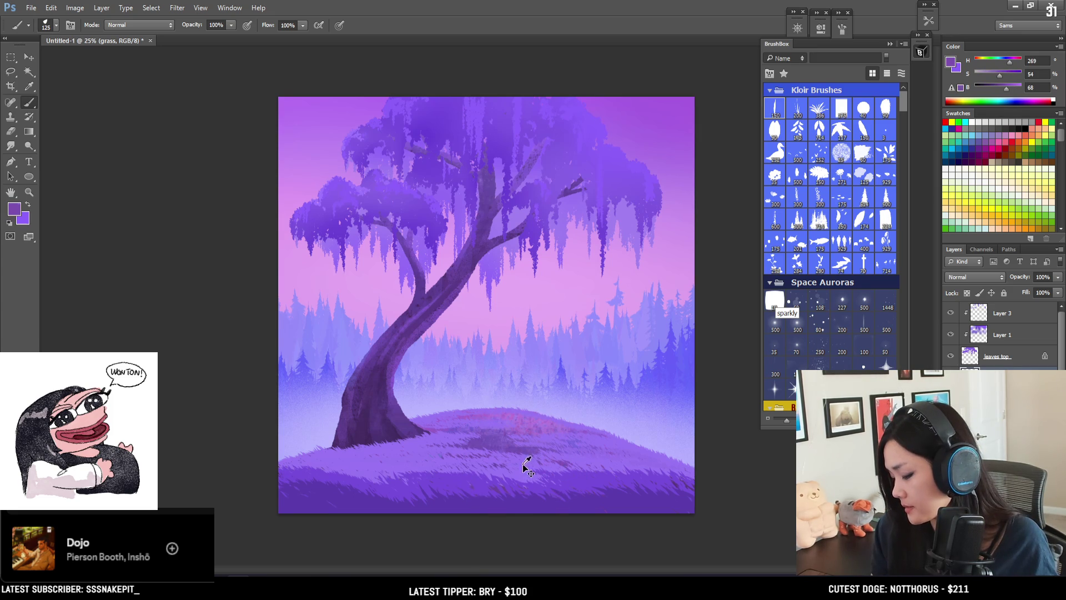
pyautogui.keyDown('alt'); pyautogui.click(522, 463); pyautogui.keyUp('alt')
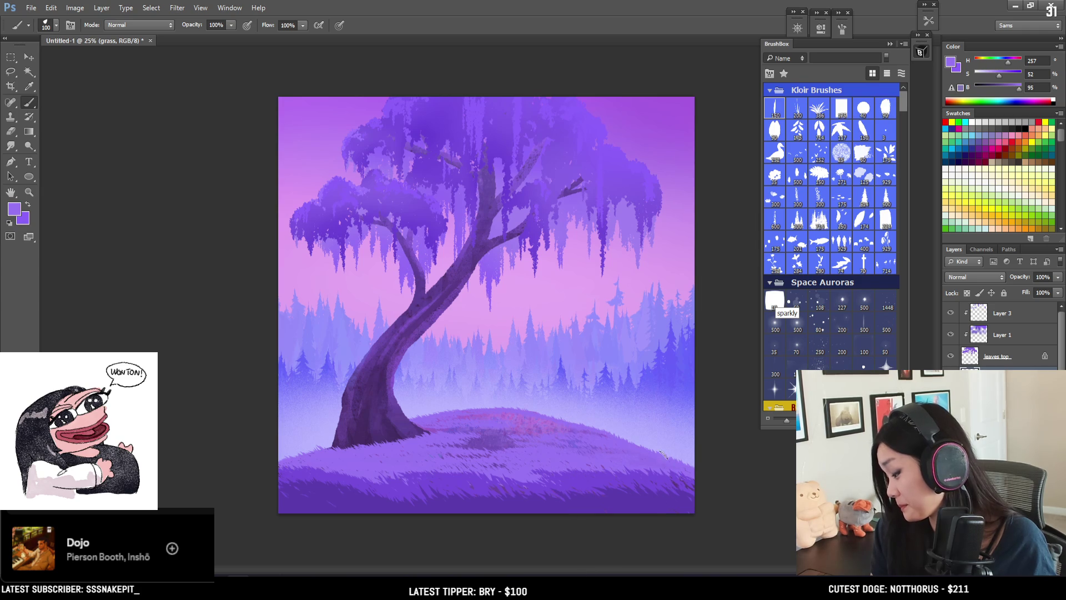
pyautogui.keyDown('alt'); pyautogui.click(584, 477); pyautogui.keyUp('alt')
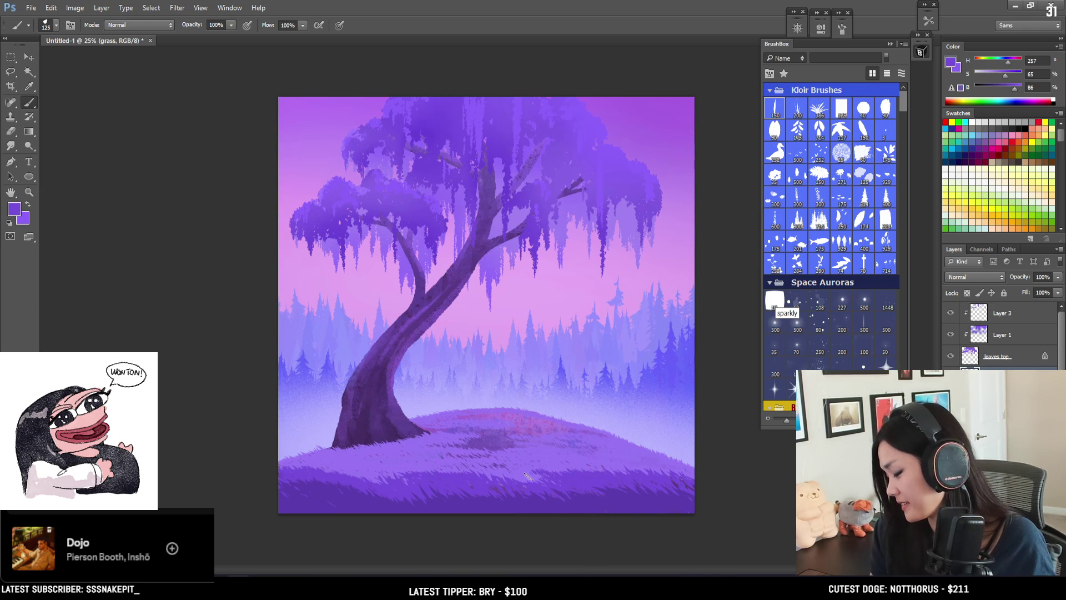
pyautogui.press(']')
pyautogui.press(']')
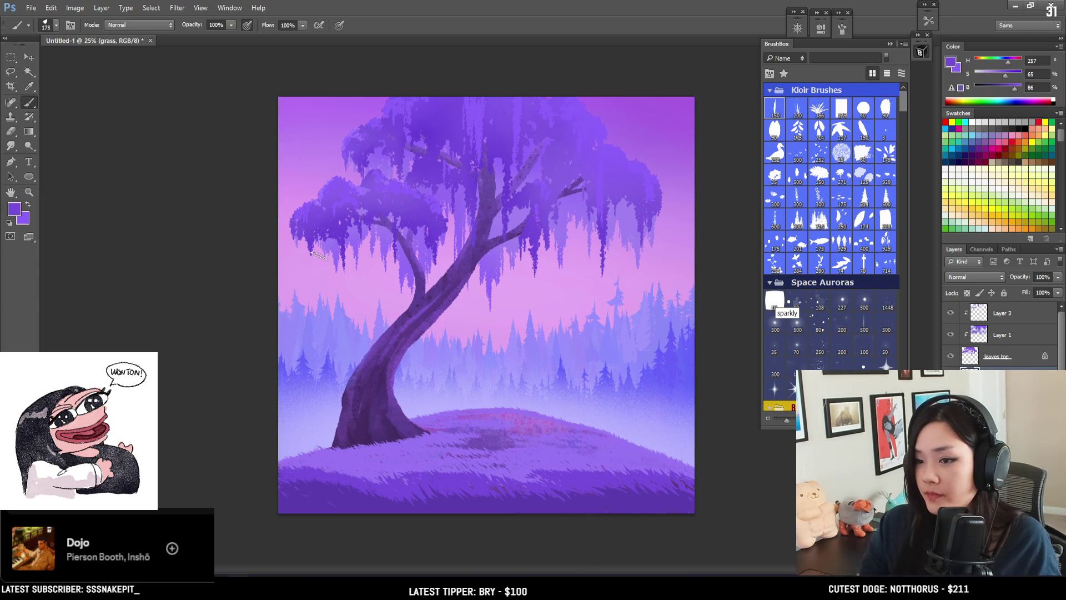
pyautogui.keyDown('alt'); pyautogui.click(507, 464); pyautogui.keyUp('alt')
pyautogui.press(']')
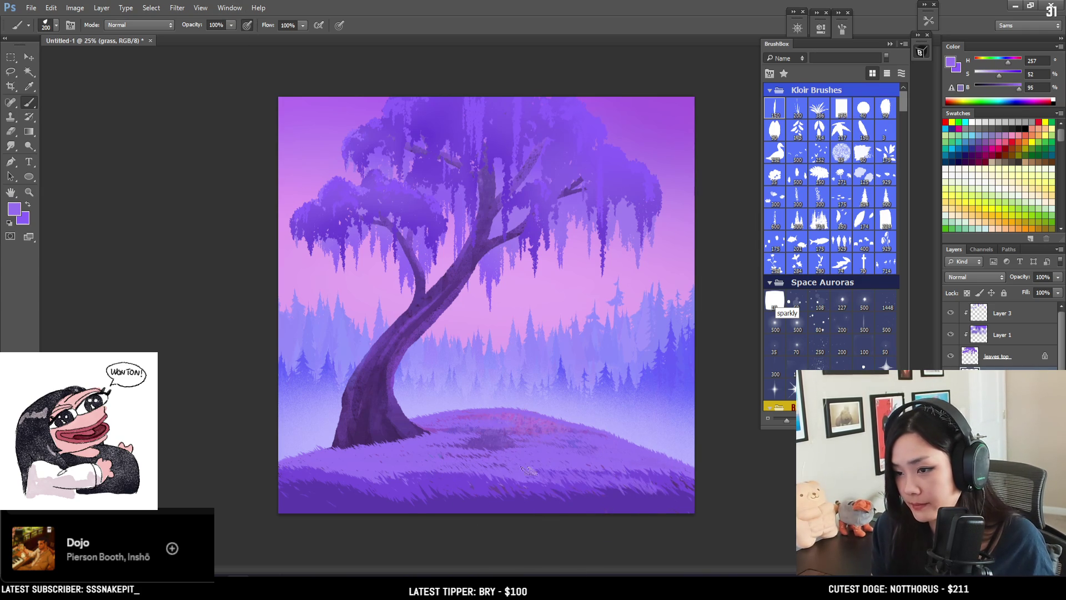
pyautogui.moveTo(661, 478); pyautogui.dragTo(602, 477)
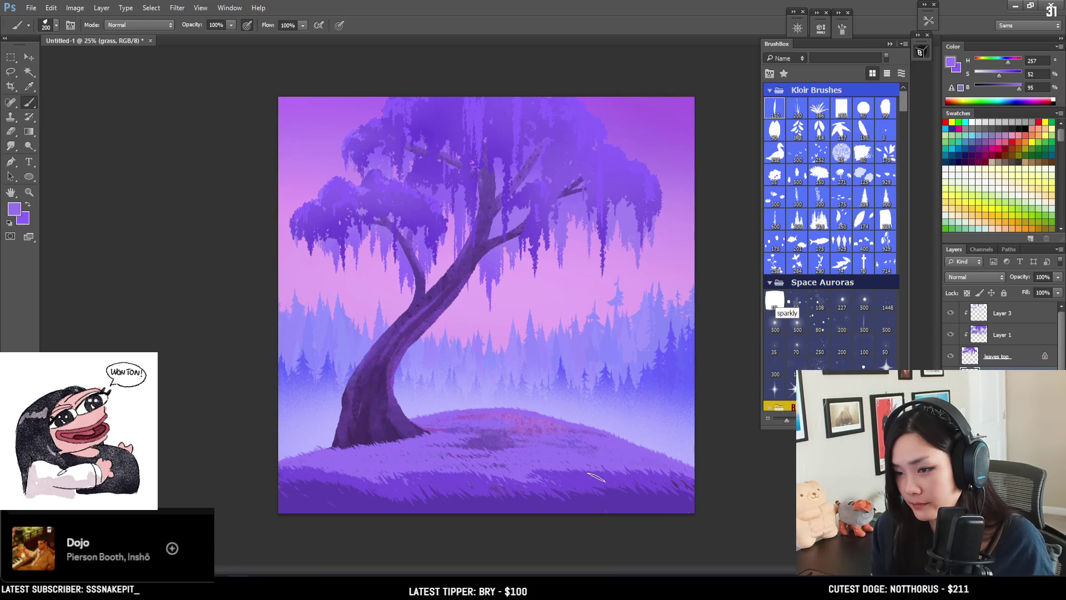
pyautogui.keyDown('alt'); pyautogui.click(557, 474); pyautogui.keyUp('alt')
pyautogui.moveTo(483, 476); pyautogui.dragTo(475, 472)
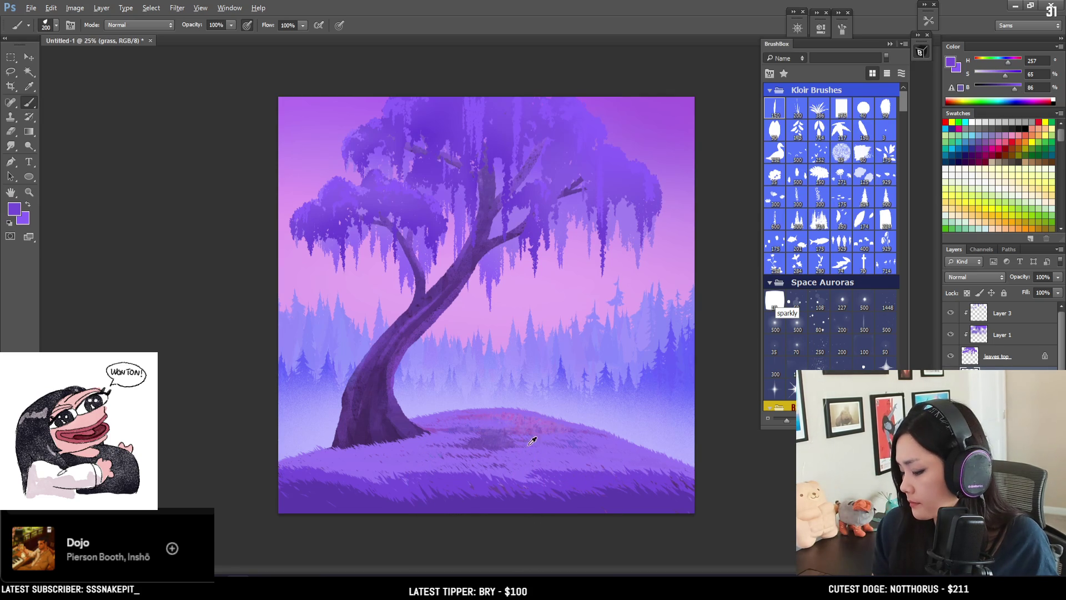
pyautogui.keyDown('alt'); pyautogui.click(542, 466); pyautogui.keyUp('alt')
# Step: Pick lighter grass purples near the hilltop while resizing the brush for highlights
pyautogui.press(']')
pyautogui.press('[')
pyautogui.press('[')
pyautogui.press('[')
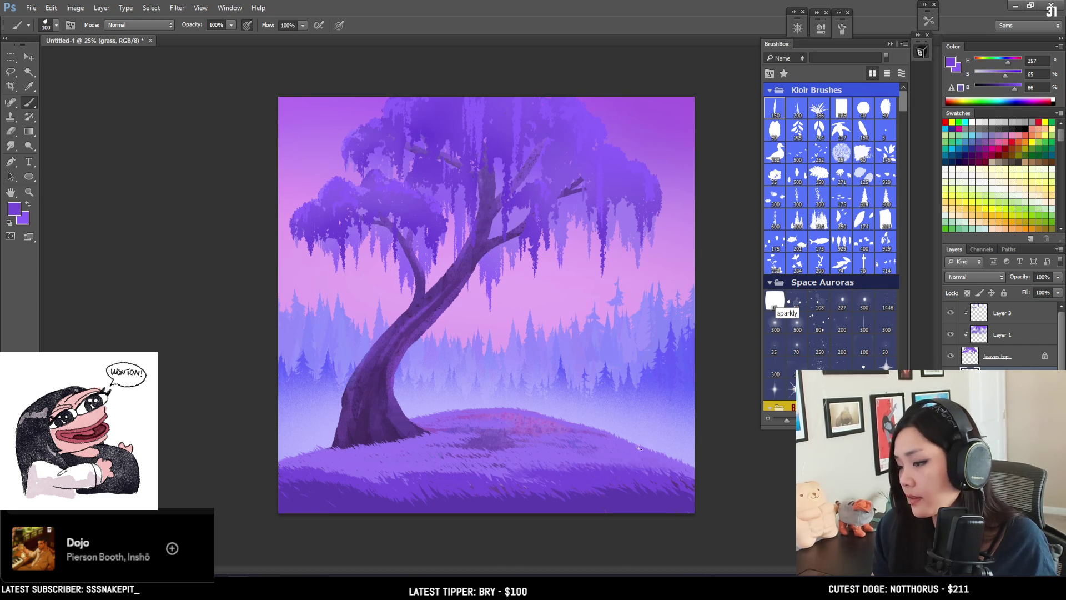
pyautogui.press(']')
pyautogui.press(']')
pyautogui.keyDown('alt'); pyautogui.click(419, 448); pyautogui.keyUp('alt')
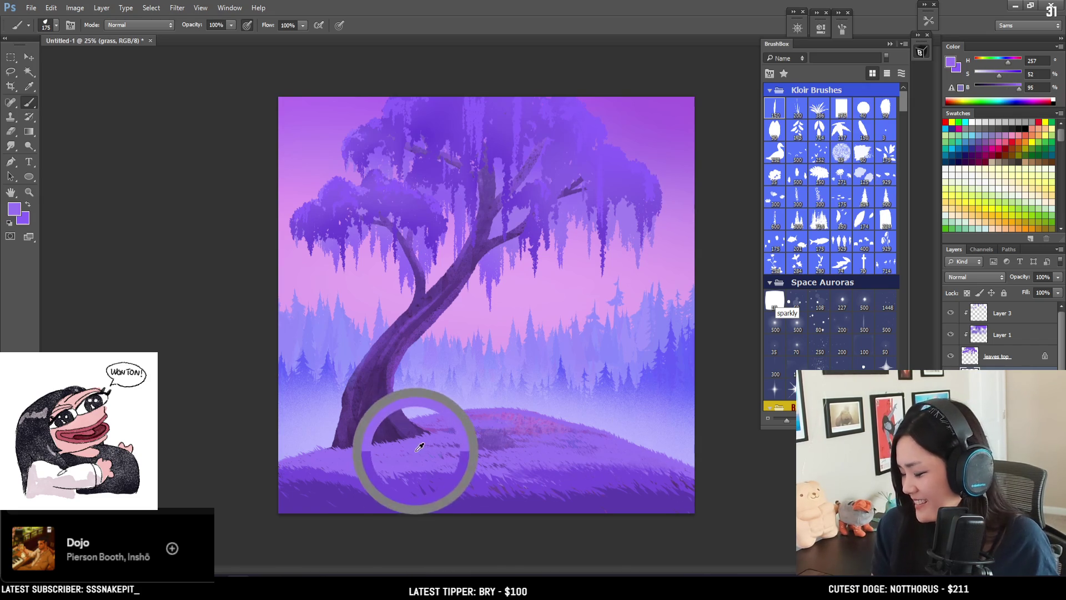
pyautogui.press('[')
pyautogui.keyDown('alt'); pyautogui.click(418, 472); pyautogui.keyUp('alt')
pyautogui.press(']')
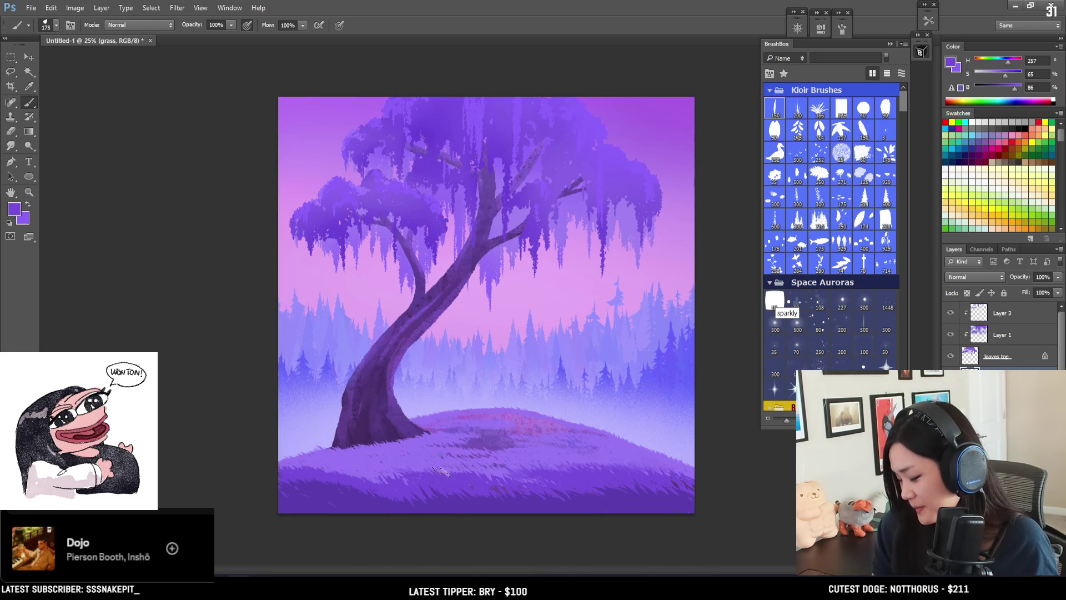
pyautogui.press('[')
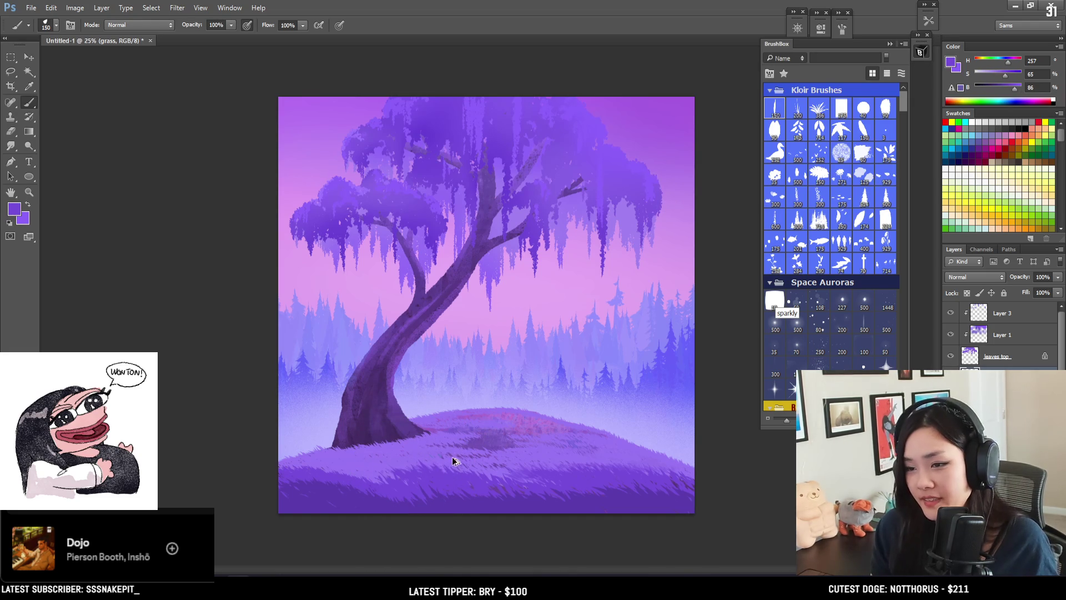
pyautogui.keyDown('alt'); pyautogui.click(409, 470); pyautogui.keyUp('alt')
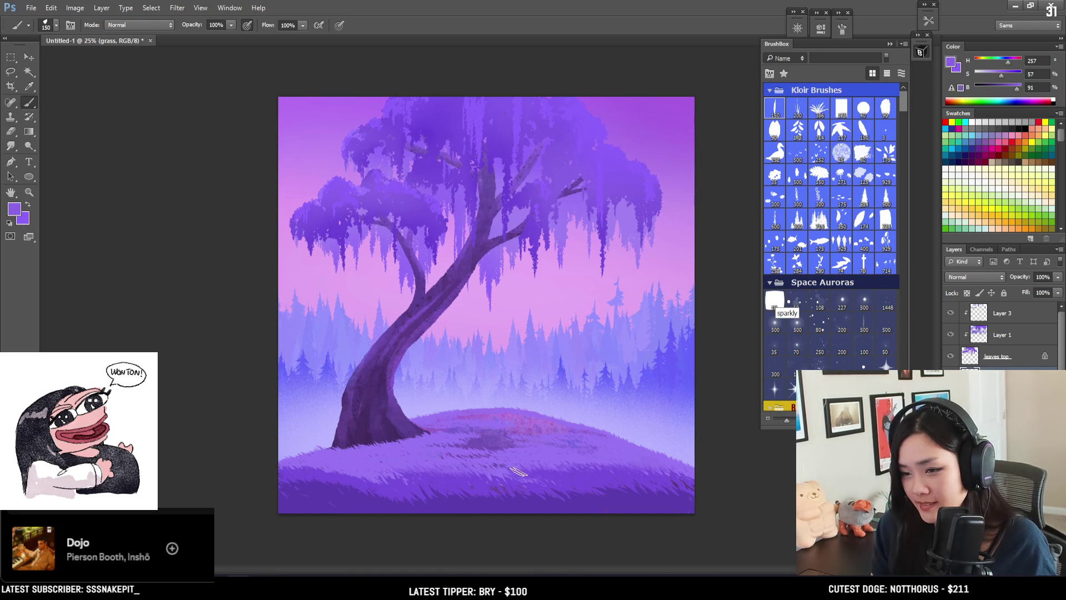
# Step: Alternate darker, lighter and cooler grass purples for pinkish hilltop streaks
pyautogui.press(']')
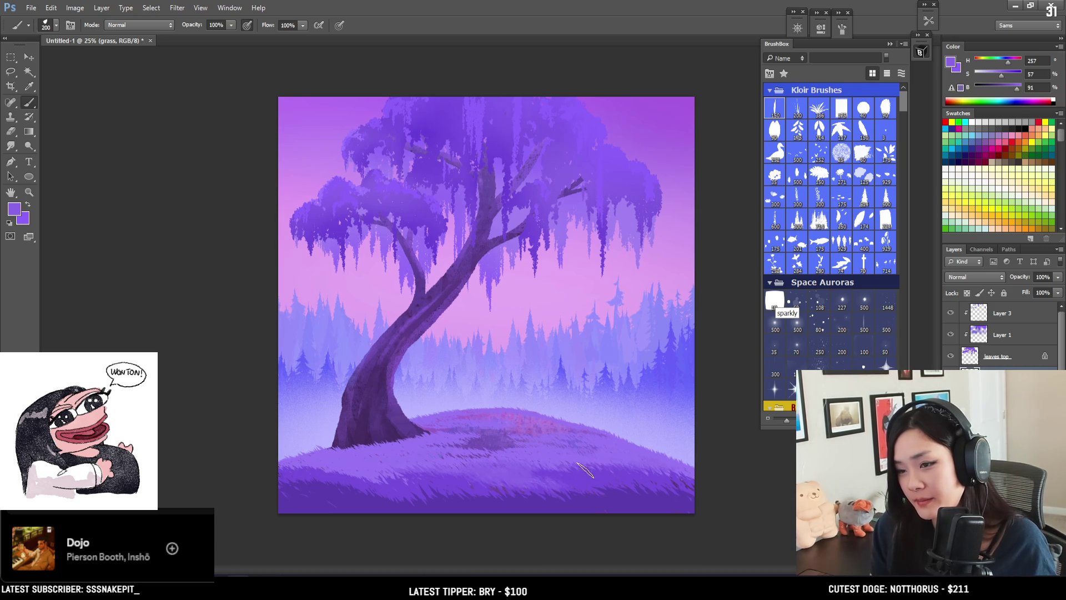
pyautogui.keyDown('alt'); pyautogui.click(605, 478); pyautogui.keyUp('alt')
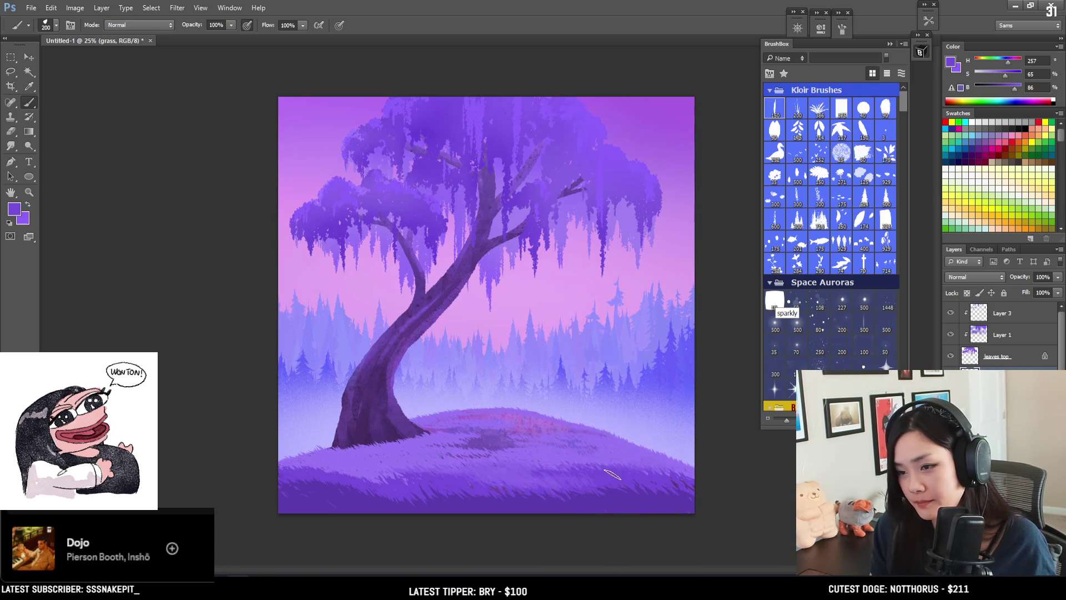
pyautogui.keyDown('alt'); pyautogui.click(545, 439); pyautogui.keyUp('alt')
pyautogui.press('[')
pyautogui.press('[')
pyautogui.press('[')
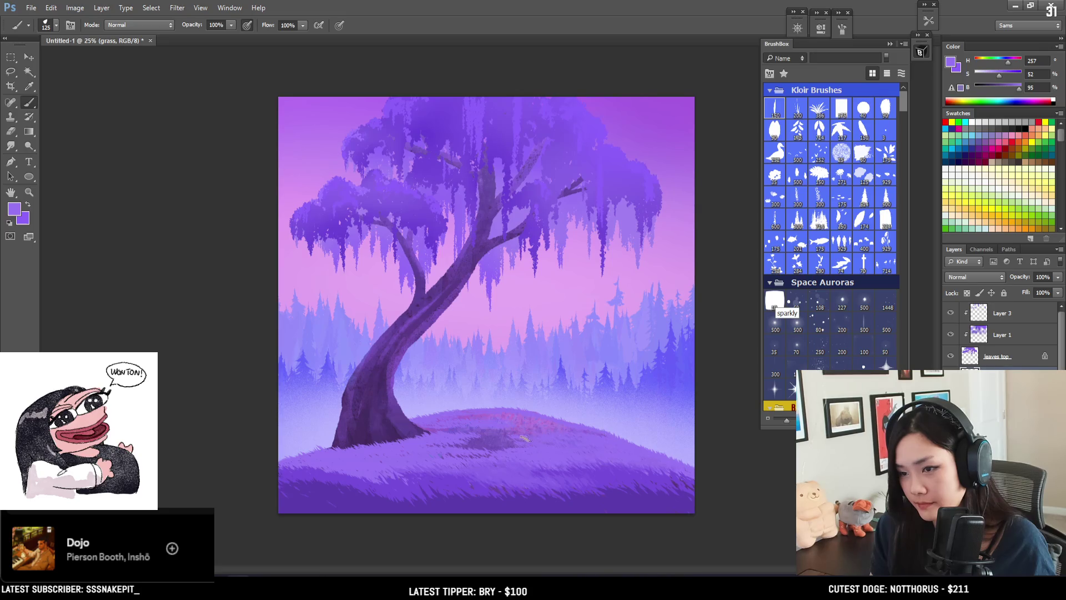
pyautogui.keyDown('alt'); pyautogui.click(450, 463); pyautogui.keyUp('alt')
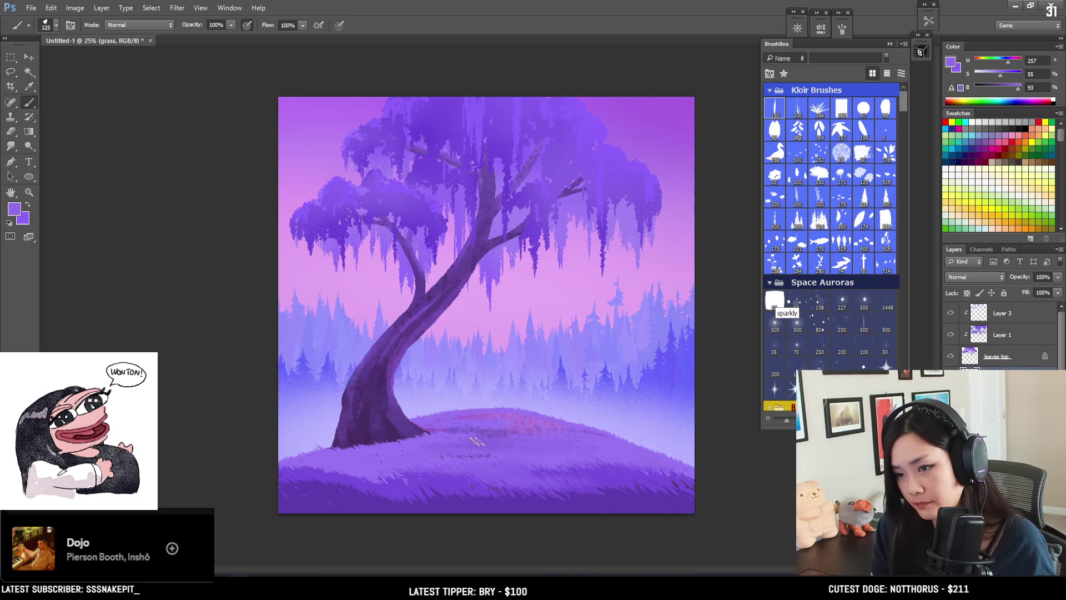
pyautogui.keyDown('alt'); pyautogui.click(500, 381); pyautogui.keyUp('alt')
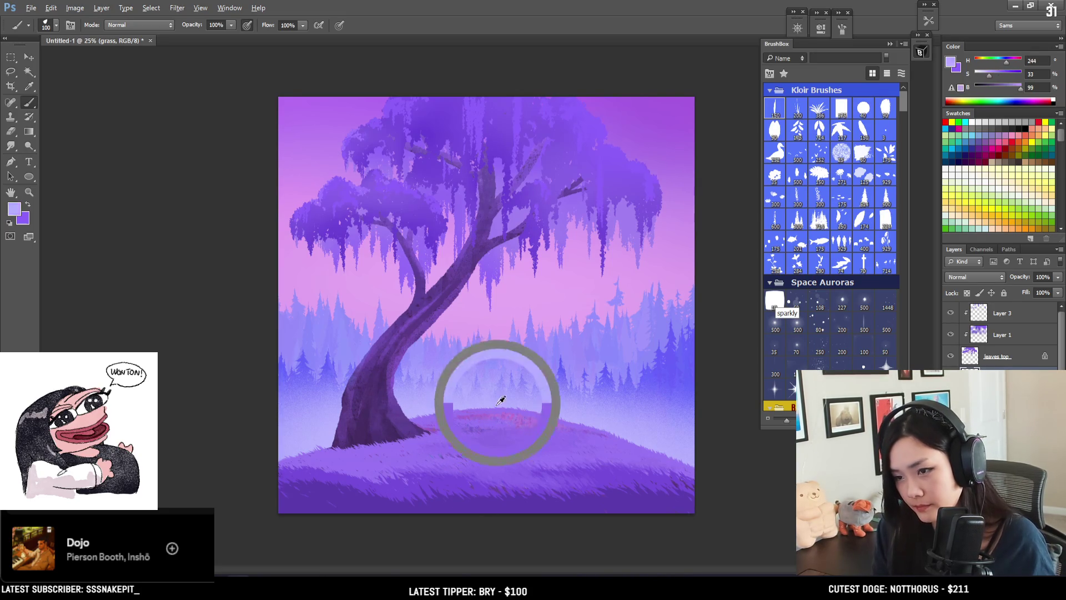
# Step: Sample a darker grass purple and paint darker blades across the hill
pyautogui.keyDown('alt'); pyautogui.click(439, 472); pyautogui.keyUp('alt')
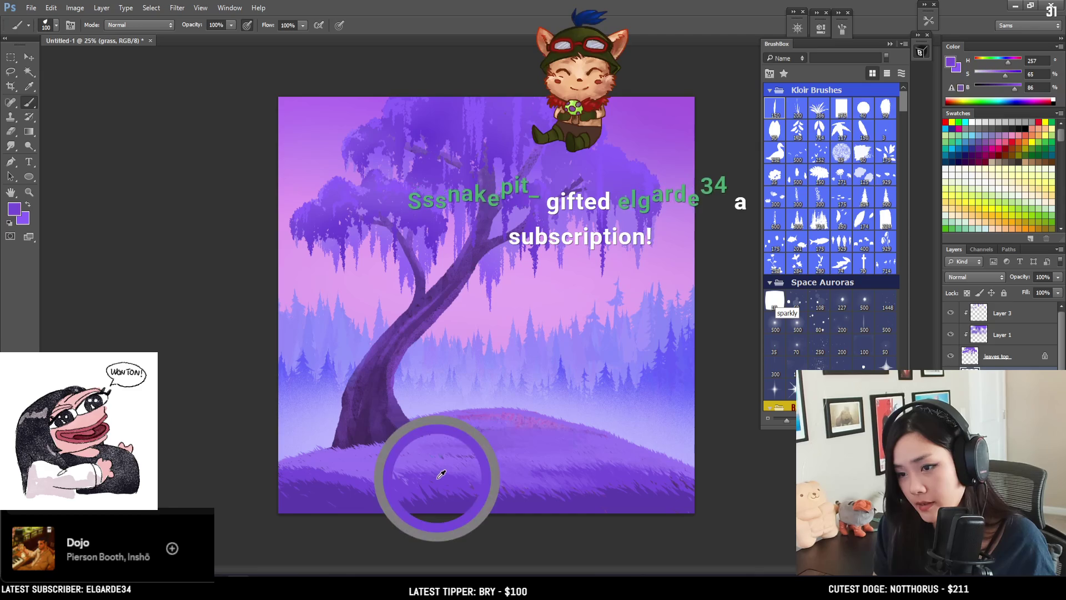
pyautogui.press(']')
pyautogui.press(']')
pyautogui.press(']')
pyautogui.press(']')
pyautogui.press('[')
pyautogui.press('[')
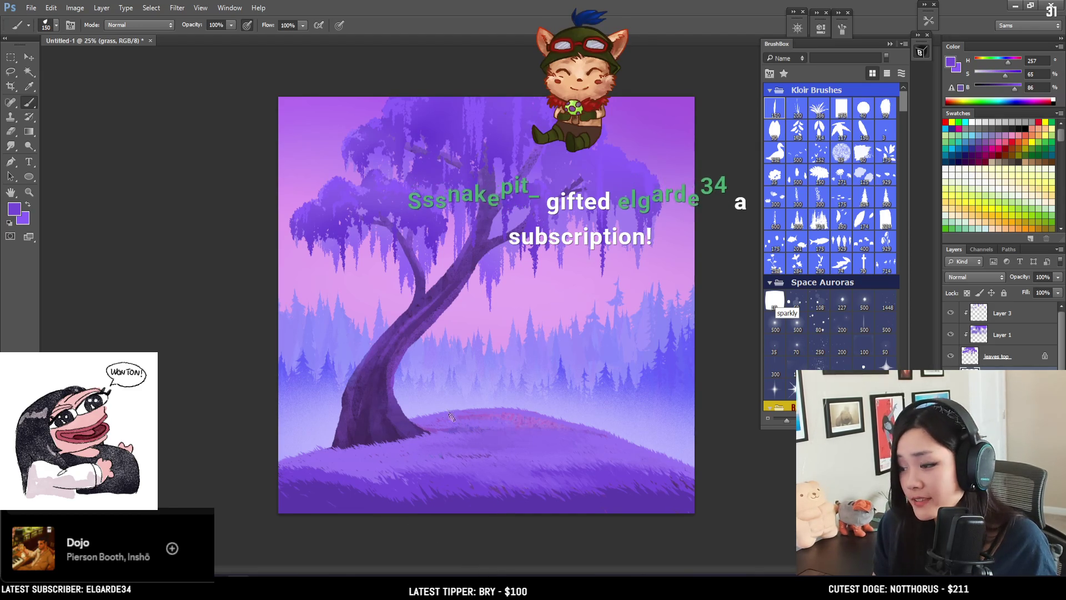
pyautogui.moveTo(502, 452); pyautogui.dragTo(505, 444)
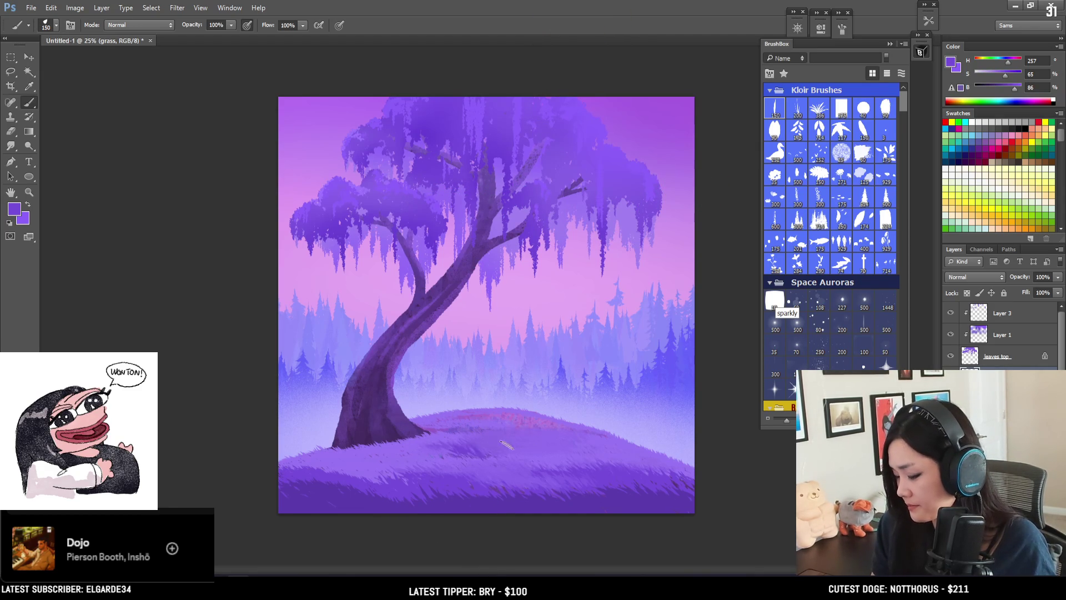
pyautogui.press('[')
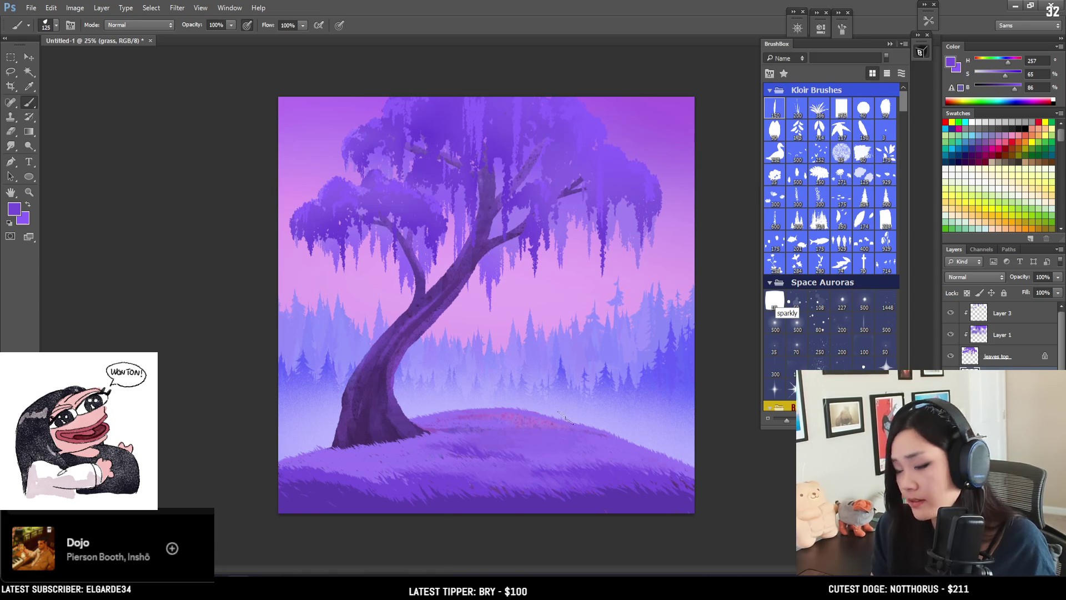
# Step: Sample grass colours from the lower-left hill and near the trunk base, ending on a mid violet
pyautogui.keyDown('alt'); pyautogui.click(524, 432); pyautogui.keyUp('alt')
pyautogui.press(']')
pyautogui.press(']')
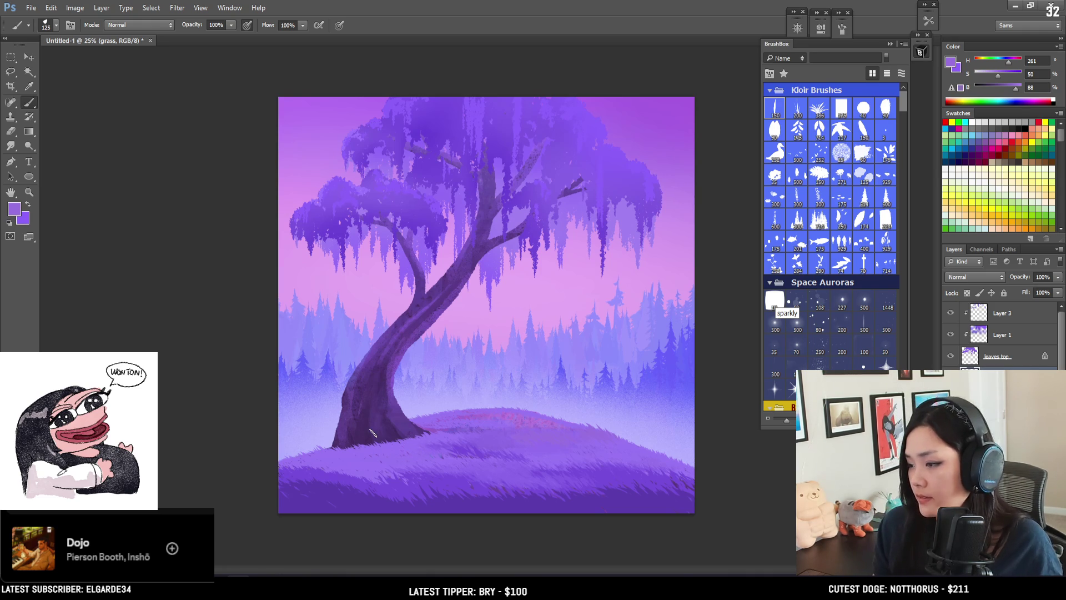
pyautogui.press('[')
pyautogui.press('[')
pyautogui.keyDown('alt'); pyautogui.click(299, 476); pyautogui.keyUp('alt')
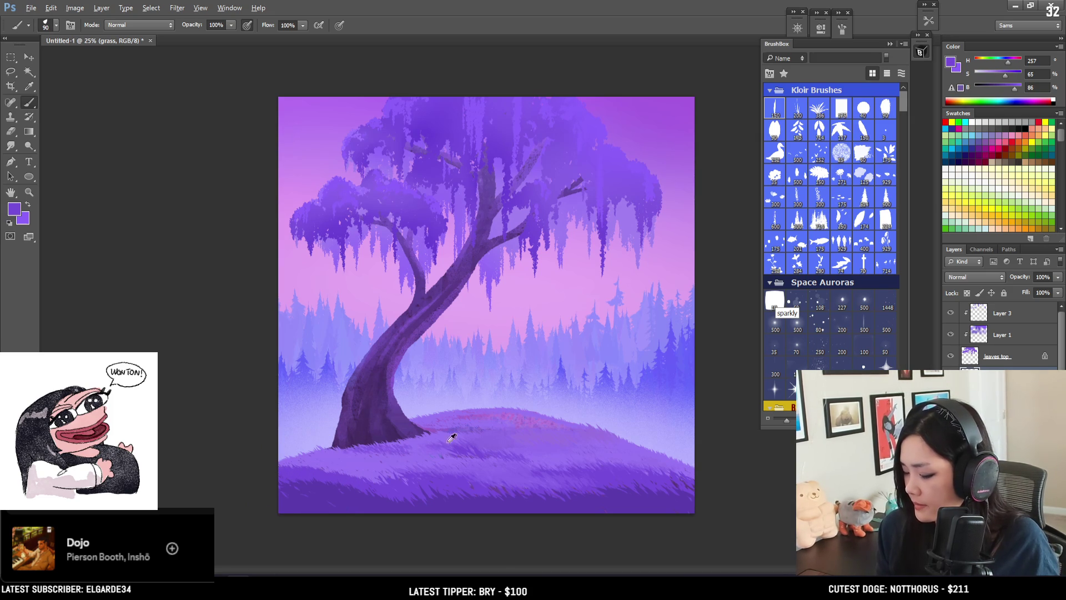
pyautogui.keyDown('alt'); pyautogui.click(424, 445); pyautogui.keyUp('alt')
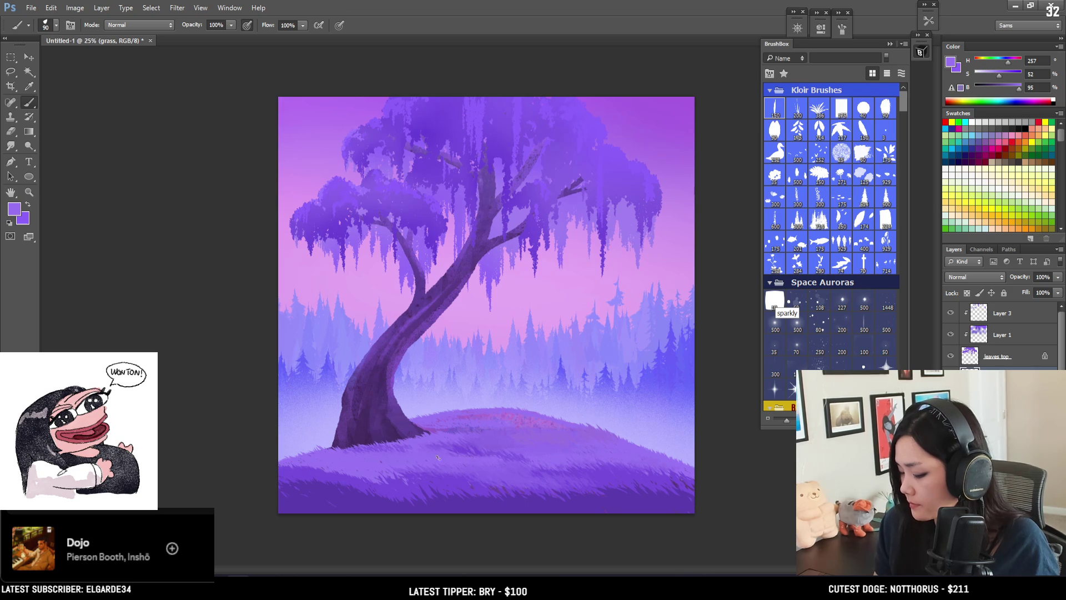
pyautogui.keyDown('alt'); pyautogui.click(470, 446); pyautogui.keyUp('alt')
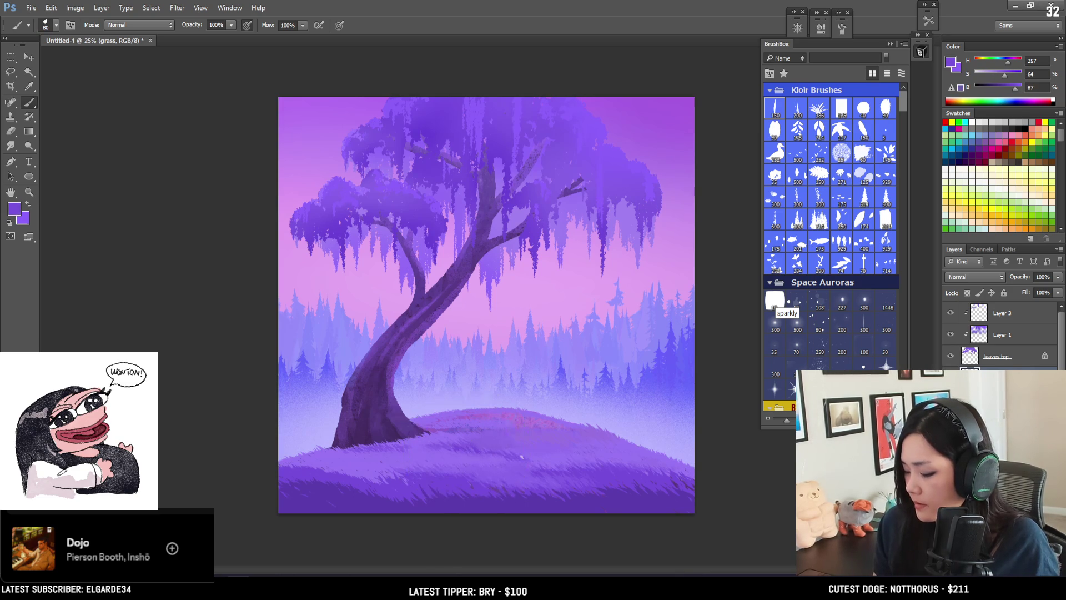
# Step: Paint darker grass strokes across the hill, sampling violets from the hilltop and resizing the brush
pyautogui.moveTo(525, 454); pyautogui.dragTo(601, 455)
pyautogui.press('[')
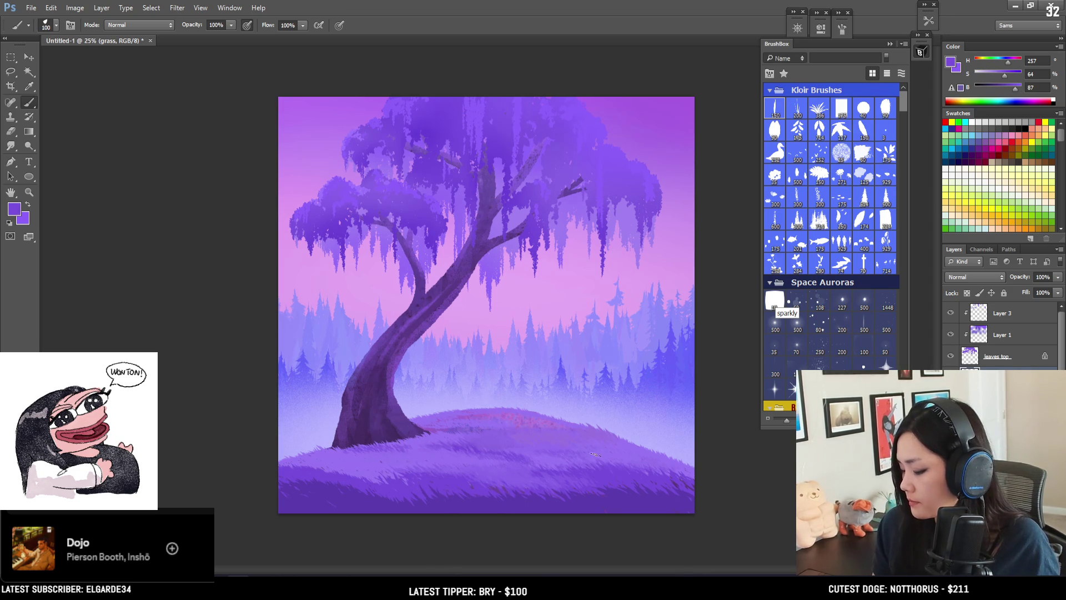
pyautogui.keyDown('alt'); pyautogui.click(531, 420); pyautogui.keyUp('alt')
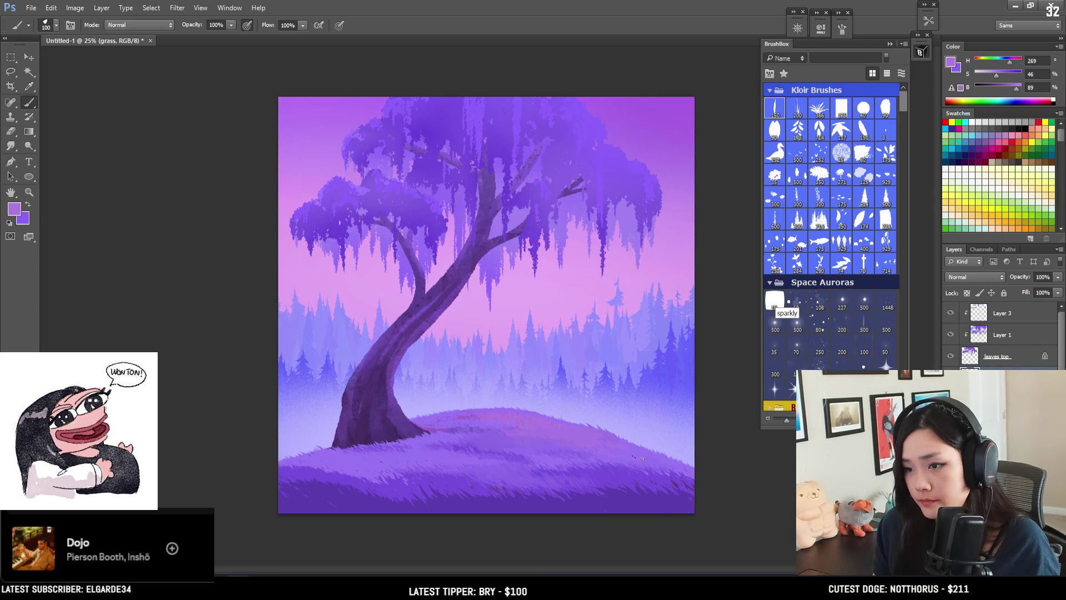
pyautogui.moveTo(500, 432); pyautogui.dragTo(446, 429)
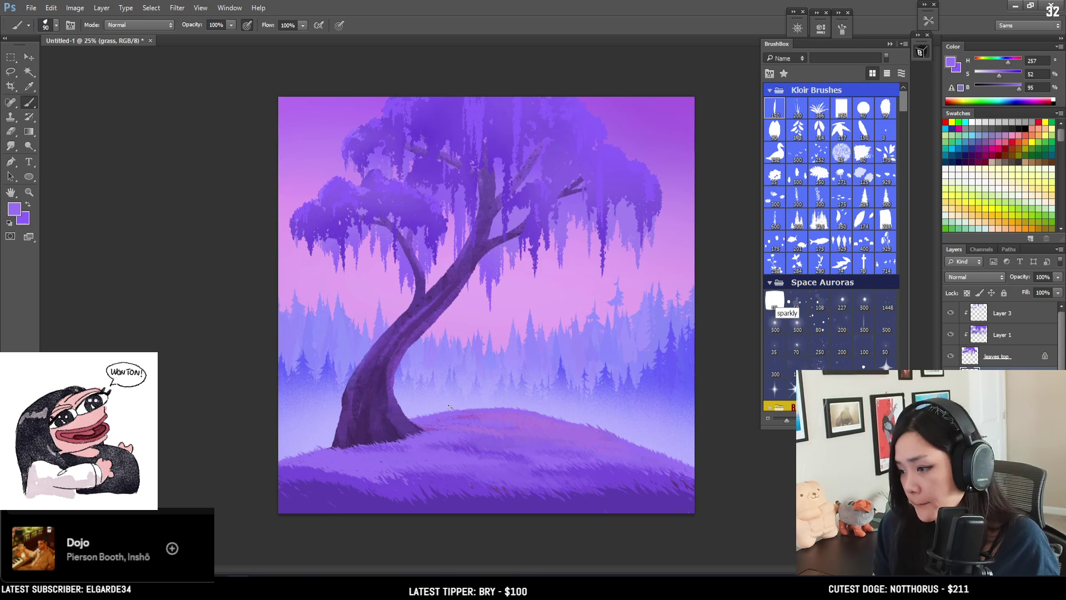
pyautogui.keyDown('alt'); pyautogui.click(461, 429); pyautogui.keyUp('alt')
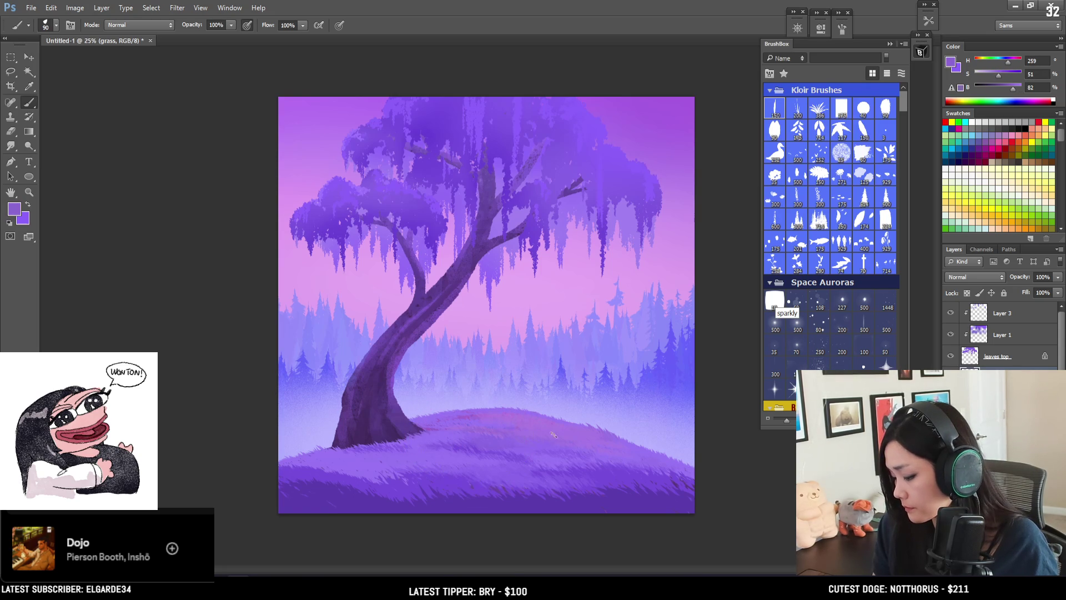
pyautogui.keyDown('alt'); pyautogui.click(494, 411); pyautogui.keyUp('alt')
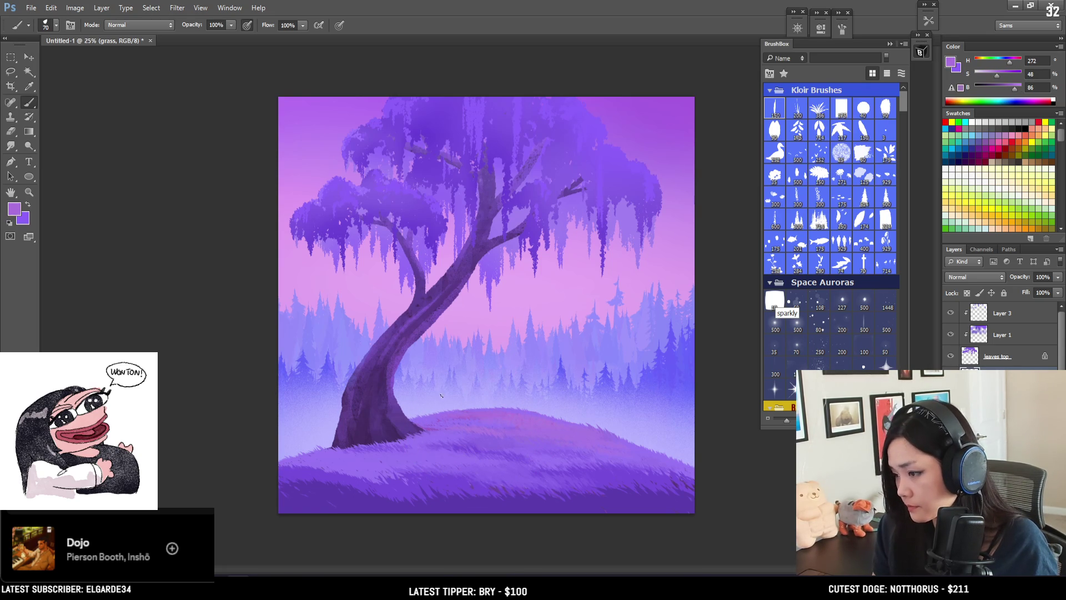
pyautogui.press(']')
pyautogui.press(']')
pyautogui.keyDown('alt'); pyautogui.click(338, 451); pyautogui.keyUp('alt')
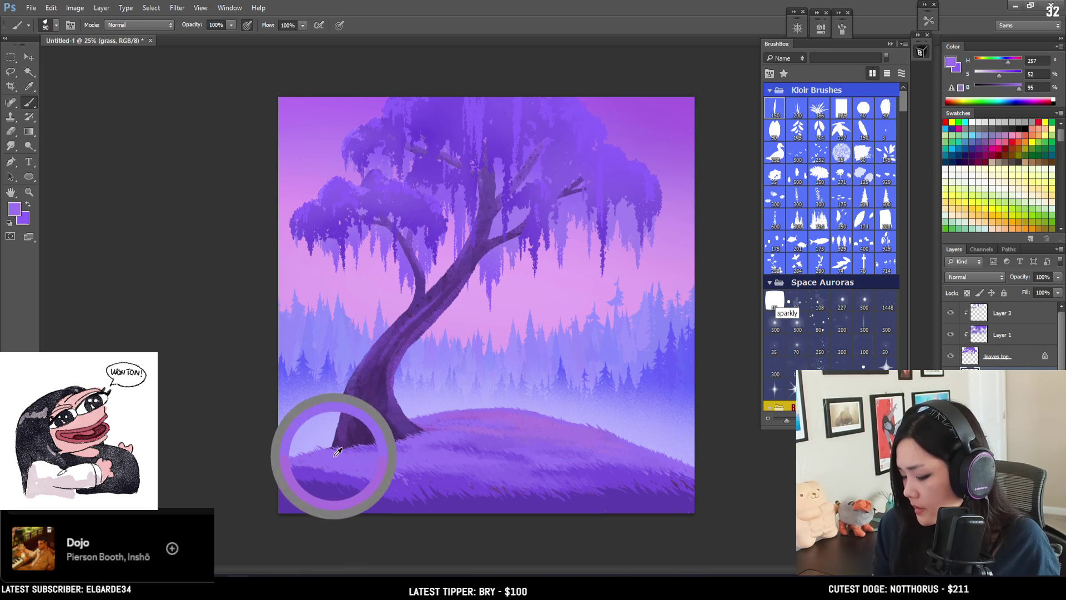
pyautogui.press('[')
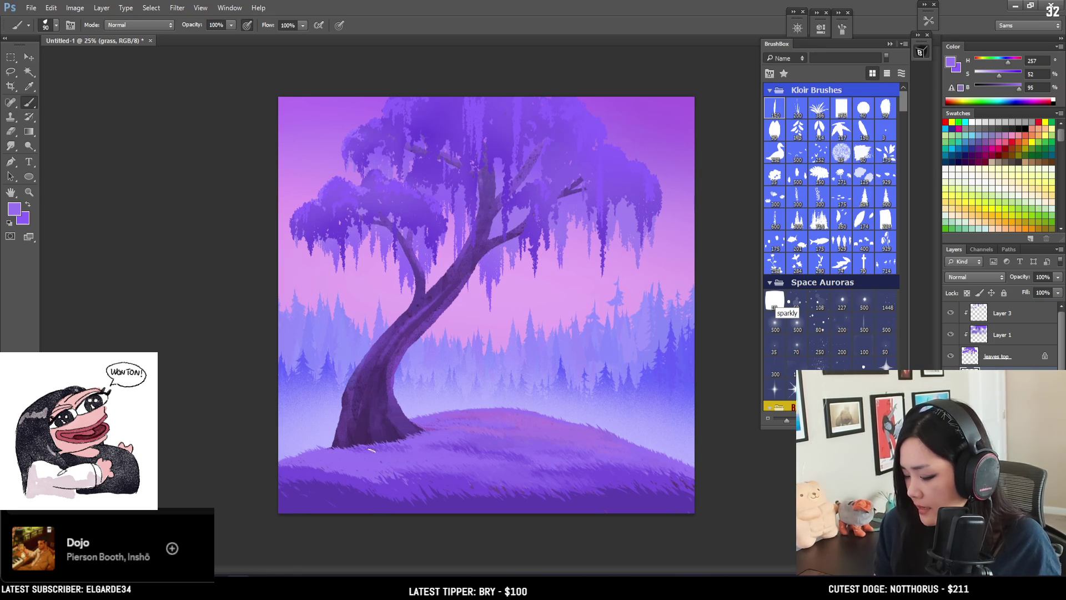
pyautogui.keyDown('alt'); pyautogui.click(354, 447); pyautogui.keyUp('alt')
pyautogui.press(']')
pyautogui.press(']')
pyautogui.press(']')
pyautogui.press(']')
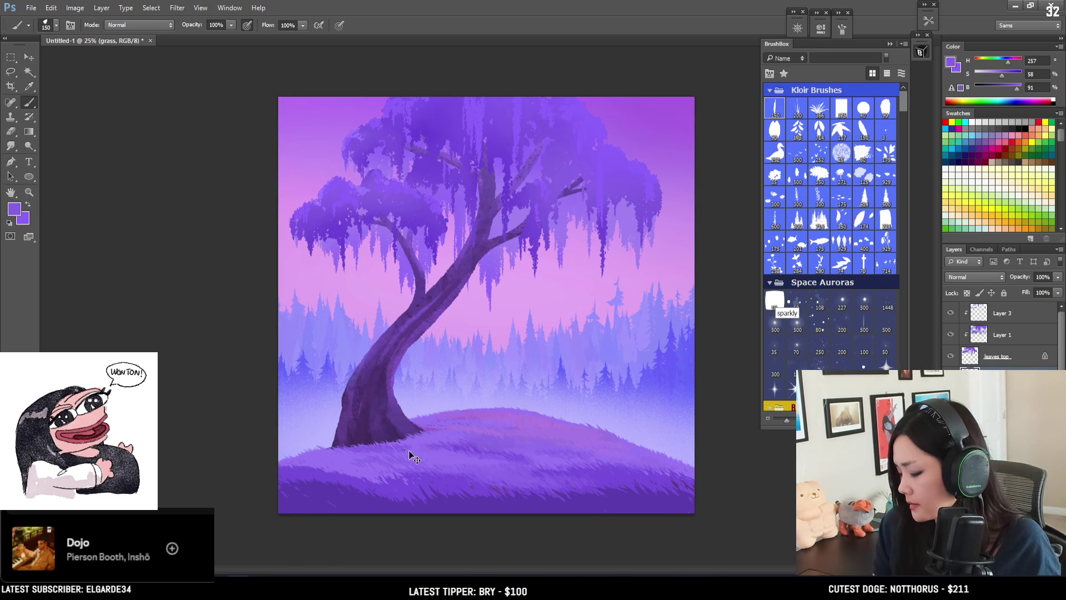
pyautogui.keyDown('alt'); pyautogui.click(333, 466); pyautogui.keyUp('alt')
pyautogui.press(']')
pyautogui.moveTo(321, 471); pyautogui.dragTo(414, 474)
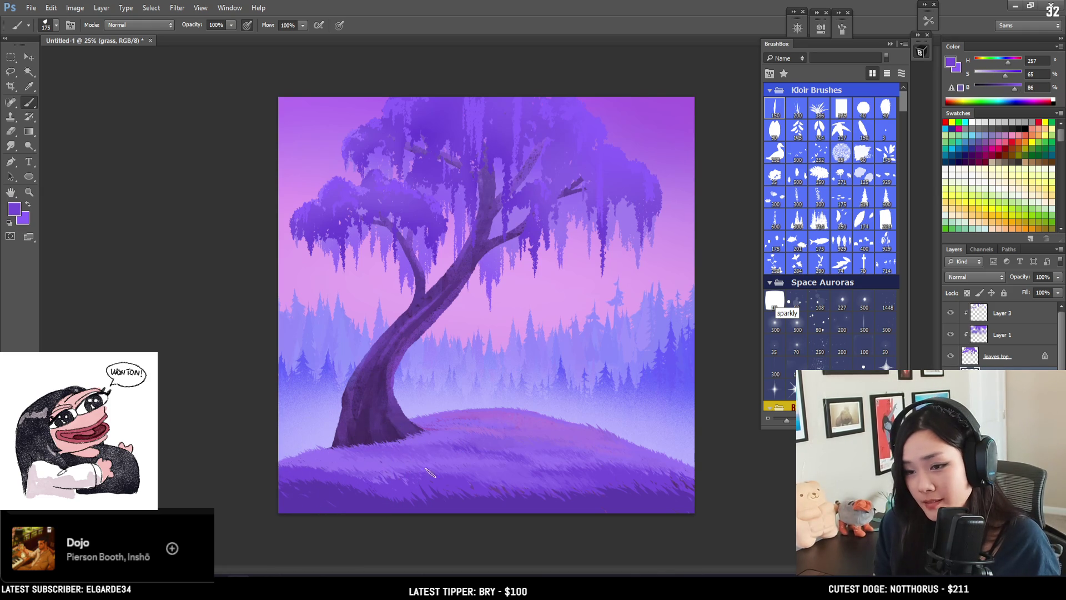
# Step: Resample deeper purple and lavender tones from the grass while adjusting the brush size
pyautogui.keyDown('alt'); pyautogui.click(363, 480); pyautogui.keyUp('alt')
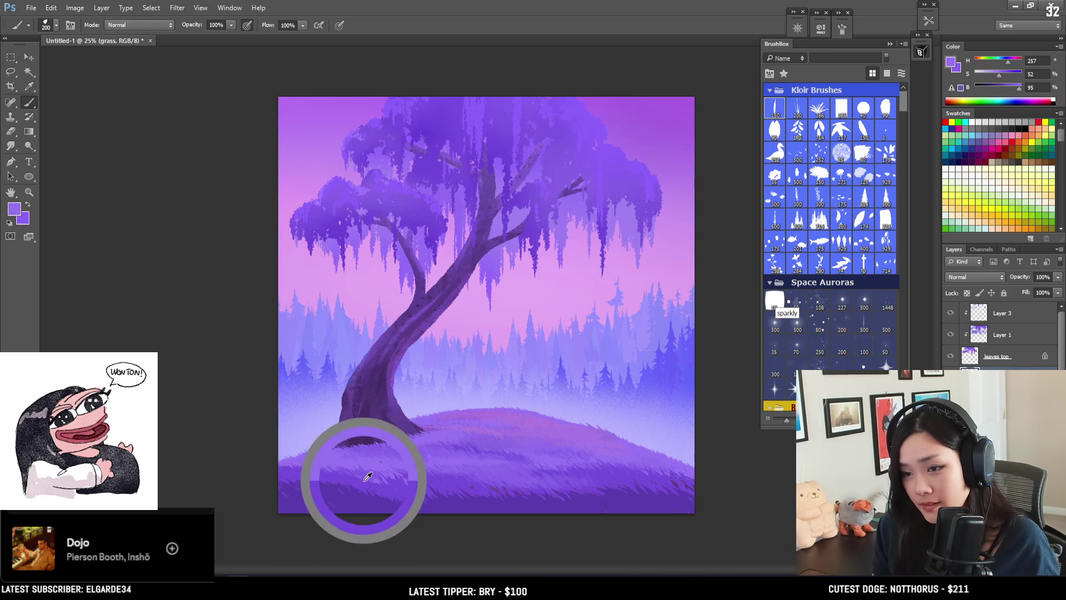
pyautogui.keyDown('alt'); pyautogui.click(364, 496); pyautogui.keyUp('alt')
pyautogui.press(']')
pyautogui.keyDown('alt'); pyautogui.click(433, 481); pyautogui.keyUp('alt')
pyautogui.press(']')
pyautogui.press(']')
pyautogui.press(']')
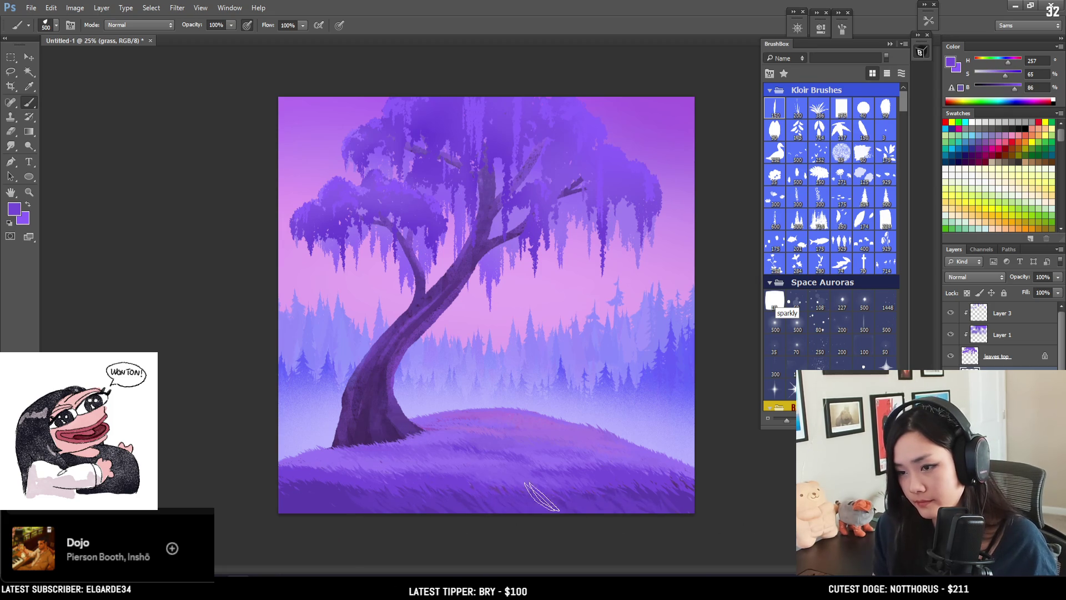
pyautogui.keyDown('alt'); pyautogui.click(560, 499); pyautogui.keyUp('alt')
pyautogui.press('[')
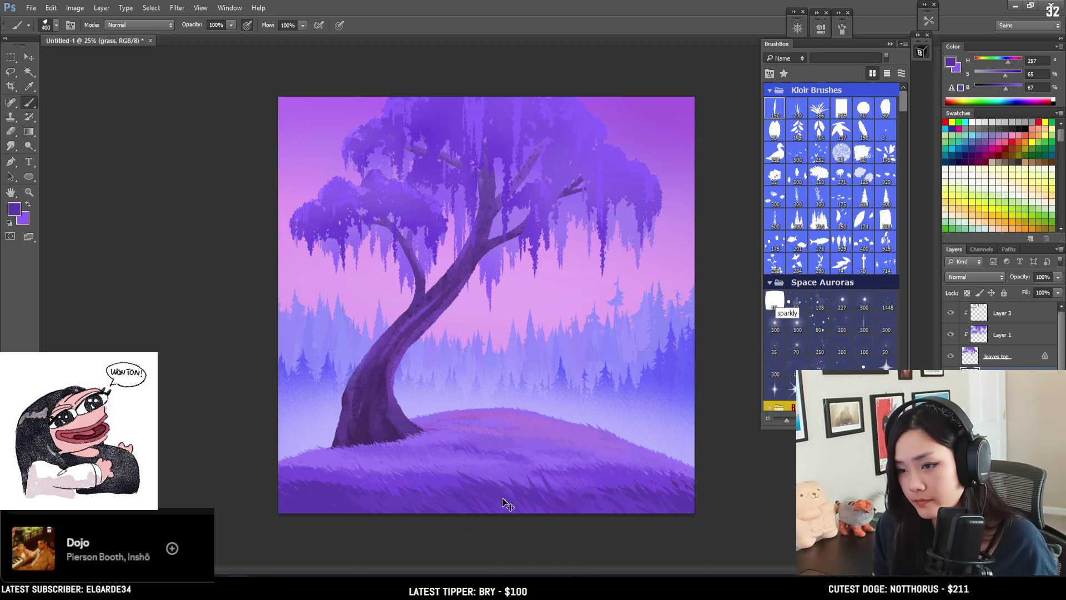
pyautogui.keyDown('alt'); pyautogui.click(502, 466); pyautogui.keyUp('alt')
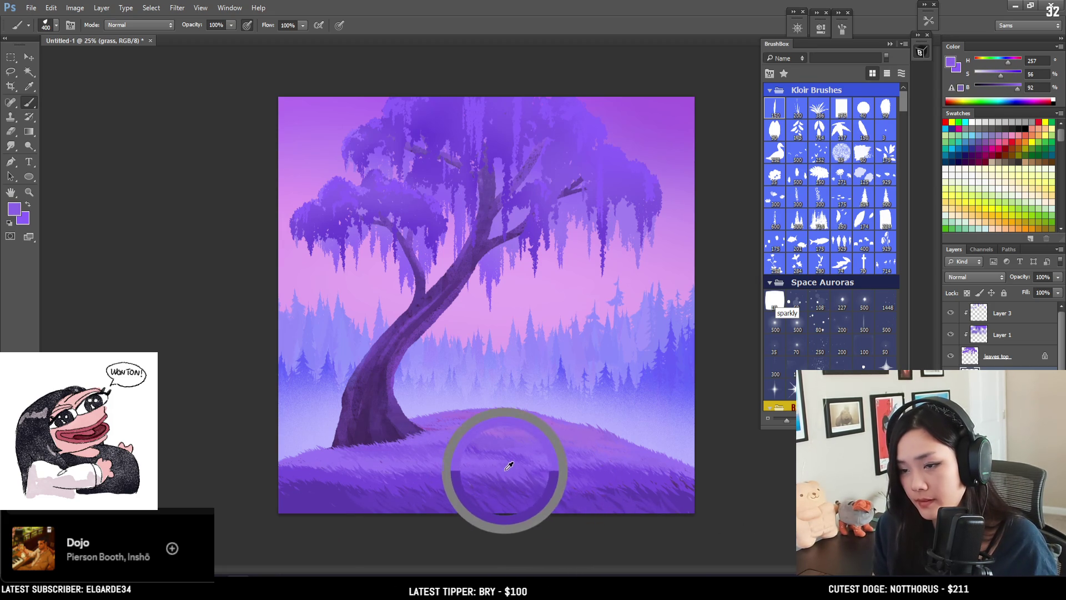
pyautogui.press('[')
pyautogui.press('[')
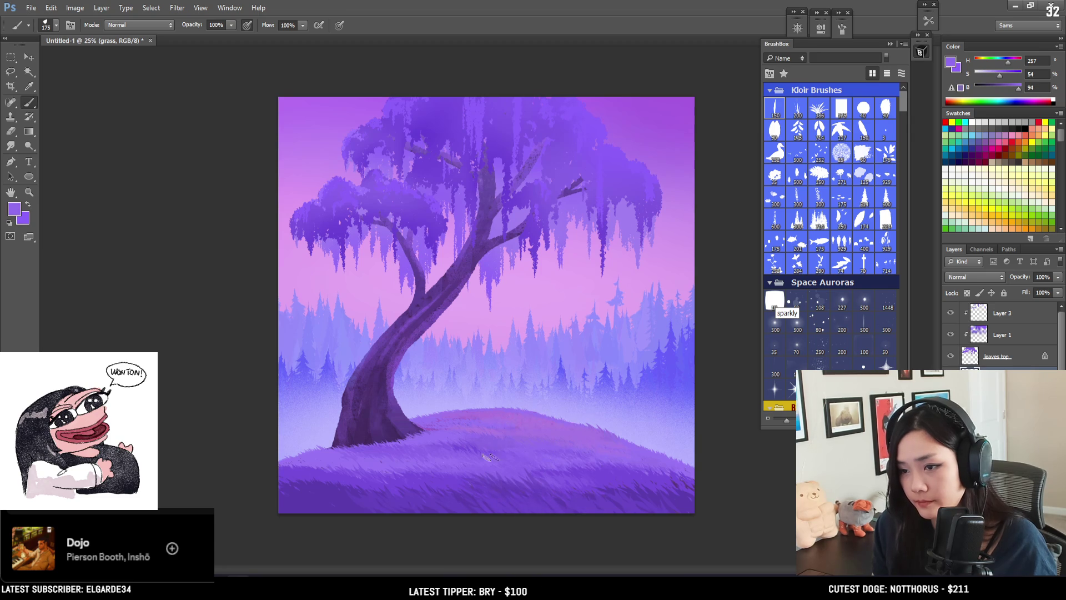
pyautogui.keyDown('alt'); pyautogui.click(524, 432); pyautogui.keyUp('alt')
pyautogui.press('[')
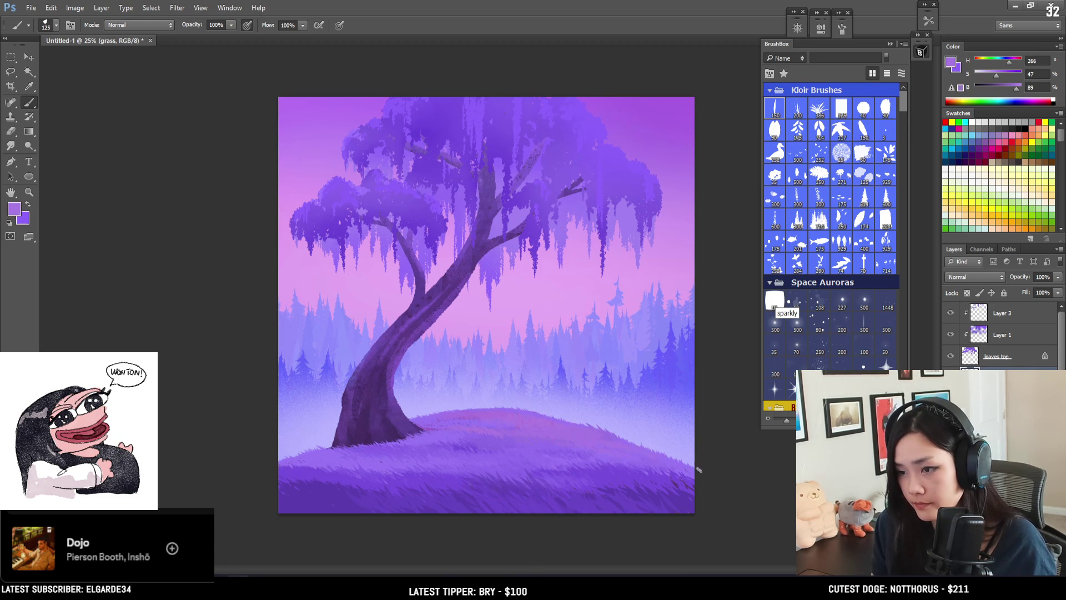
pyautogui.press(']')
# Step: Shift the paint colour to bright pink-magenta and paint pink grass streaks on the hilltop
pyautogui.click(1020, 87)
pyautogui.click(1010, 60)
pyautogui.click(1012, 62)
pyautogui.press('[')
pyautogui.press('[')
pyautogui.moveTo(578, 431); pyautogui.dragTo(545, 422)
pyautogui.keyDown('alt'); pyautogui.click(523, 417); pyautogui.keyUp('alt')
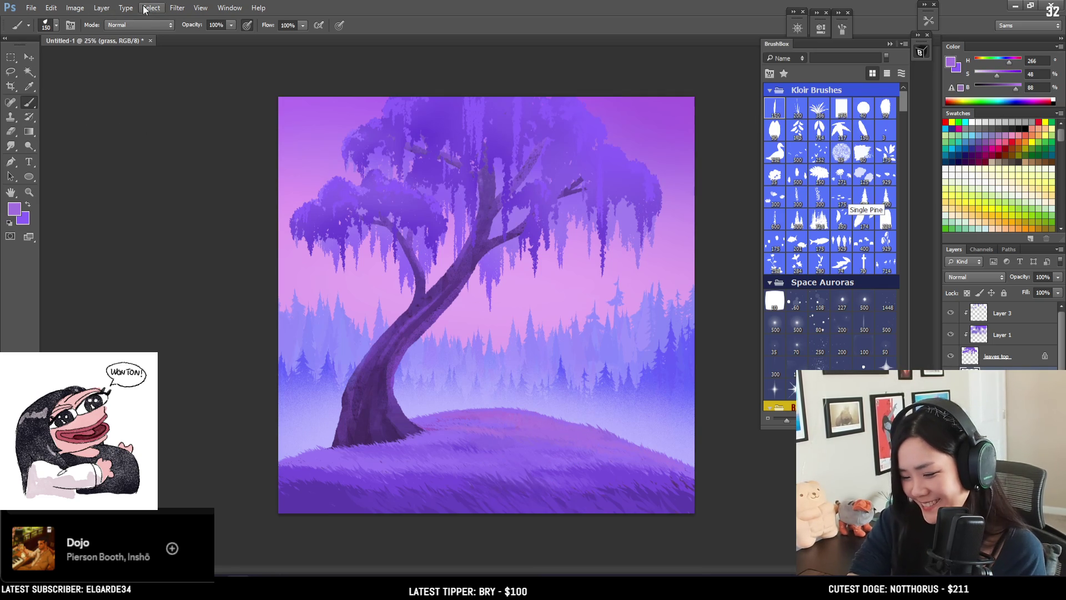
pyautogui.scroll(1, 509, 453)
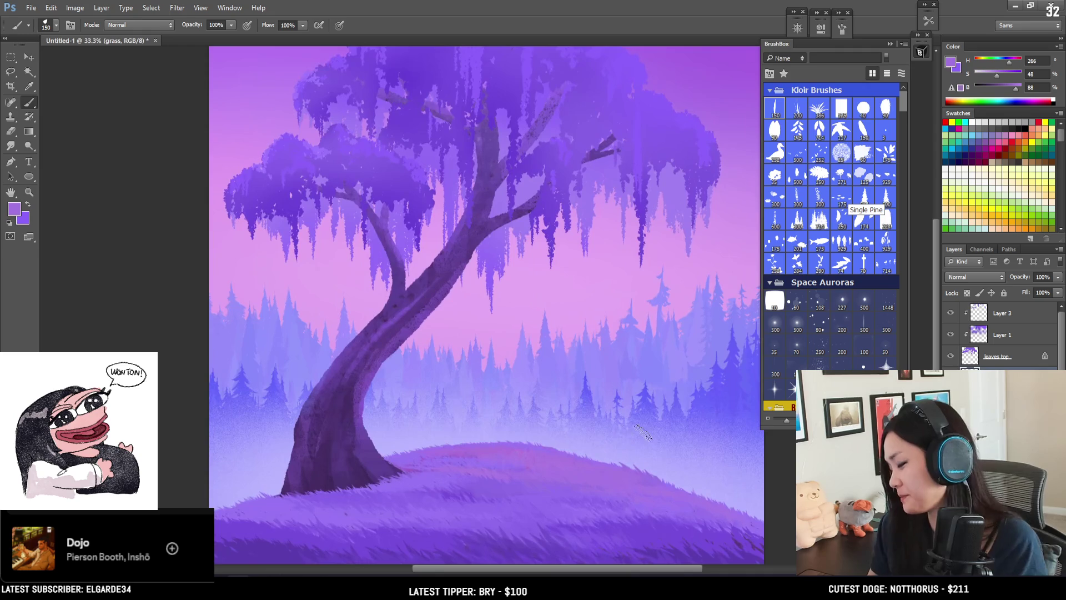
# Step: Sample a purple from the hill, raise its brightness, and undo a trial pink stroke
pyautogui.scroll(-1, 528, 452)
pyautogui.keyDown('alt'); pyautogui.click(565, 418); pyautogui.keyUp('alt')
pyautogui.moveTo(565, 418); pyautogui.dragTo(572, 411)
pyautogui.press('[')
pyautogui.press('[')
pyautogui.press('[')
pyautogui.keyDown('alt'); pyautogui.click(568, 422); pyautogui.keyUp('alt')
pyautogui.press('[')
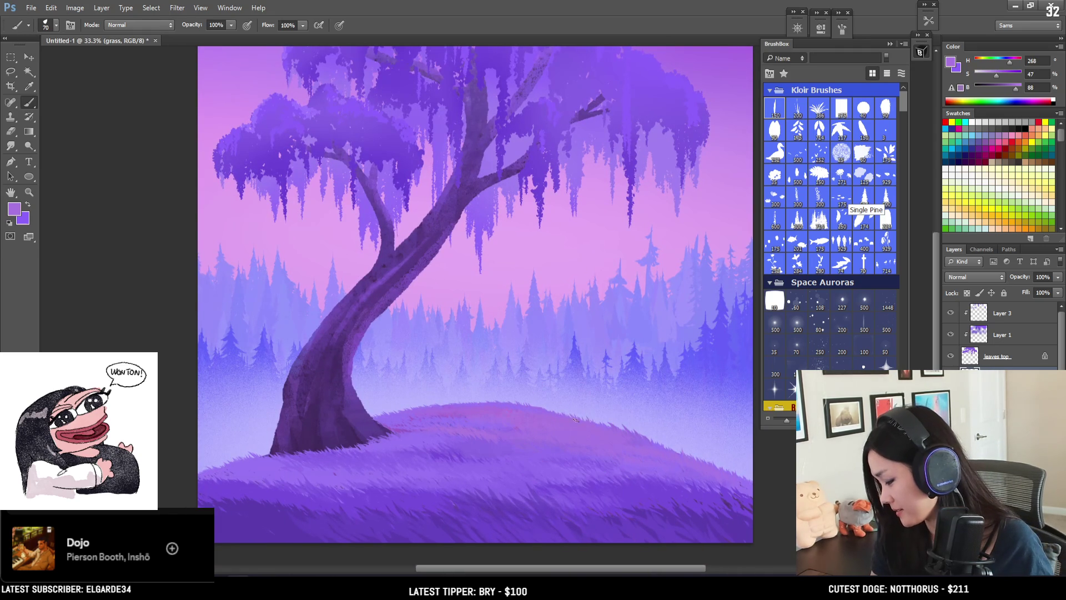
pyautogui.press(']')
pyautogui.moveTo(1016, 88); pyautogui.dragTo(1020, 88)
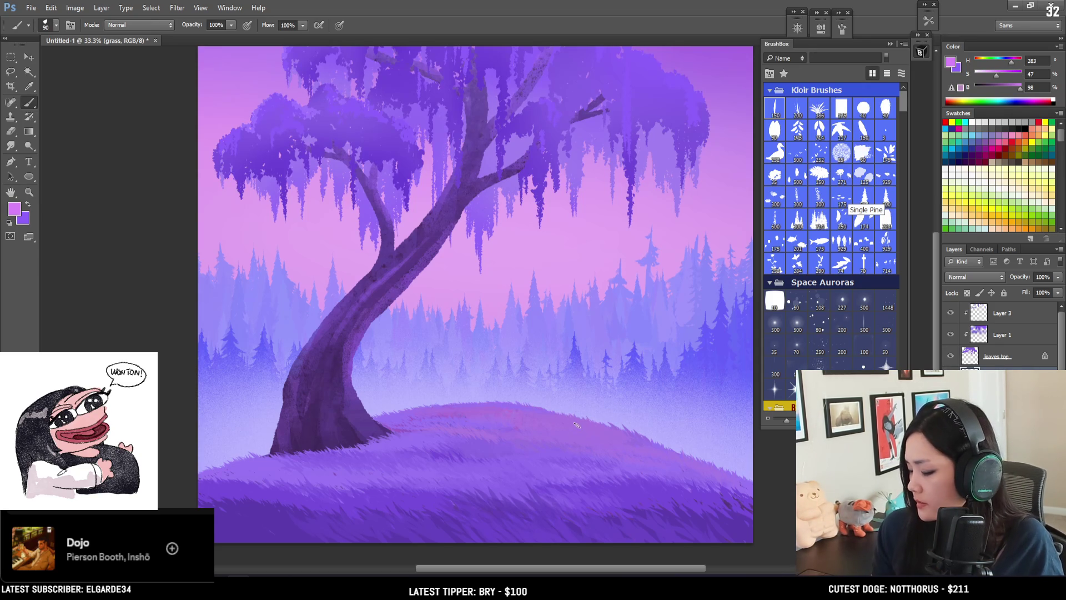
pyautogui.hotkey('ctrl', 'z')
pyautogui.hotkey('ctrl', 'z')
pyautogui.hotkey('ctrl', 'z')
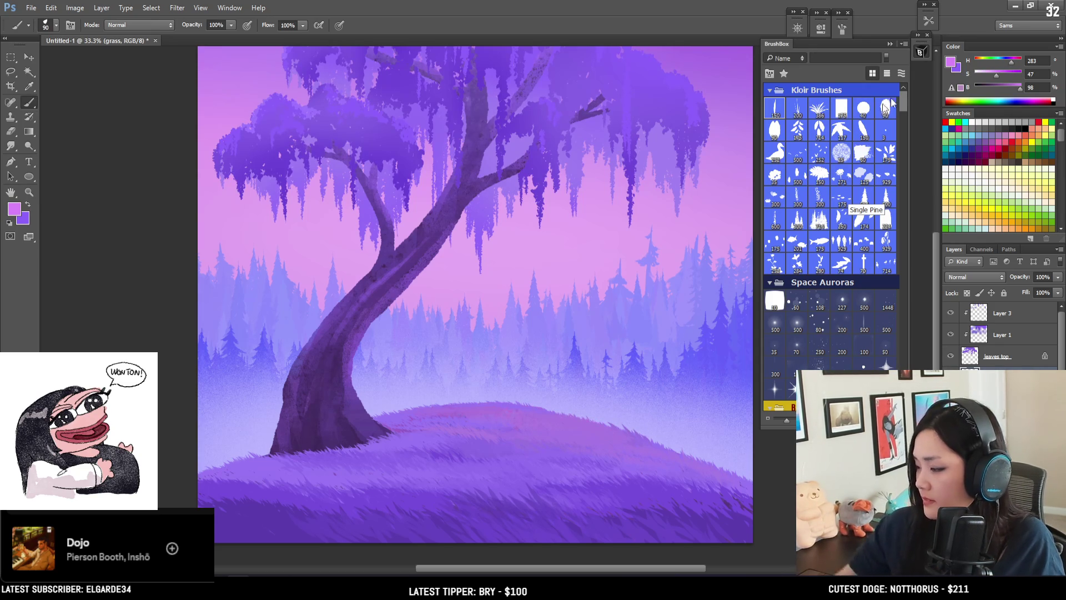
pyautogui.press('[')
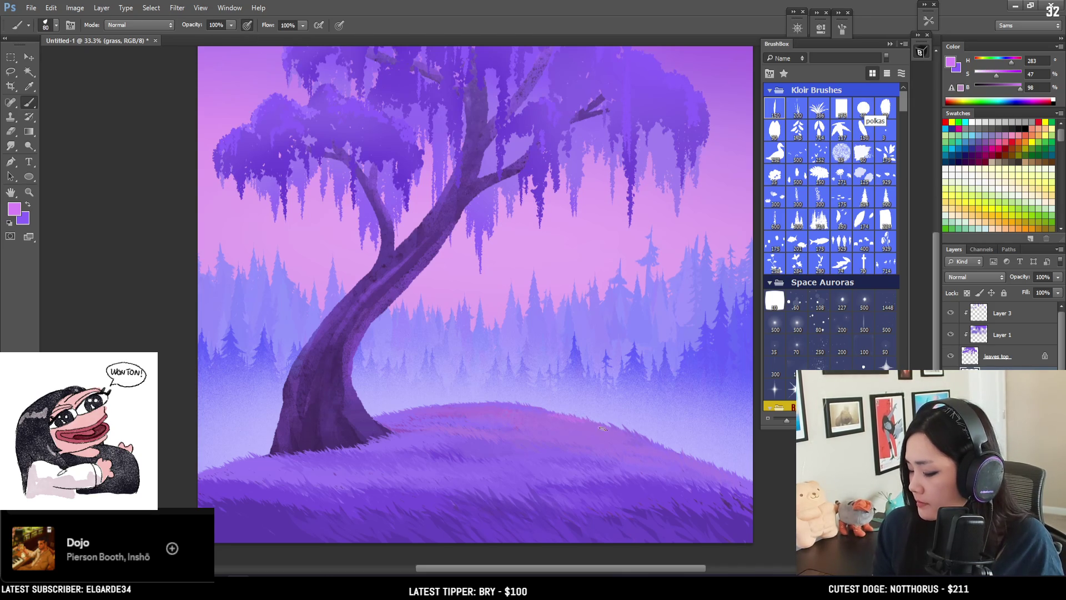
# Step: Sample darker blue-purples across the hill, enlarge the brush, and darken the colour for the right side
pyautogui.keyDown('alt'); pyautogui.click(461, 417); pyautogui.keyUp('alt')
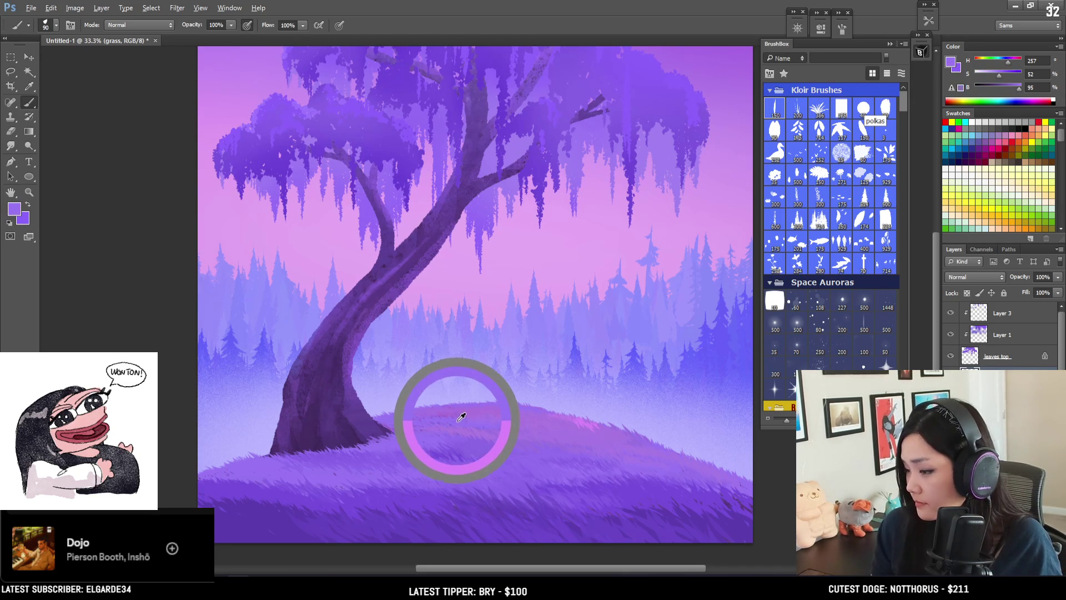
pyautogui.press(']')
pyautogui.keyDown('alt'); pyautogui.click(385, 443); pyautogui.keyUp('alt')
pyautogui.press('[')
pyautogui.keyDown('alt'); pyautogui.click(445, 452); pyautogui.keyUp('alt')
pyautogui.press(']')
pyautogui.keyDown('alt'); pyautogui.click(328, 464); pyautogui.keyUp('alt')
pyautogui.keyDown('alt'); pyautogui.click(467, 457); pyautogui.keyUp('alt')
pyautogui.keyDown('alt'); pyautogui.click(465, 454); pyautogui.keyUp('alt')
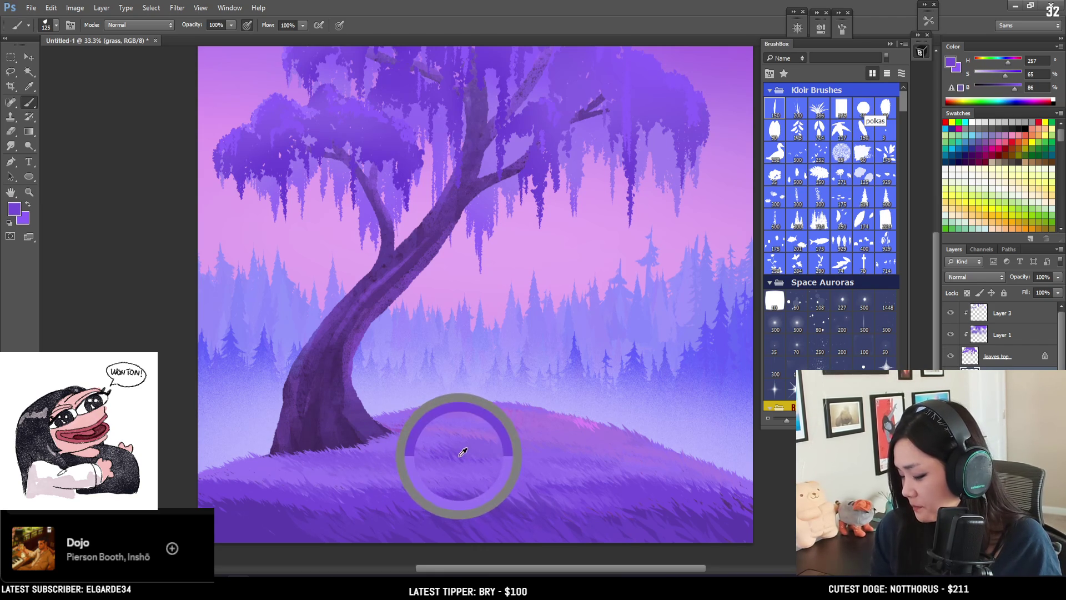
pyautogui.press(']')
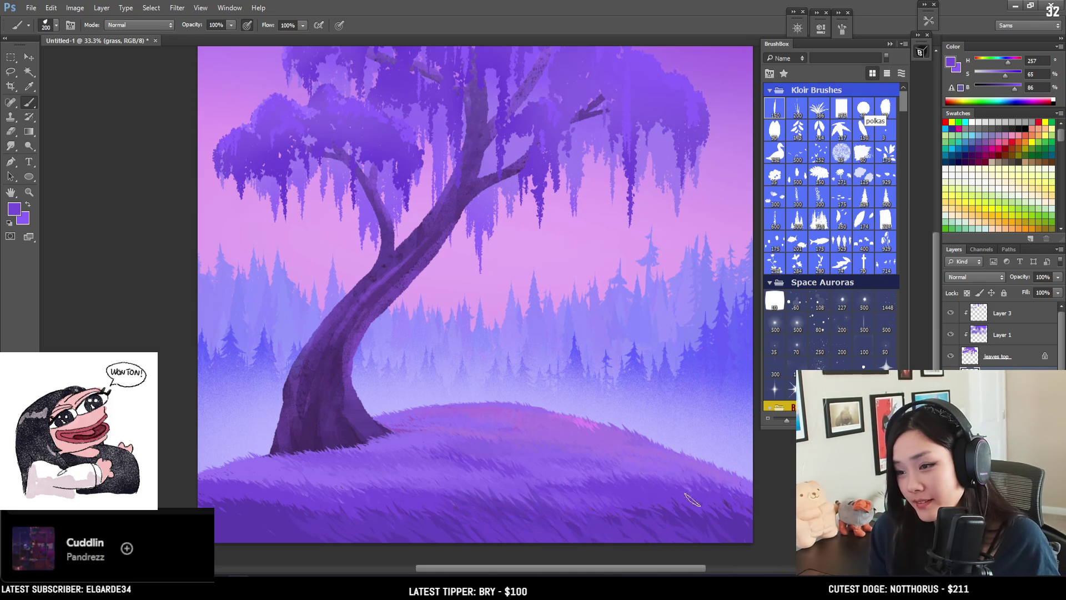
pyautogui.press(']')
pyautogui.press(']')
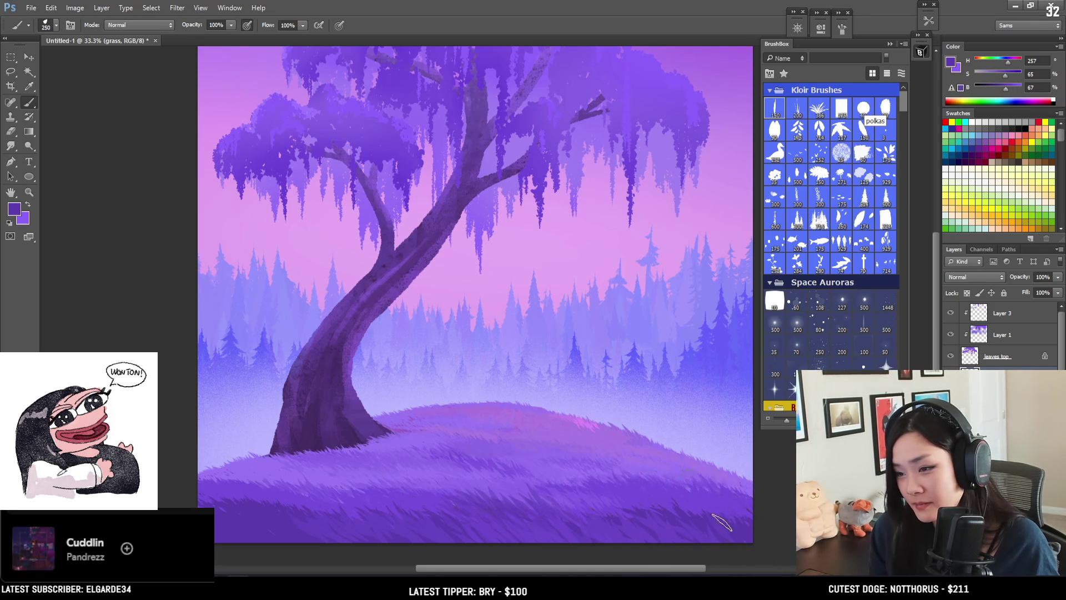
pyautogui.moveTo(732, 511); pyautogui.dragTo(672, 483)
pyautogui.press(']')
pyautogui.click(1002, 88)
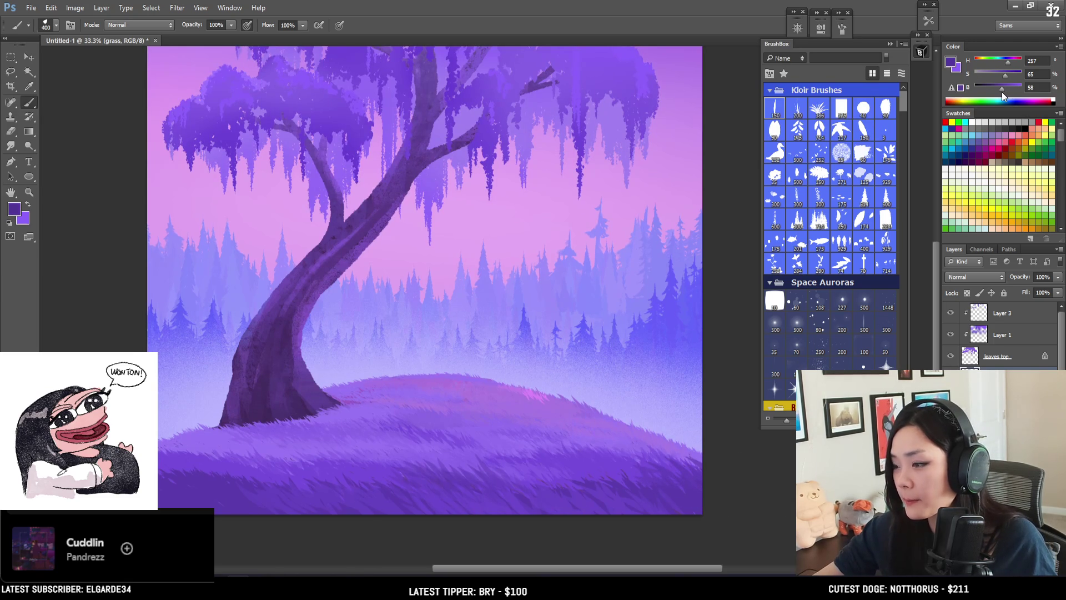
# Step: Resize the brush, pick a lighter violet (saturation 52, brightness 93), and zoom out to the whole painting
pyautogui.press(']')
pyautogui.press(']')
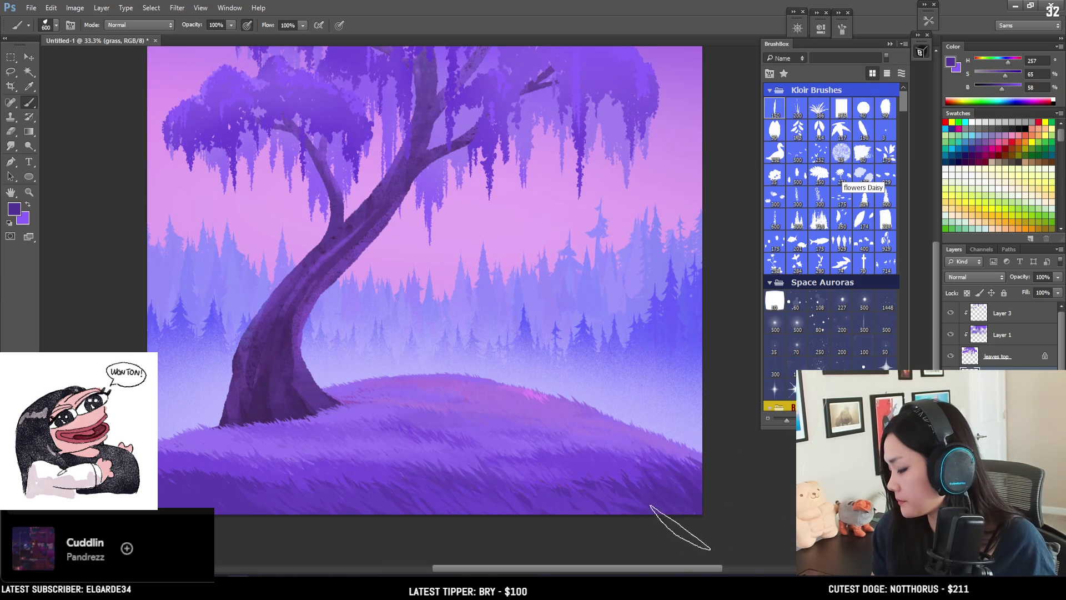
pyautogui.press(']')
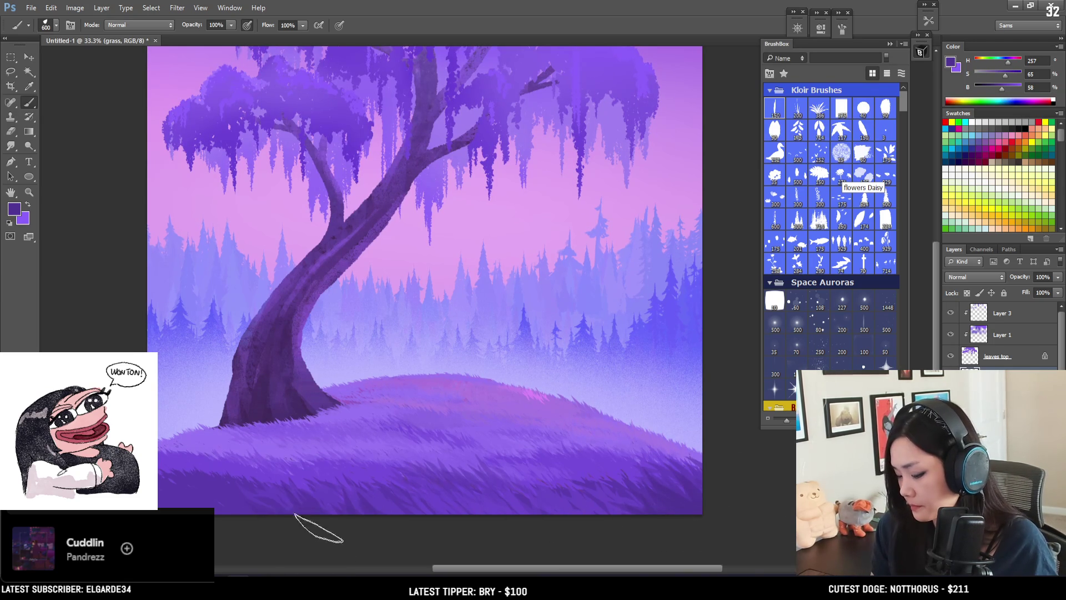
pyautogui.click(997, 89)
pyautogui.press('[')
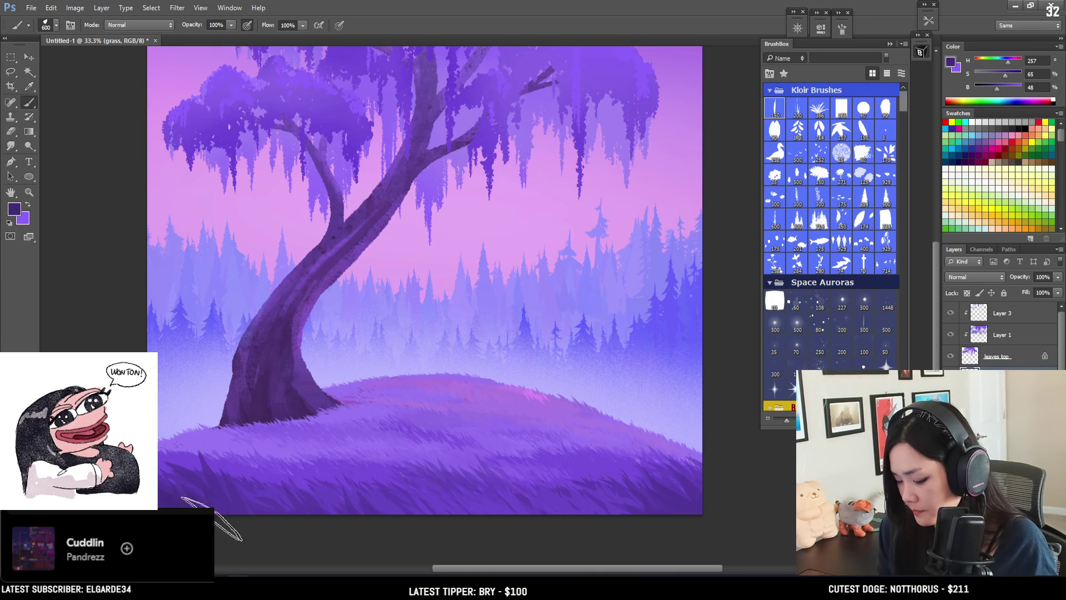
pyautogui.press('[')
pyautogui.keyDown('alt'); pyautogui.click(352, 405); pyautogui.keyUp('alt')
pyautogui.hotkey('ctrl', '-')
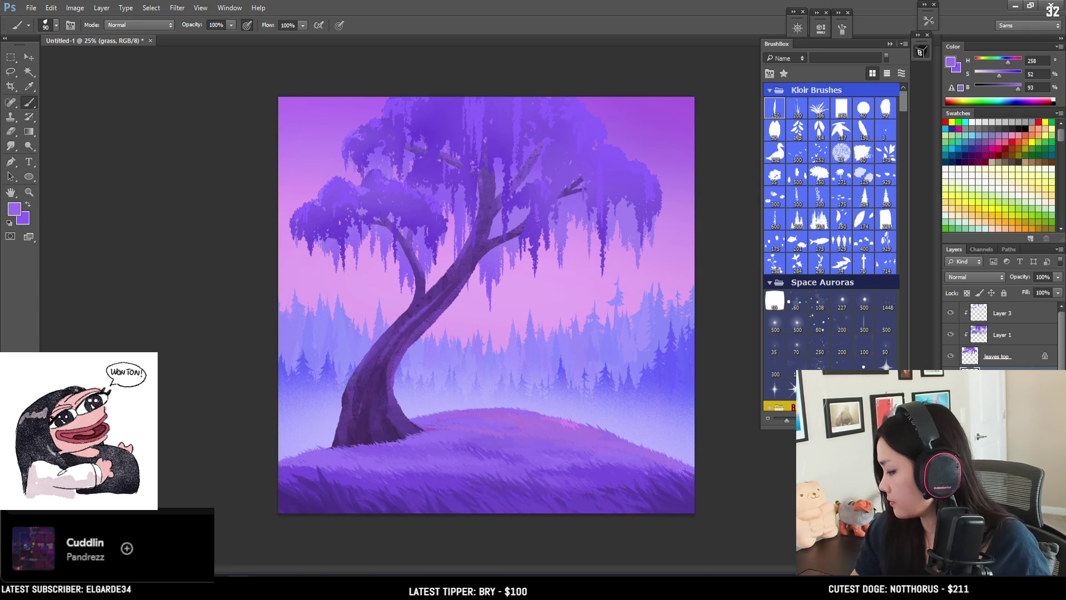
# Step: Create a new empty layer named 'foliage'
pyautogui.hotkey('ctrl', 'alt', 'shift', 'n')
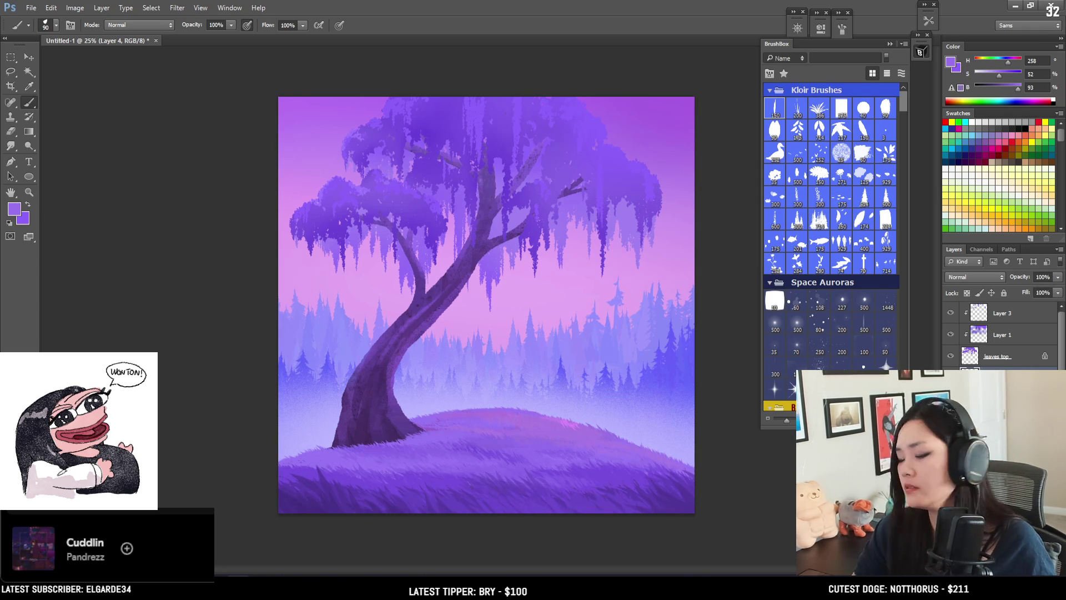
pyautogui.write('foliage')
pyautogui.press('Return')
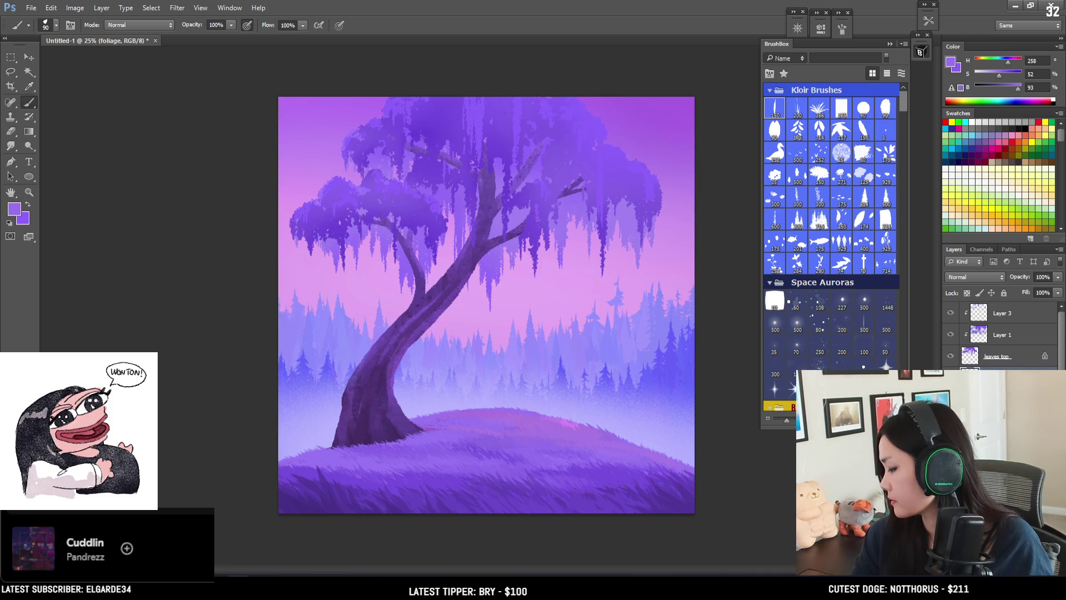
# Step: Make the sky layer the active layer in the Layers panel
pyautogui.scroll(-2, 1000, 334)
pyautogui.scroll(-2, 860, 268)
pyautogui.scroll(-3, 824, 299)
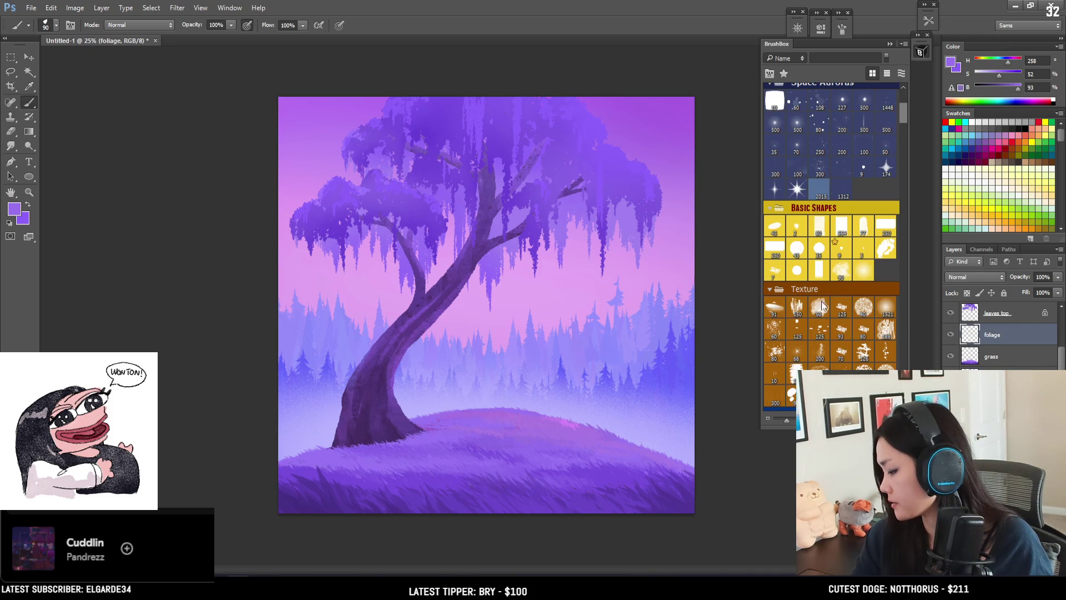
pyautogui.scroll(-6, 799, 363)
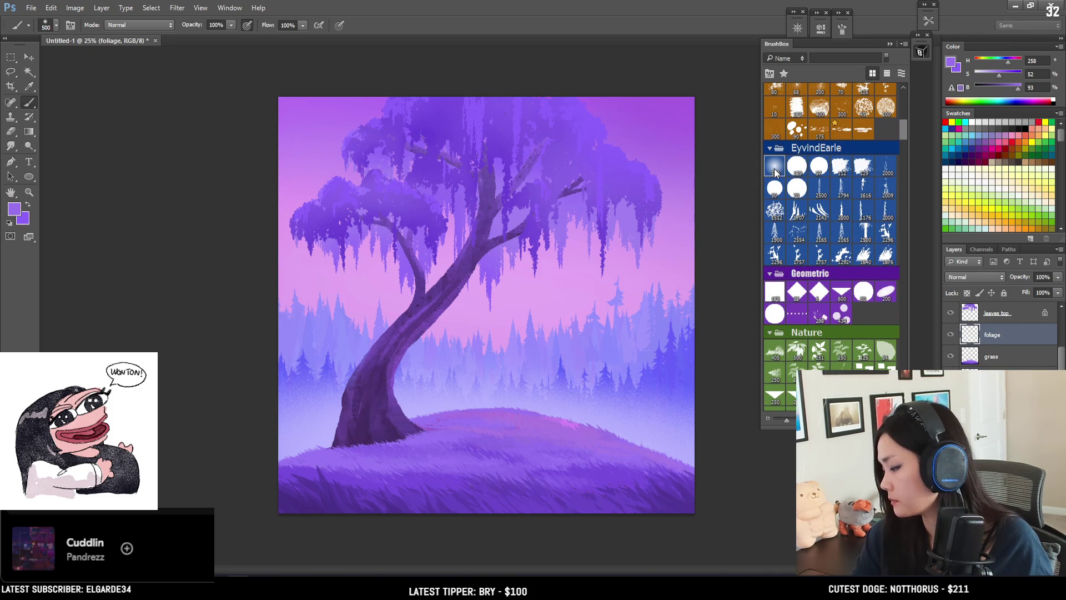
pyautogui.click(992, 399)
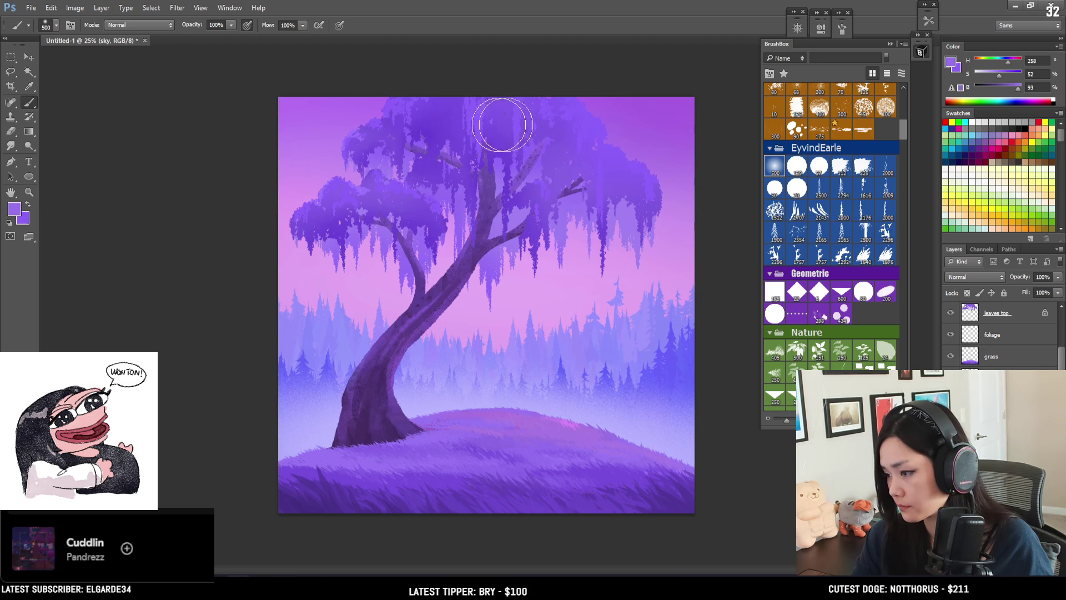
pyautogui.keyDown('alt'); pyautogui.click(314, 169); pyautogui.keyUp('alt')
pyautogui.moveTo(314, 169); pyautogui.dragTo(322, 92)
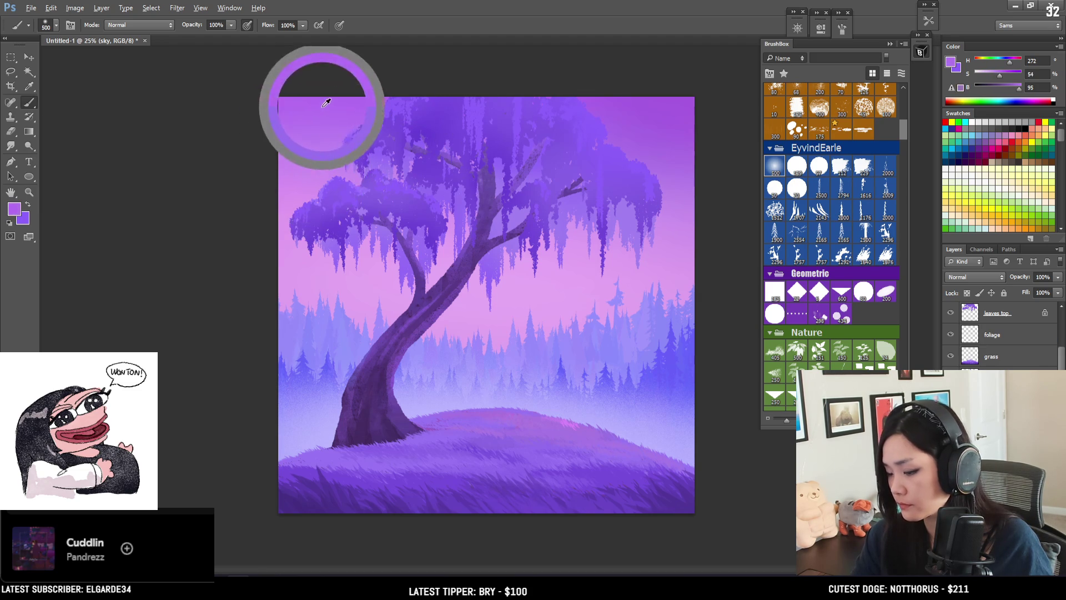
pyautogui.click(1014, 87)
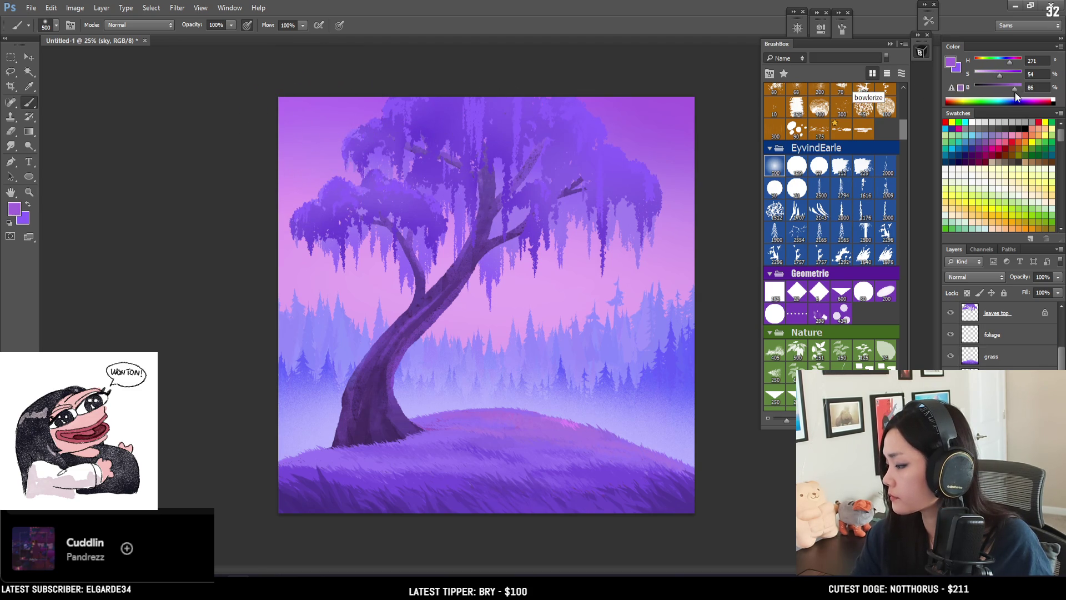
pyautogui.click(1011, 61)
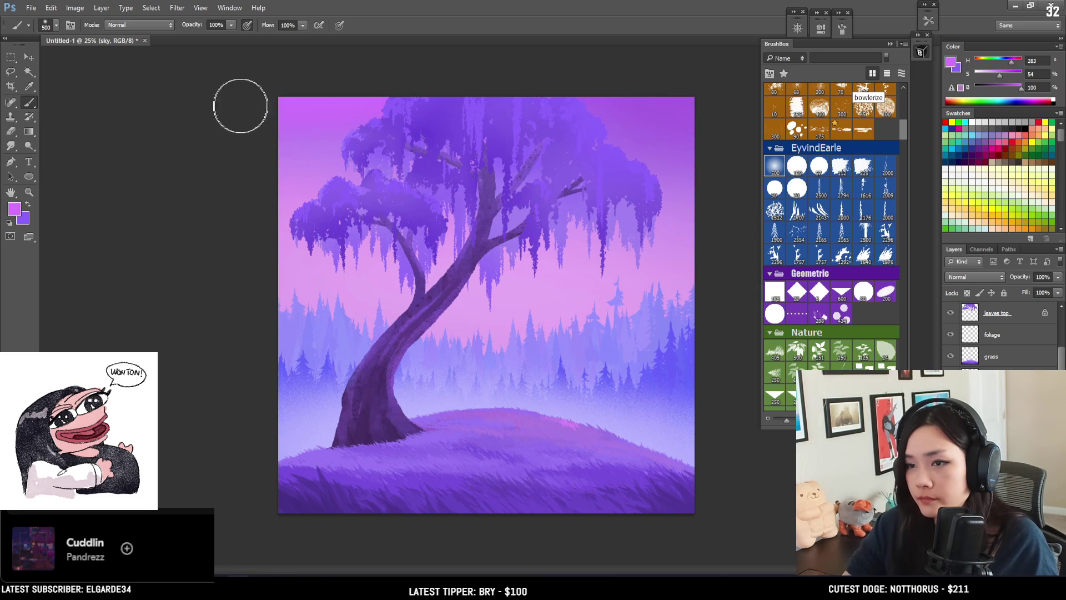
pyautogui.press(']')
pyautogui.press(']')
pyautogui.press(']')
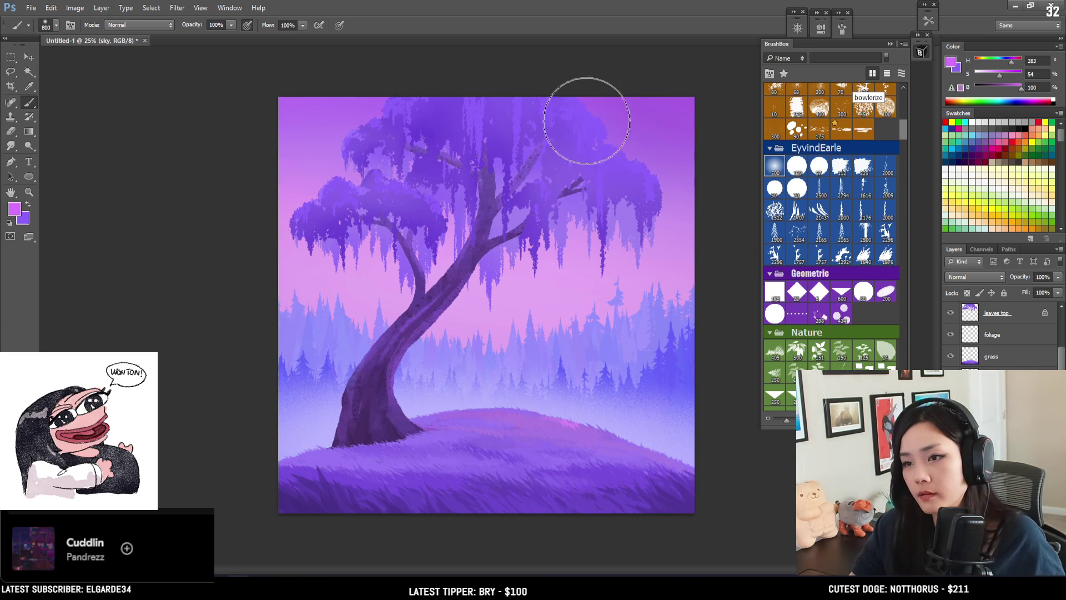
pyautogui.keyDown('alt'); pyautogui.click(686, 107); pyautogui.keyUp('alt')
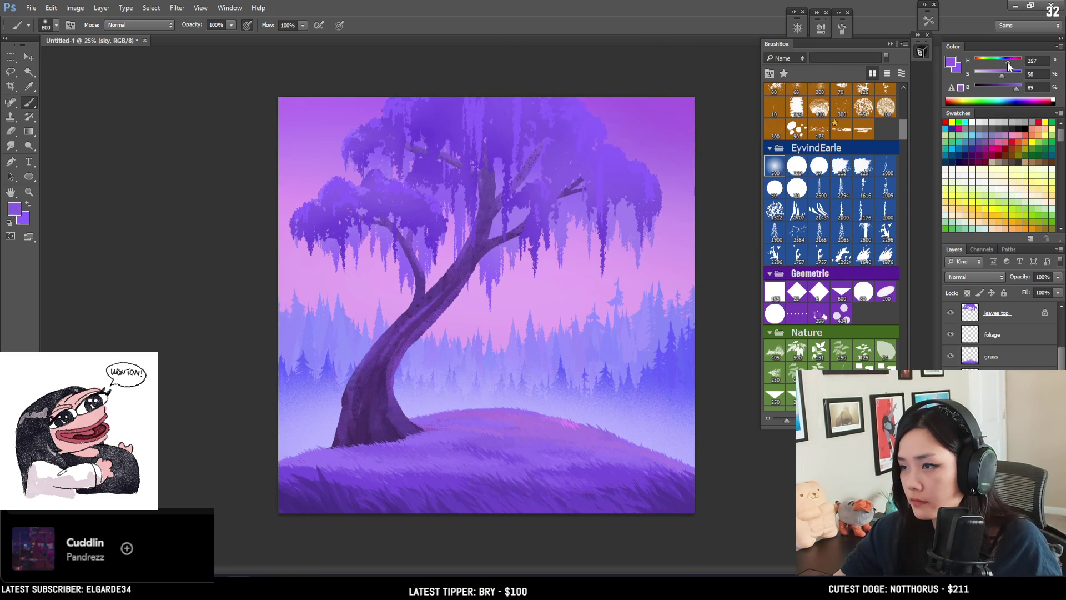
pyautogui.moveTo(745, 80)
pyautogui.mouseDown()
pyautogui.moveTo(440, 76)
pyautogui.moveTo(274, 95)
pyautogui.moveTo(691, 142)
pyautogui.moveTo(223, 165)
pyautogui.mouseUp()
pyautogui.hotkey('ctrl', 'z')
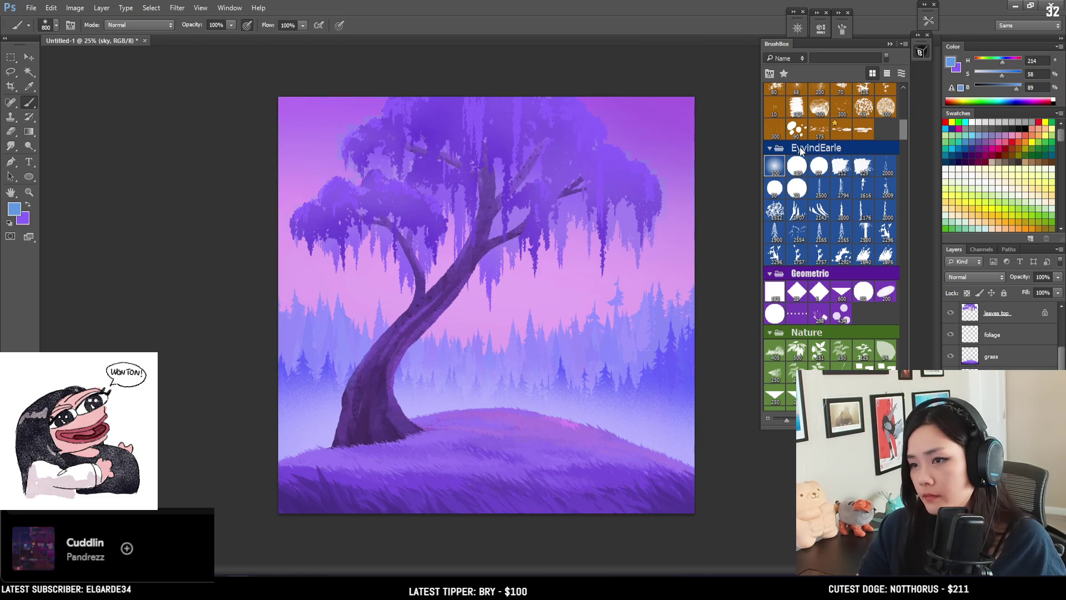
pyautogui.press(']')
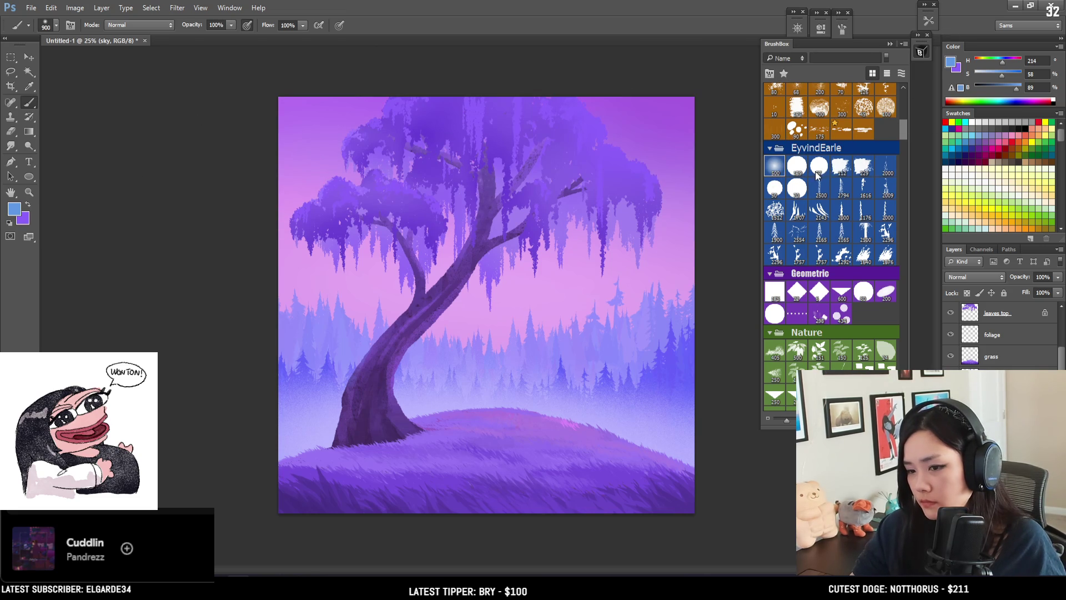
pyautogui.press(']')
pyautogui.press(']')
pyautogui.press(']')
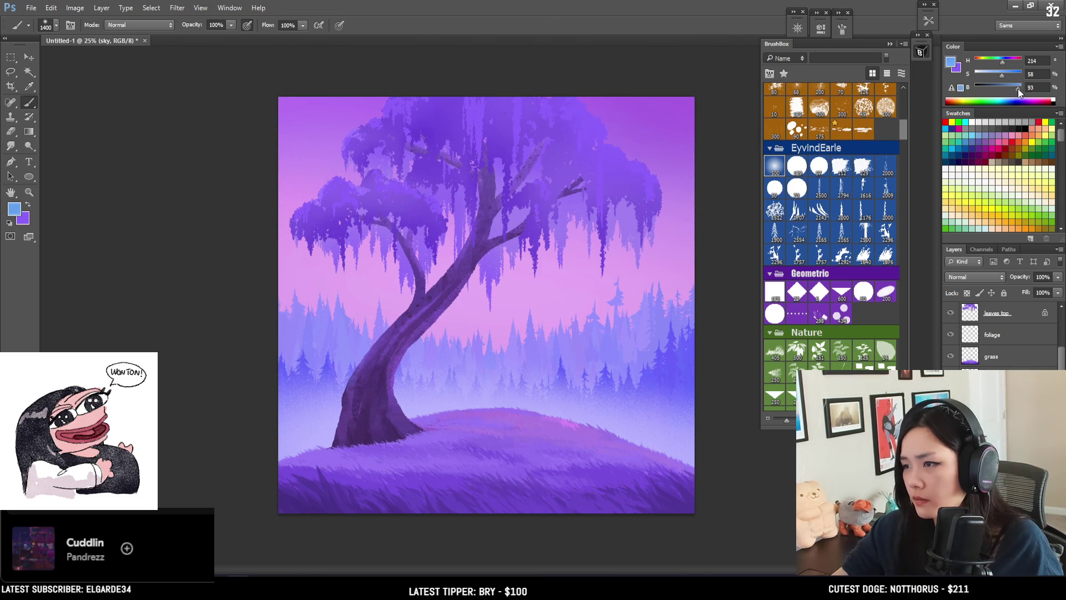
pyautogui.press(']')
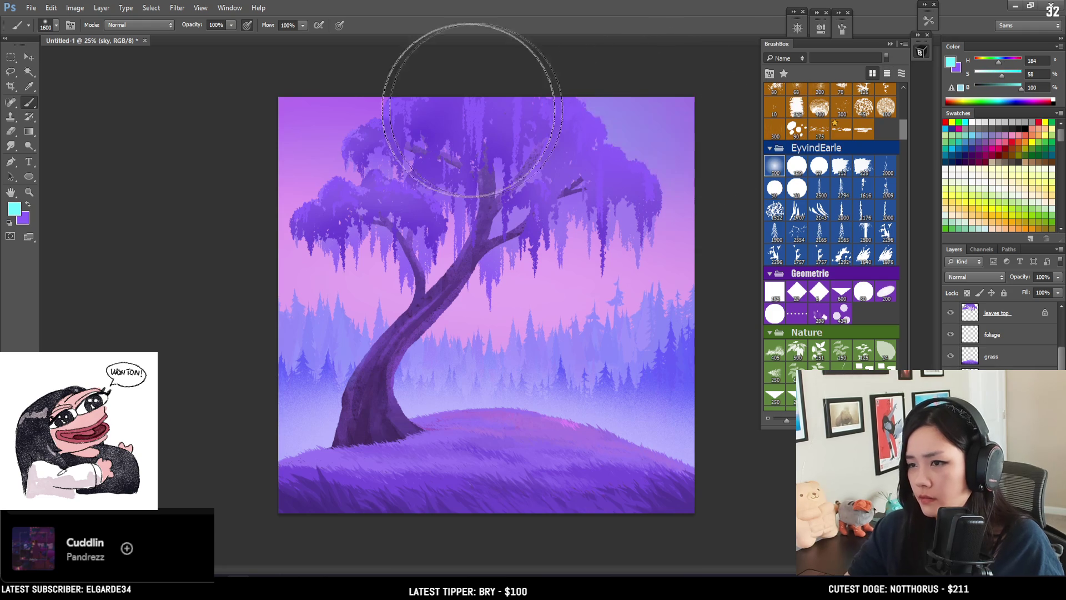
# Step: Wash the upper sky with bluish lavender, then undo the trial strokes
pyautogui.moveTo(500, 131); pyautogui.dragTo(321, 143)
pyautogui.moveTo(691, 131); pyautogui.dragTo(607, 95)
pyautogui.hotkey('ctrl', 'z')
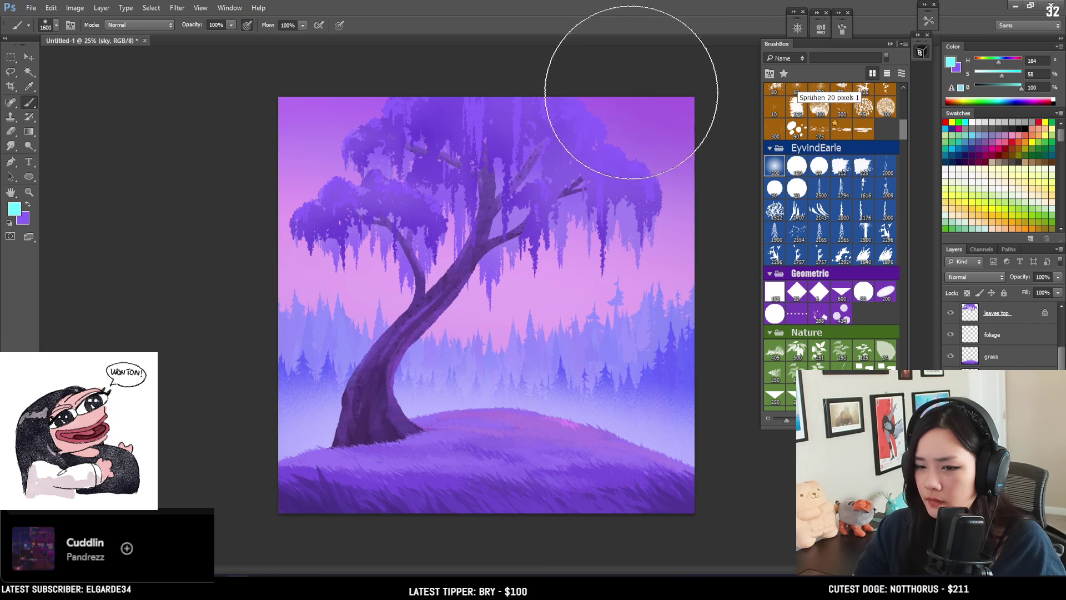
# Step: Mix a saturated, full-brightness pink-magenta (ff91e0) from the sky sample in the foreground colour picker
pyautogui.keyDown('alt'); pyautogui.click(508, 311); pyautogui.keyUp('alt')
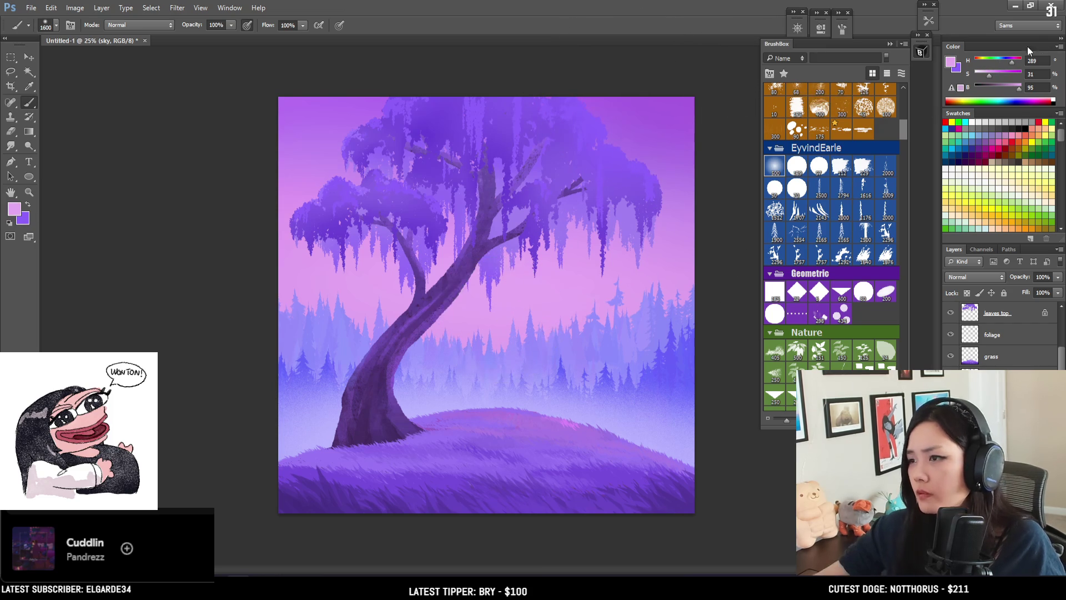
pyautogui.click(995, 72)
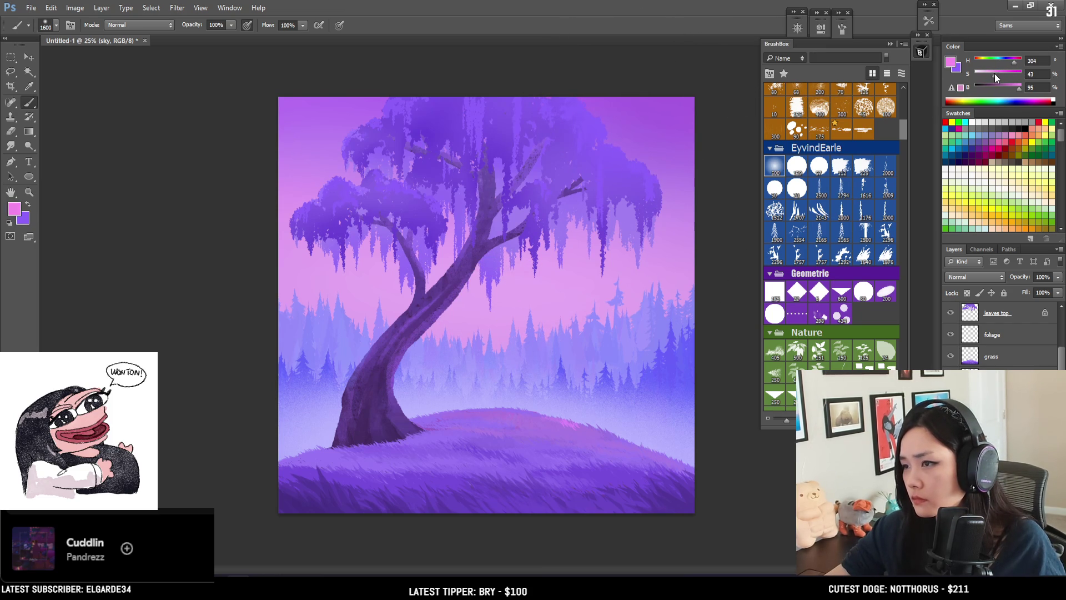
pyautogui.press('[')
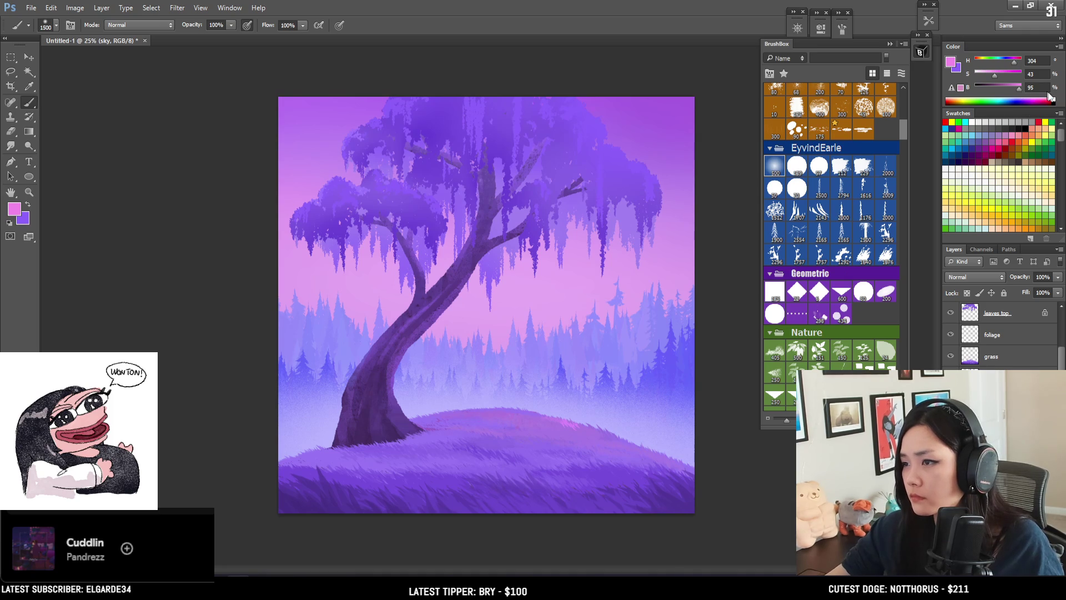
pyautogui.click(1023, 90)
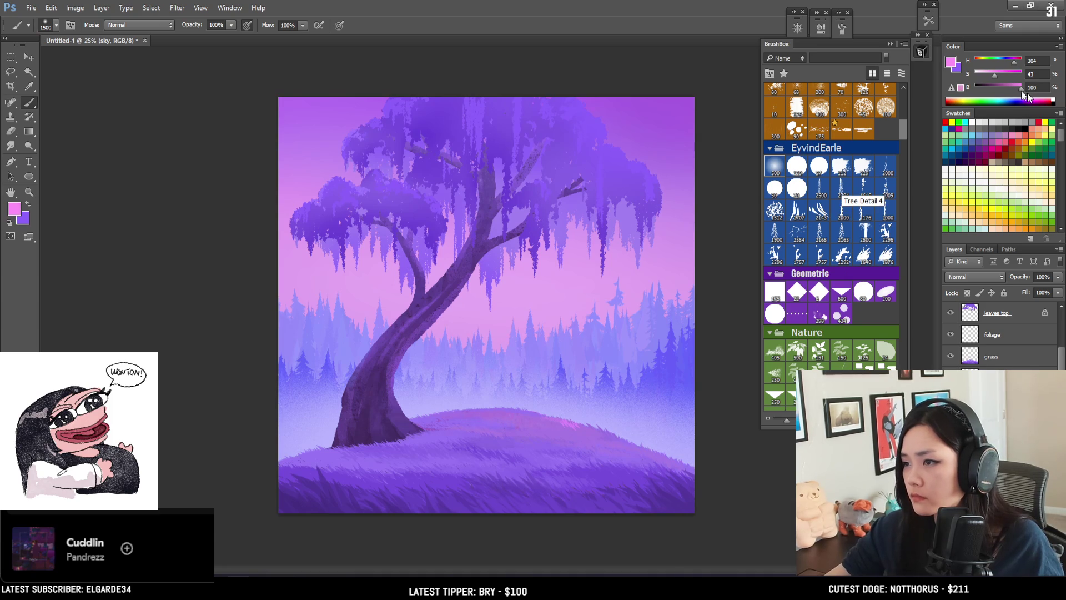
pyautogui.click(976, 62)
pyautogui.press('[')
pyautogui.press('[')
pyautogui.press('[')
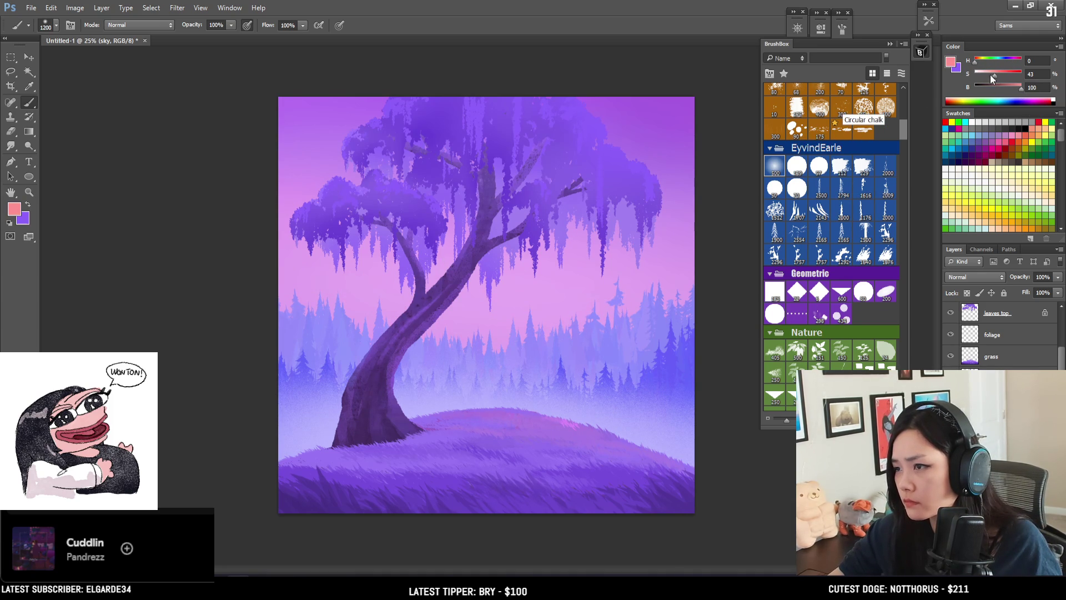
pyautogui.click(1015, 62)
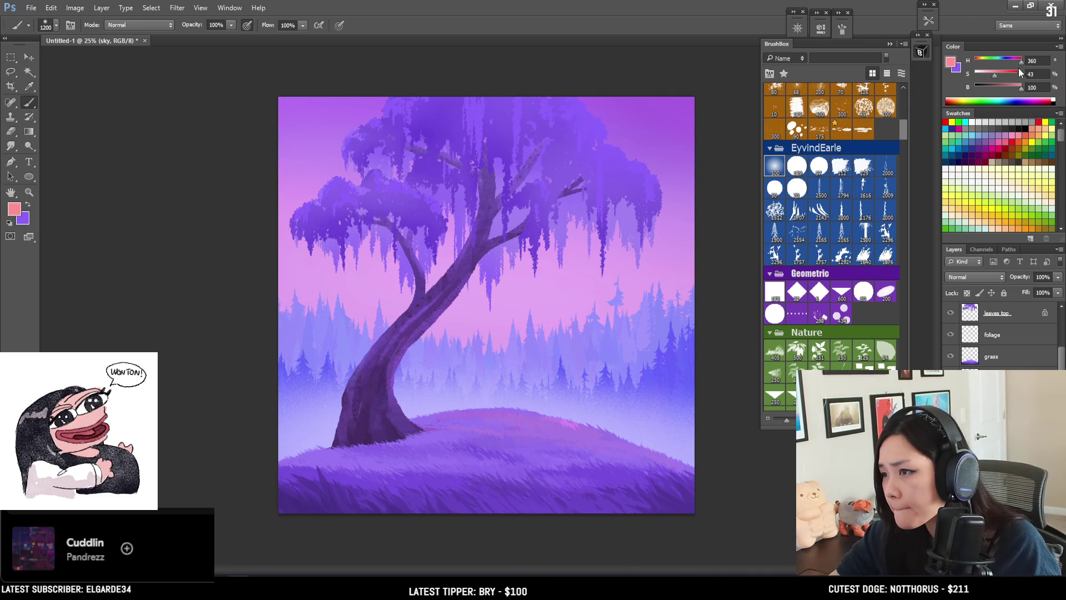
pyautogui.click(950, 61)
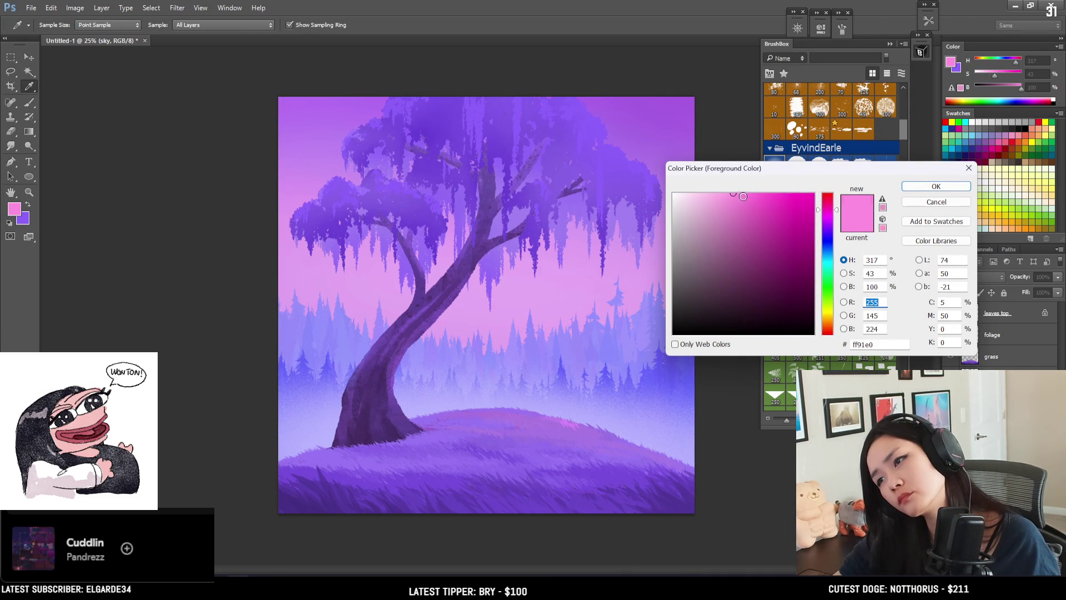
# Step: Confirm the pink, paint a glow band across the sky at size 800, then undo it
pyautogui.click(936, 186)
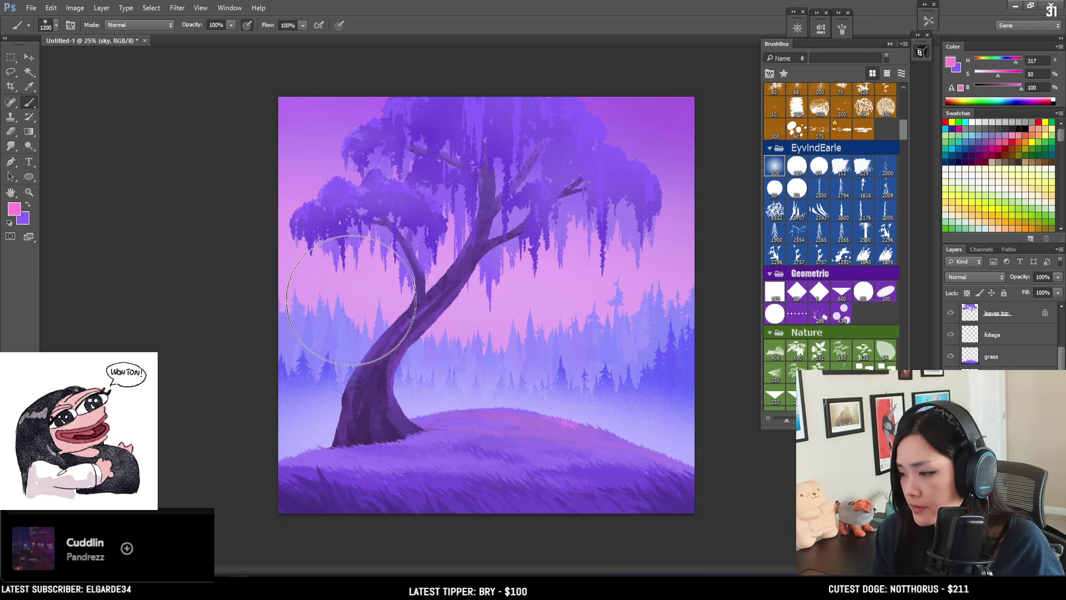
pyautogui.press('[')
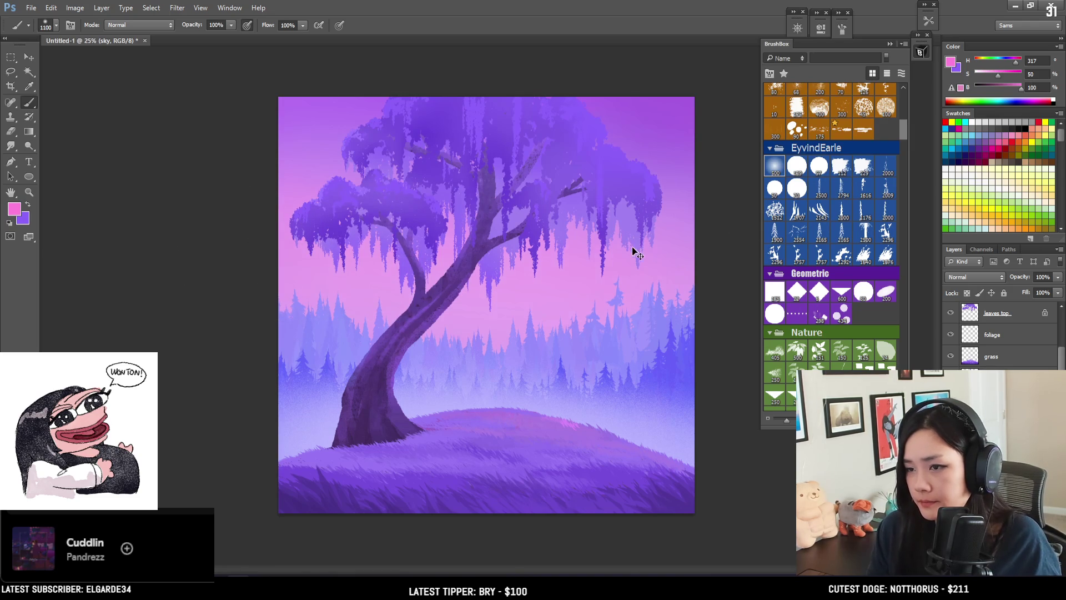
pyautogui.press('[')
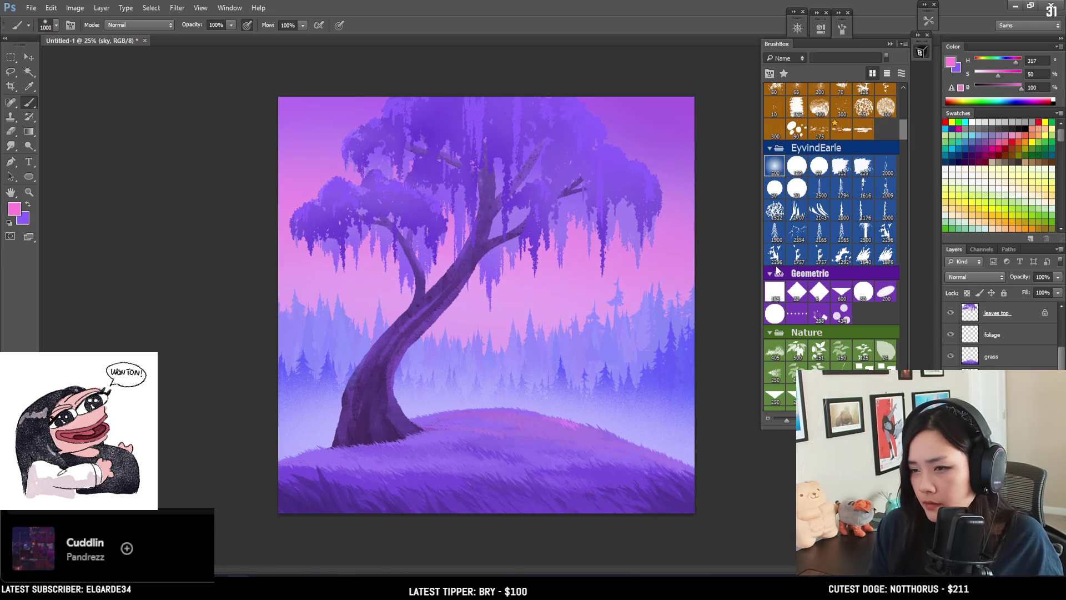
pyautogui.press('[')
pyautogui.press('[')
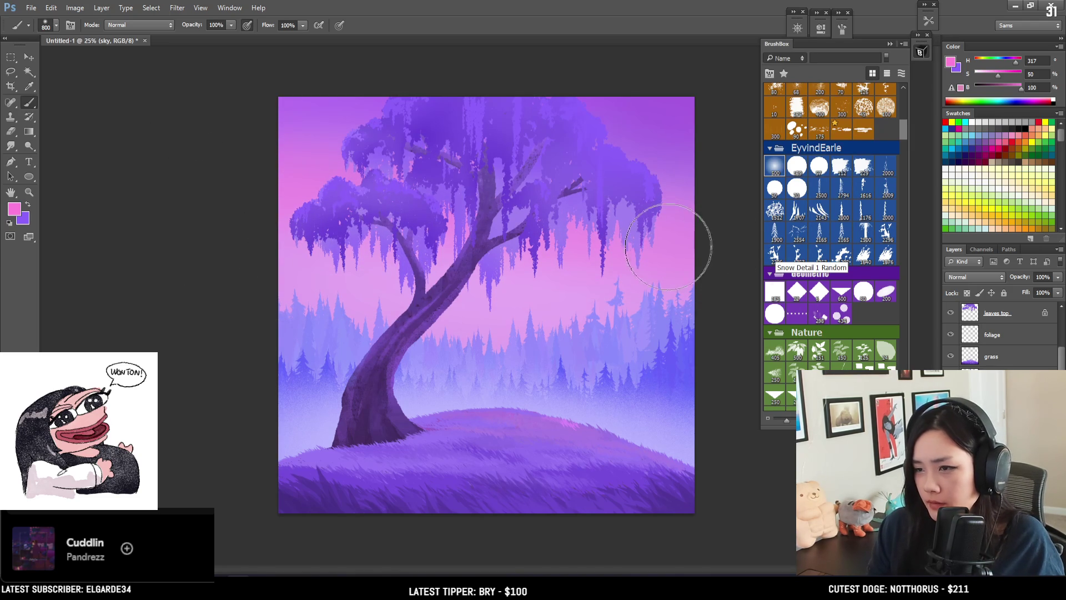
pyautogui.moveTo(670, 260); pyautogui.dragTo(283, 232)
pyautogui.press('[')
pyautogui.press(']')
pyautogui.press(']')
pyautogui.press(']')
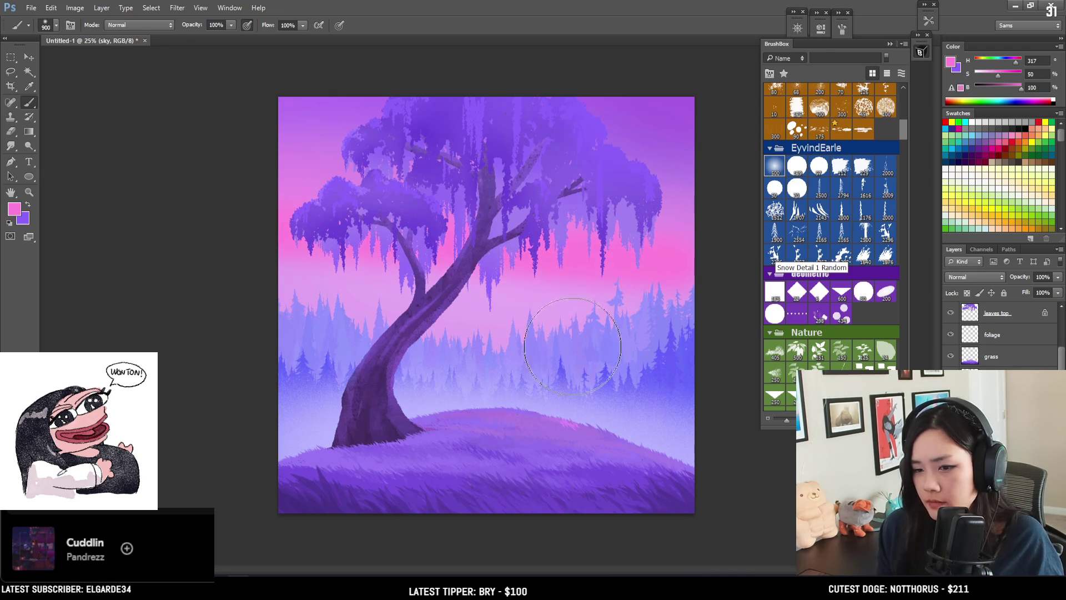
pyautogui.hotkey('ctrl', 'z')
pyautogui.press(']')
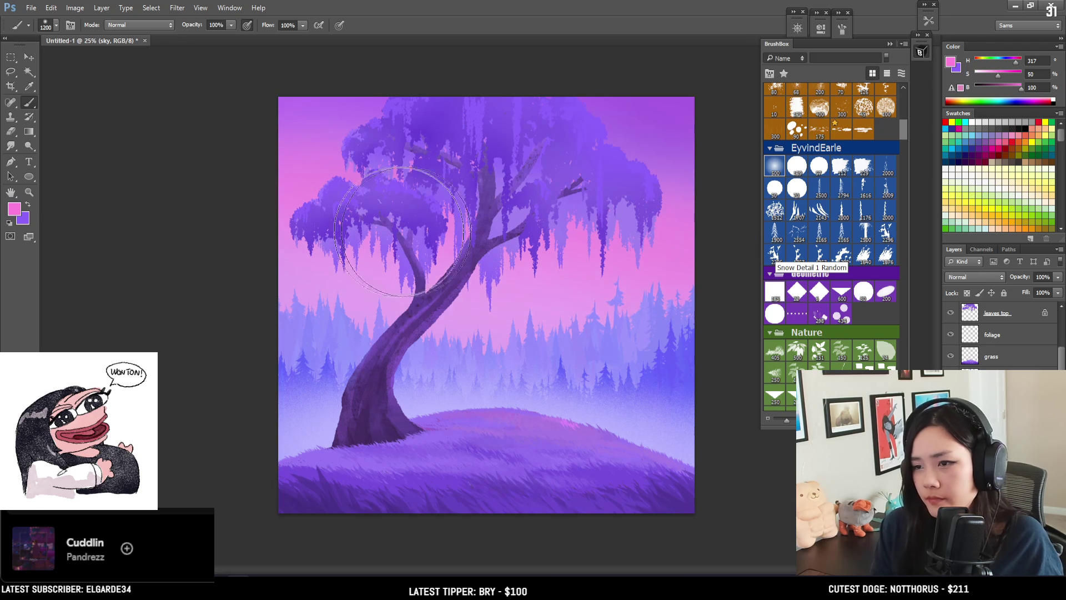
# Step: Sample and lighten a purple, then softly brush lavender over the upper-right sky and treetop
pyautogui.keyDown('alt'); pyautogui.click(361, 100); pyautogui.keyUp('alt')
pyautogui.press('[')
pyautogui.press('[')
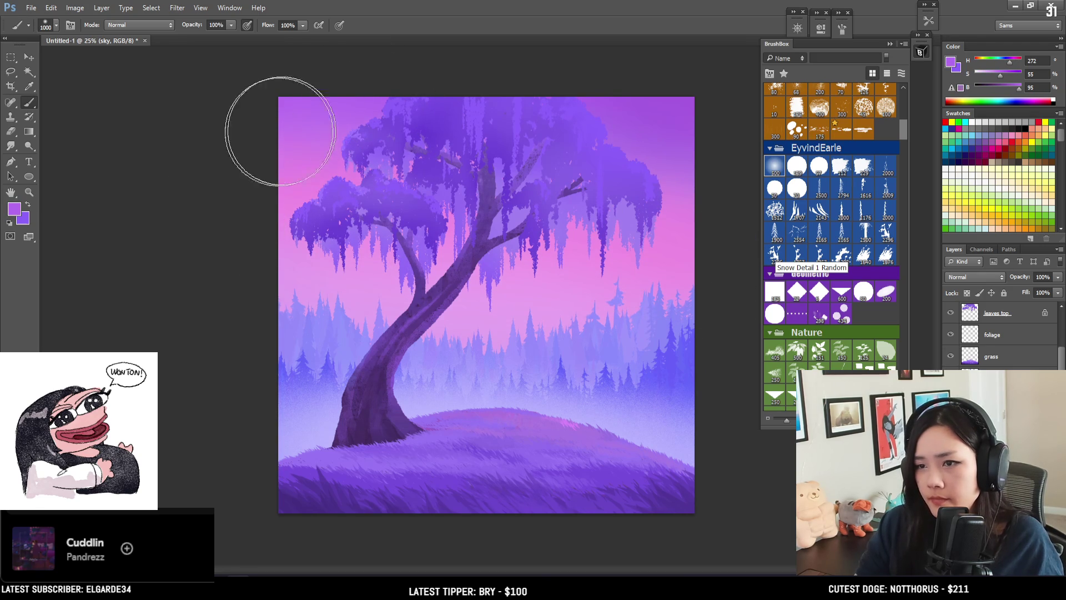
pyautogui.moveTo(1001, 75); pyautogui.dragTo(997, 80)
pyautogui.moveTo(684, 99); pyautogui.dragTo(624, 111)
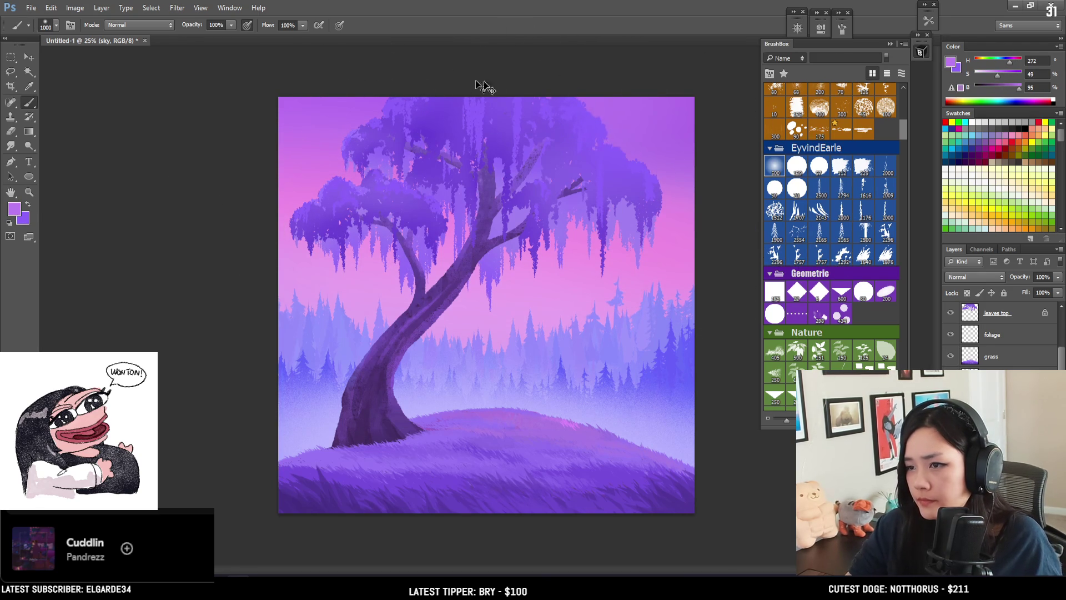
pyautogui.moveTo(547, 112); pyautogui.dragTo(362, 149)
# Step: Resample a paler pinkish lavender, undo the stray stroke over the trunk, and set brush size 700
pyautogui.keyDown('alt'); pyautogui.click(678, 159); pyautogui.keyUp('alt')
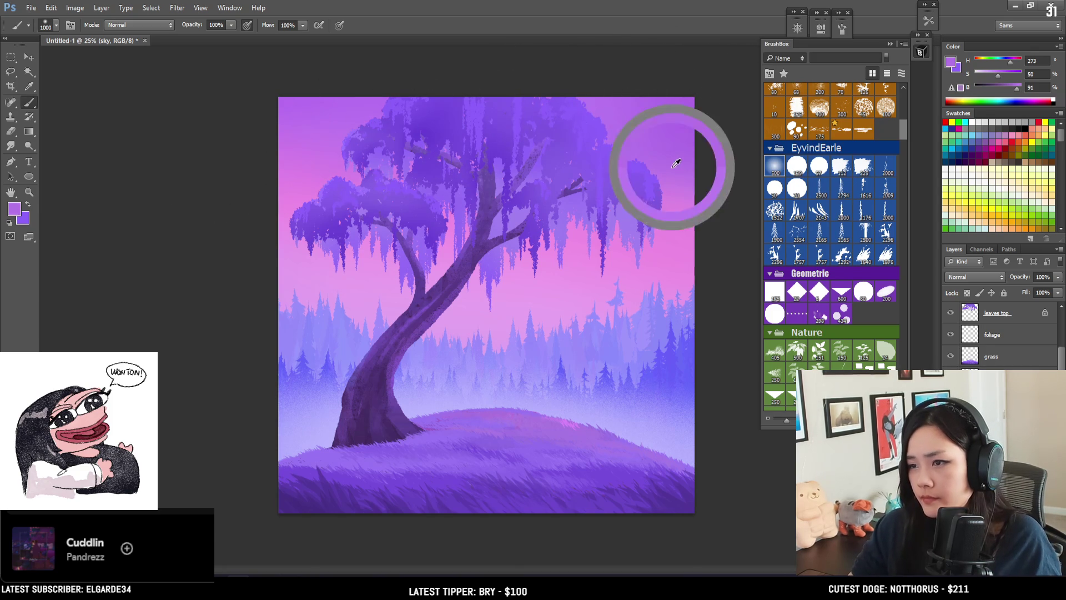
pyautogui.press('[')
pyautogui.keyDown('alt'); pyautogui.click(486, 317); pyautogui.keyUp('alt')
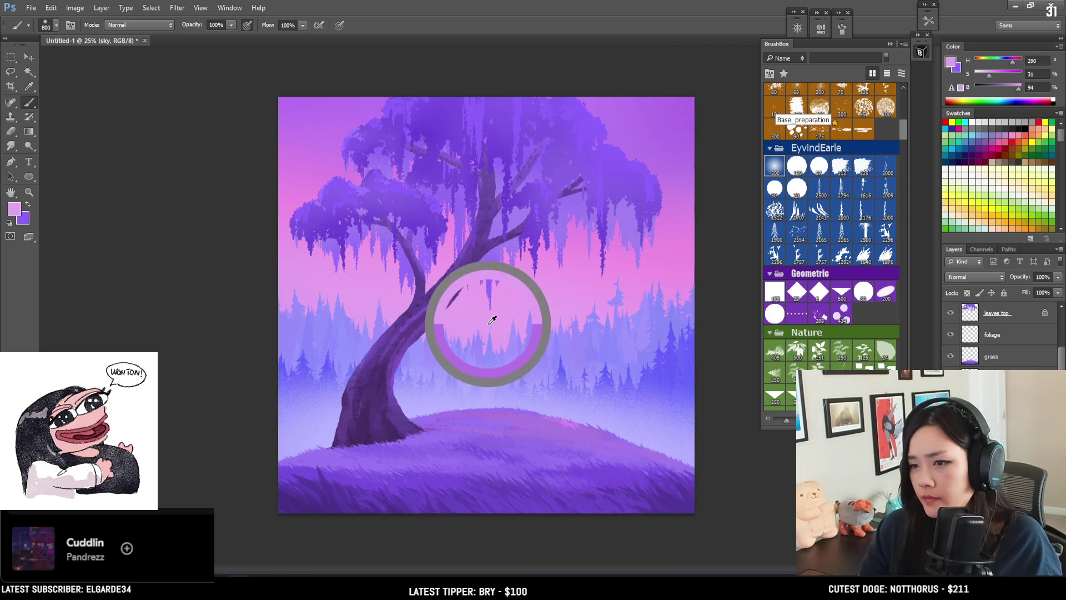
pyautogui.moveTo(987, 77); pyautogui.dragTo(1030, 86)
pyautogui.click(1013, 63)
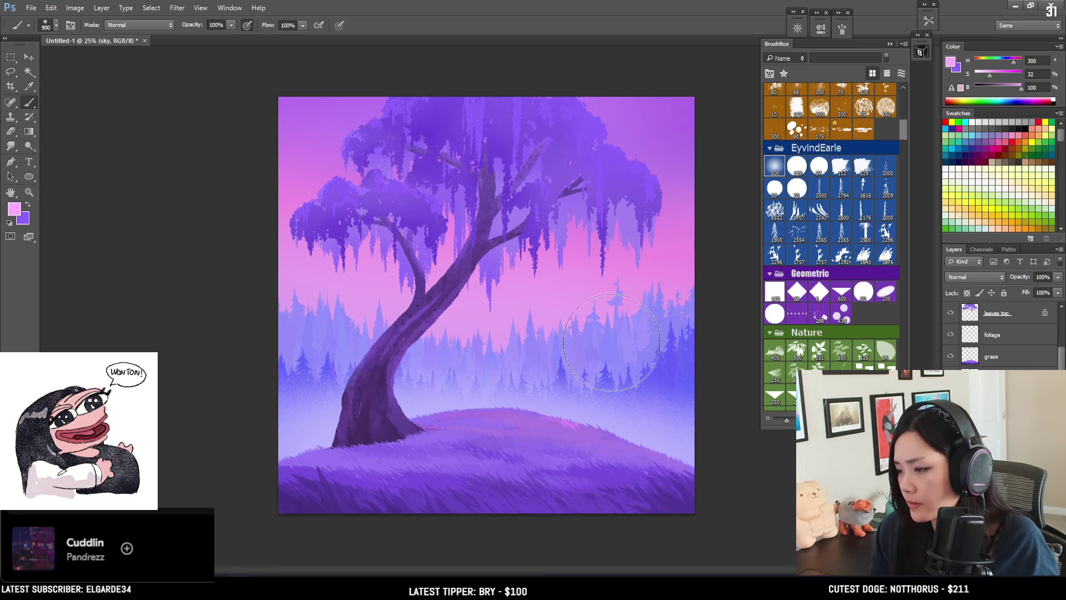
pyautogui.press('[')
pyautogui.press('[')
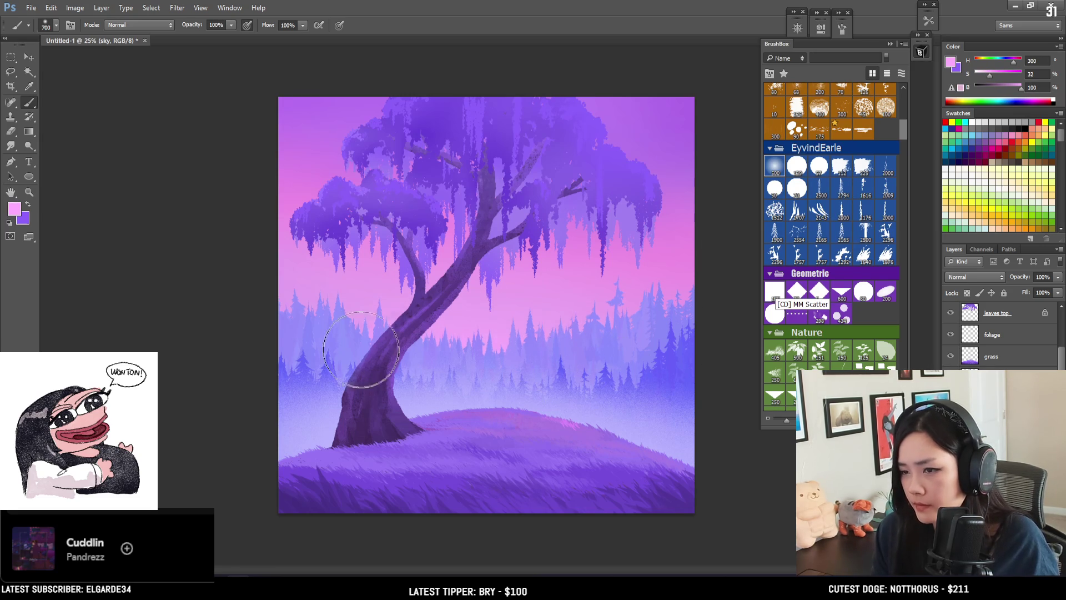
pyautogui.hotkey('ctrl', 'z')
pyautogui.press(']')
pyautogui.press(']')
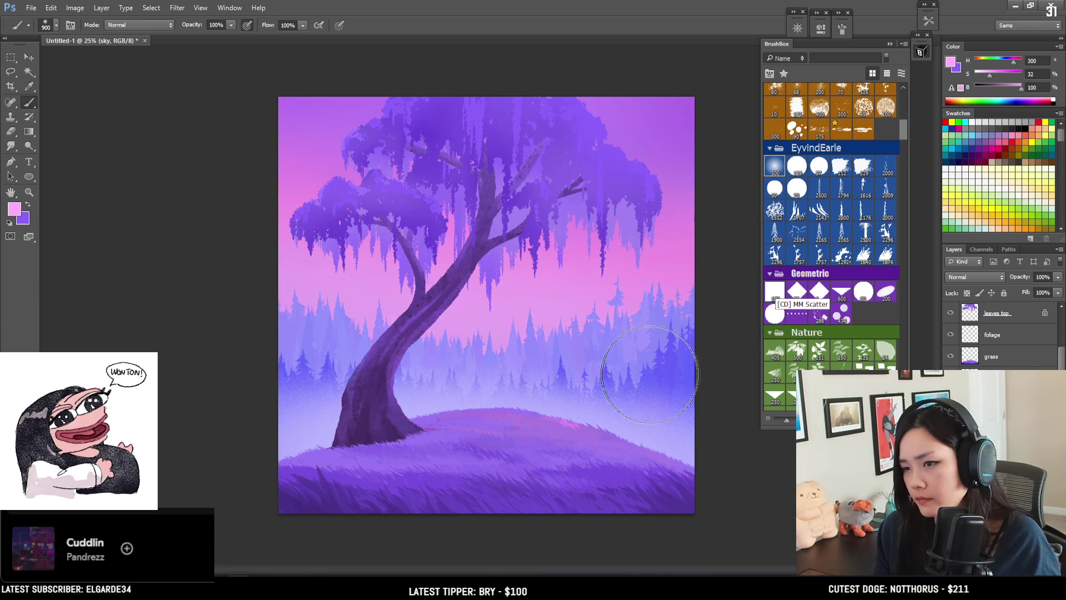
pyautogui.press('[')
pyautogui.press('[')
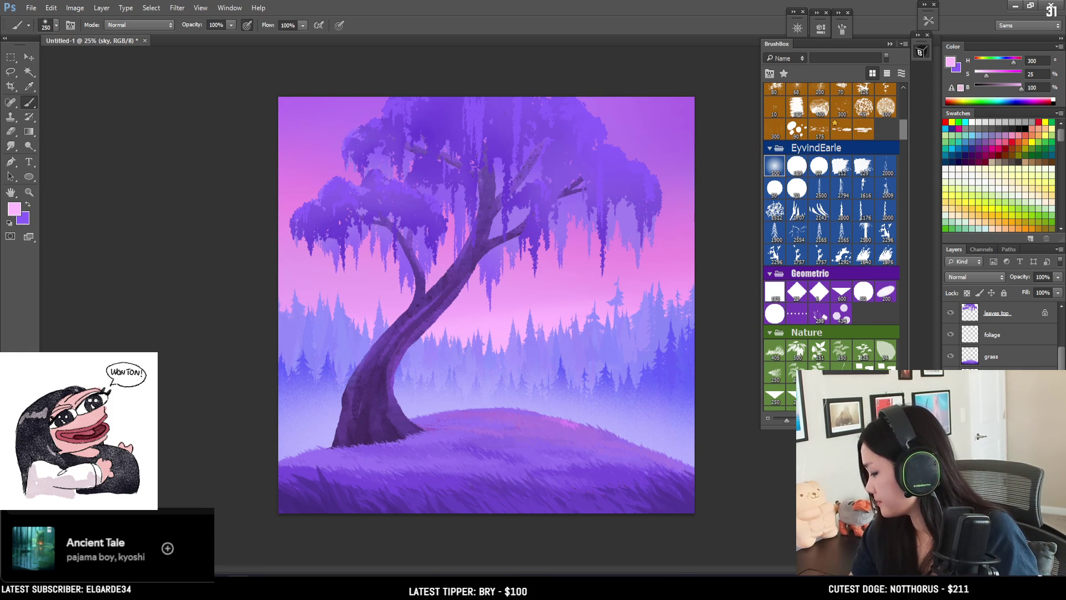
pyautogui.scroll(-1, 999, 333)
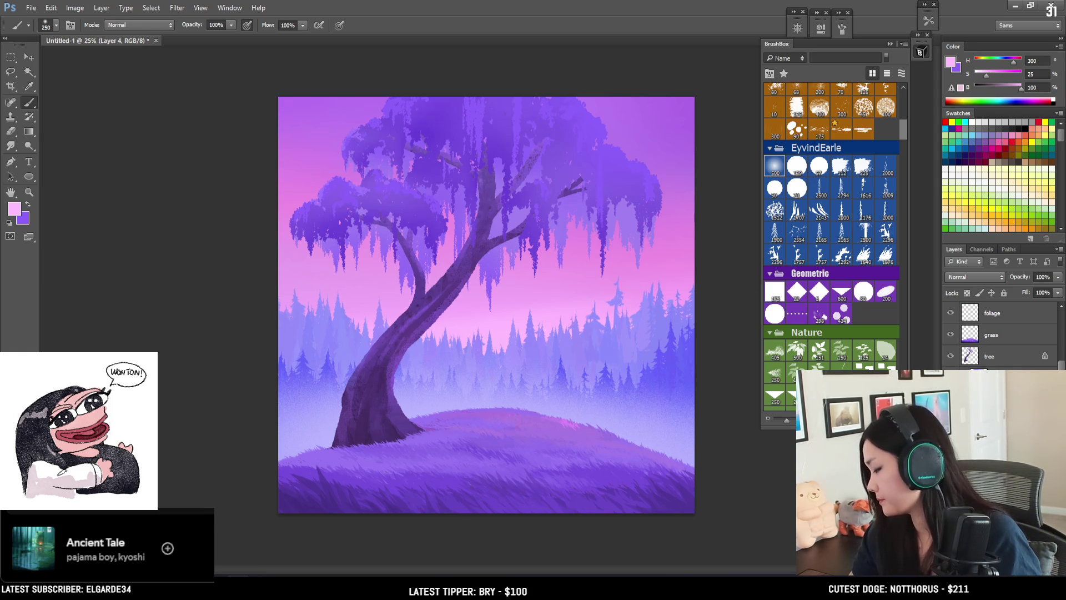
# Step: Switch to the stars layer and load a sparkle brush from Space Auroras
pyautogui.hotkey('alt', ']')
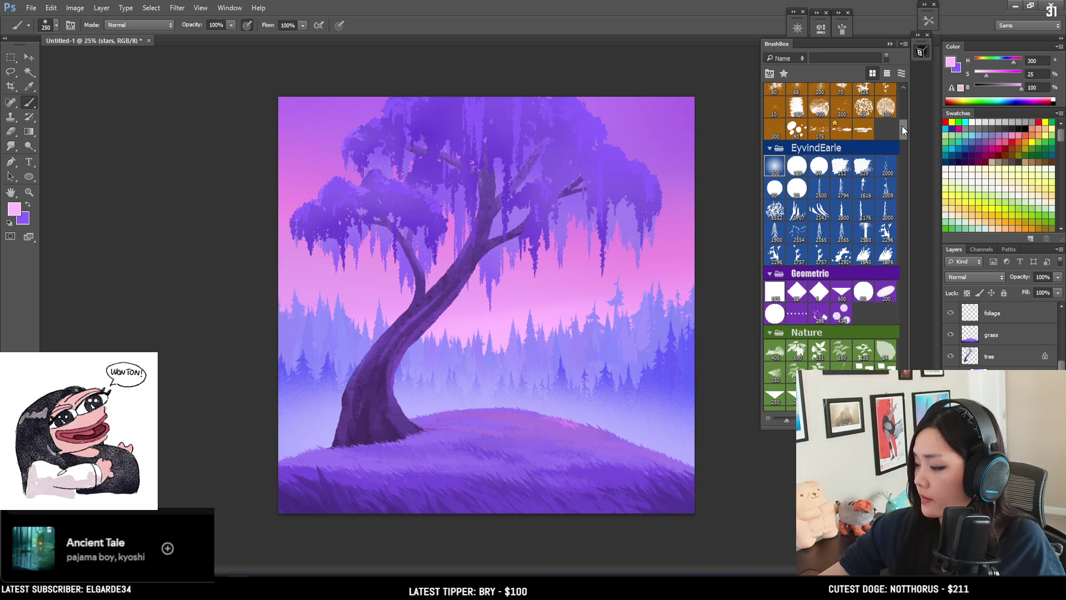
pyautogui.moveTo(901, 126); pyautogui.dragTo(902, 107)
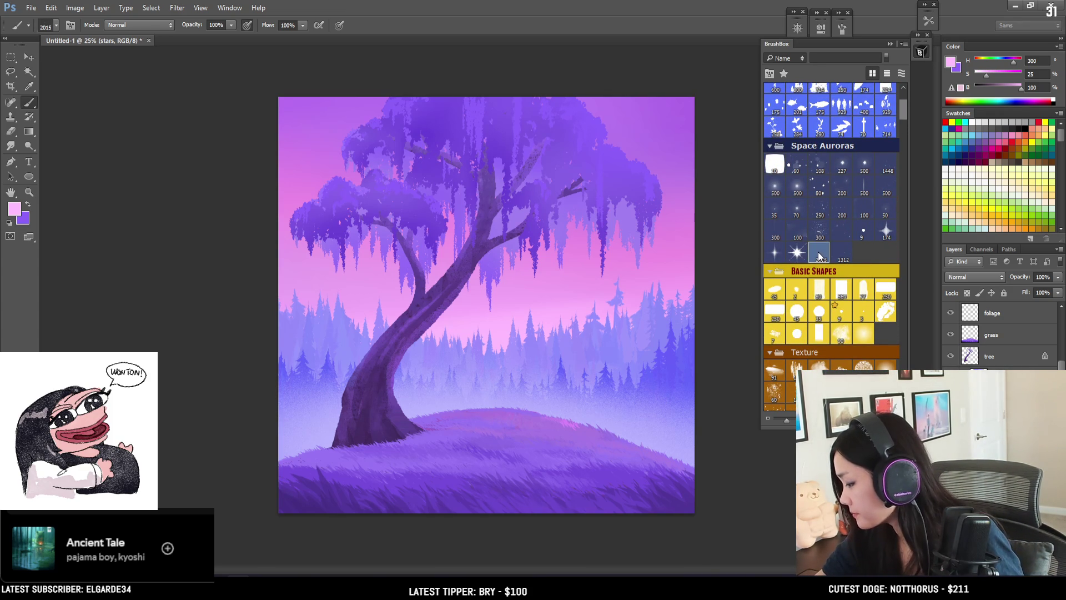
pyautogui.click(843, 234)
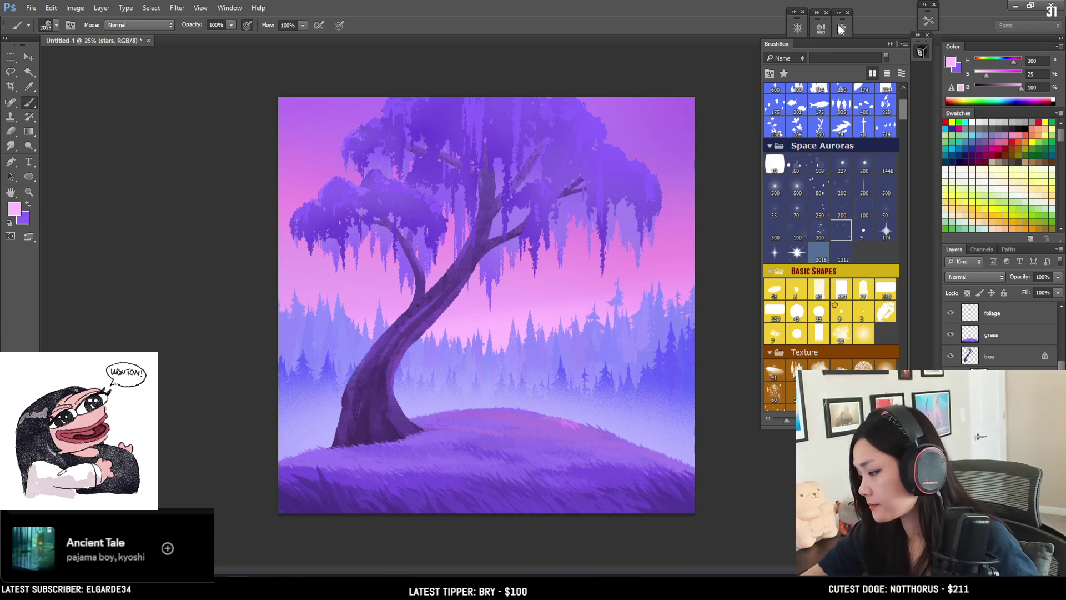
pyautogui.click(821, 27)
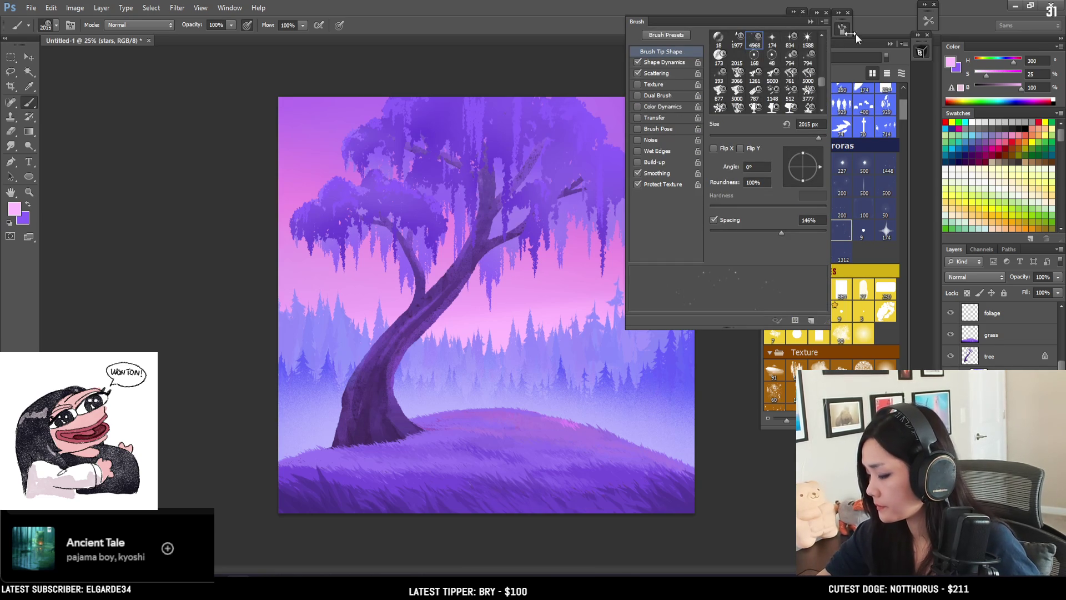
pyautogui.click(849, 23)
# Step: Set the paint colour to a very pale, near-white pink in the Color Picker
pyautogui.click(635, 286)
pyautogui.click(951, 63)
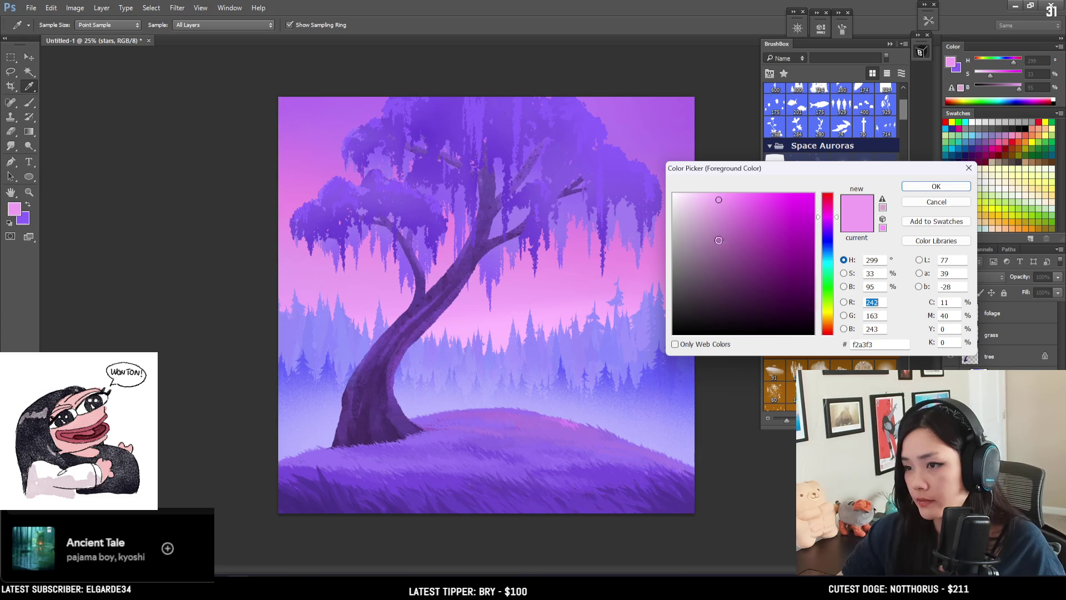
pyautogui.click(692, 193)
pyautogui.click(936, 186)
# Step: Dab a few small trial stars into the sky with the sparkle brush
pyautogui.press('b')
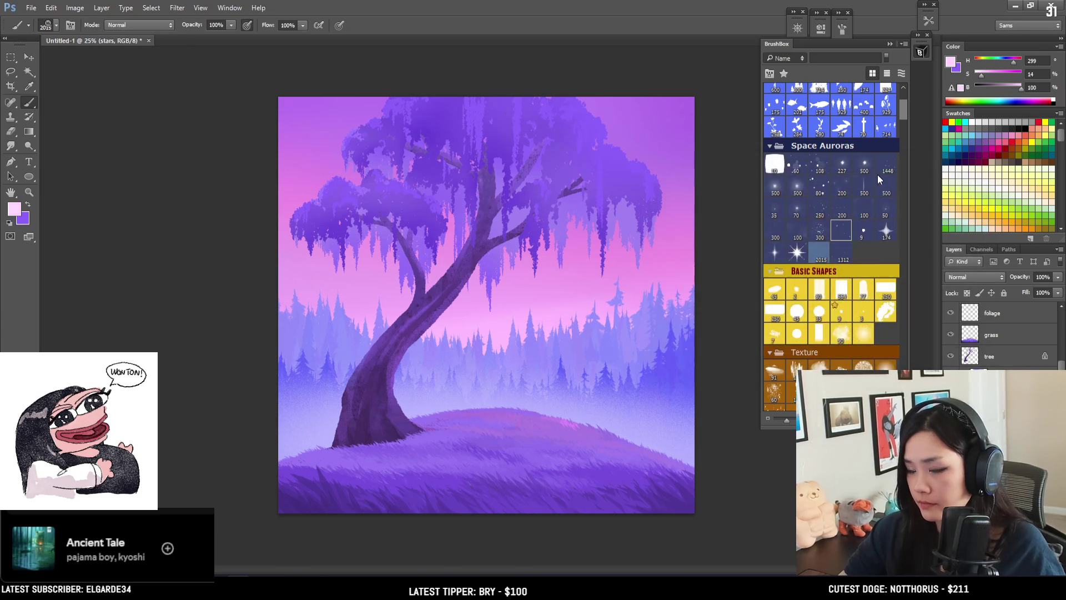
pyautogui.press('[')
pyautogui.press('[')
pyautogui.press('[')
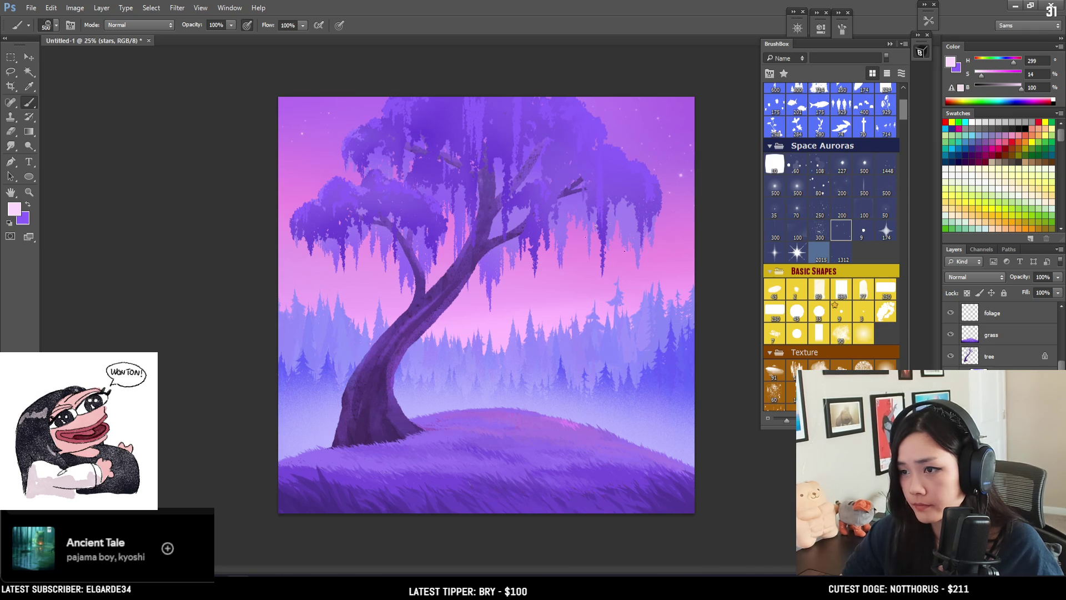
pyautogui.click(664, 287)
pyautogui.click(635, 304)
pyautogui.click(683, 320)
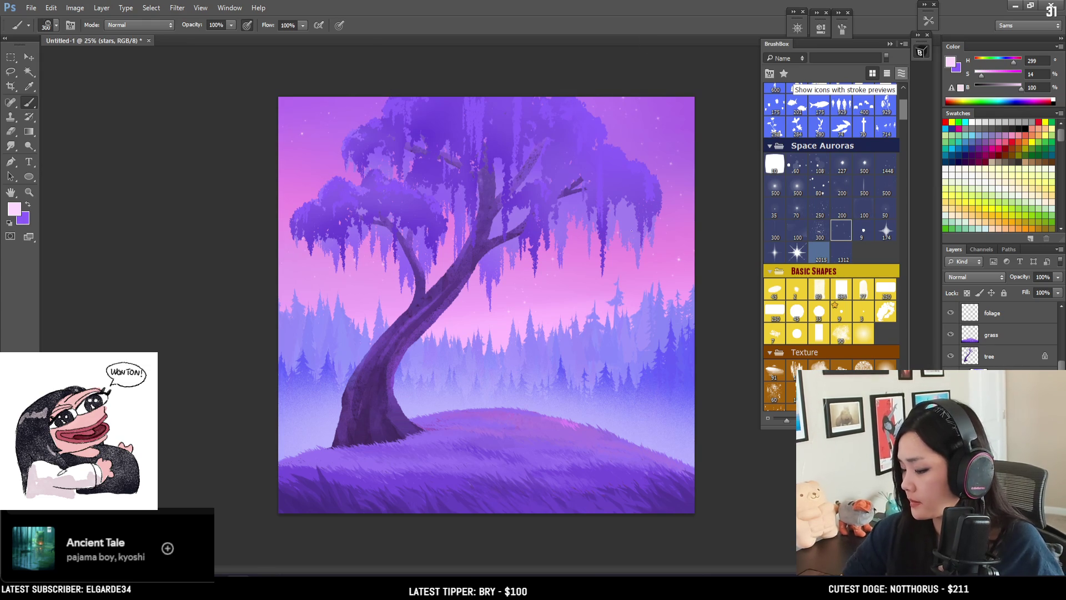
# Step: Switch to the 9 px Space Auroras star-dot brush and size it to about 15
pyautogui.click(819, 211)
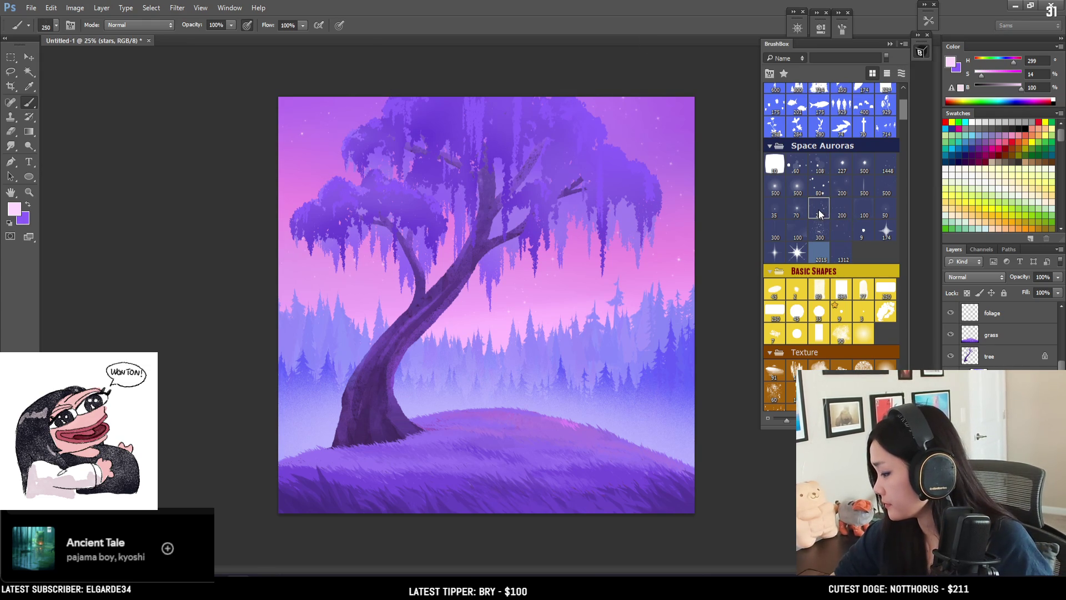
pyautogui.click(863, 232)
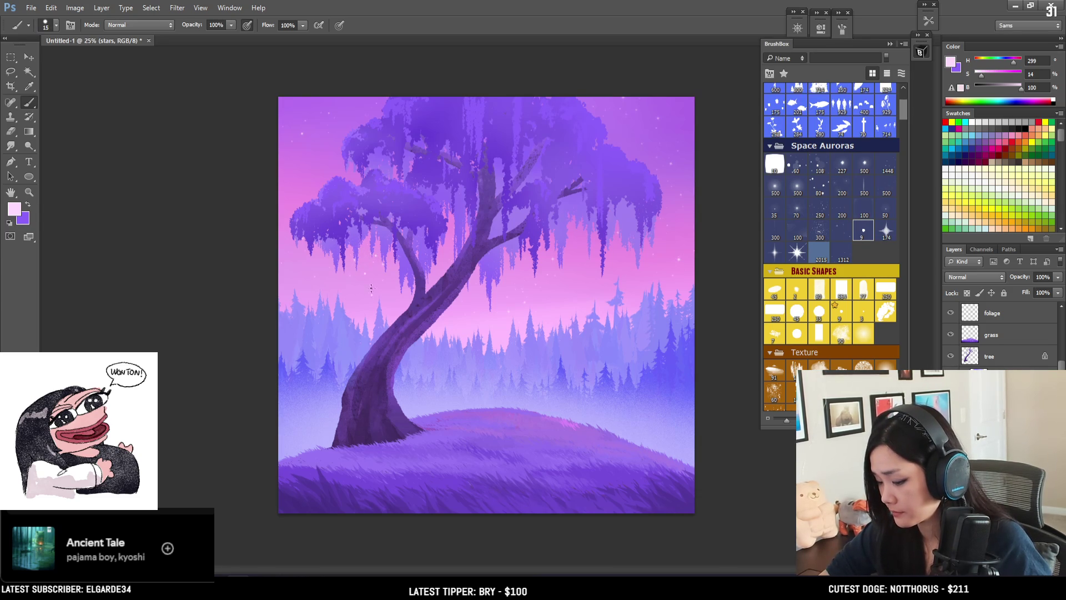
pyautogui.press('[')
pyautogui.press('[')
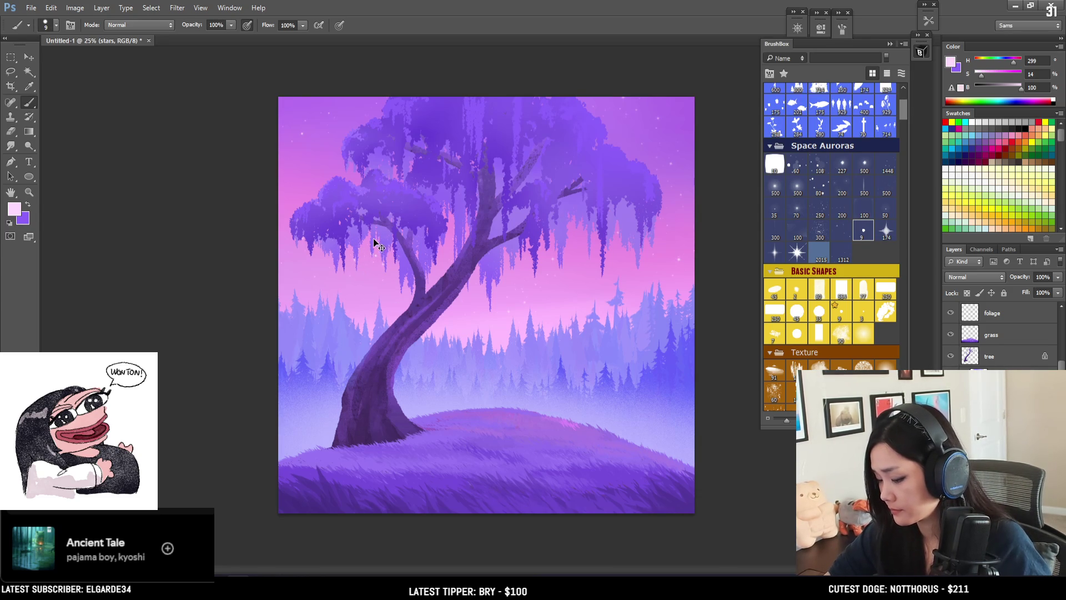
pyautogui.press(']')
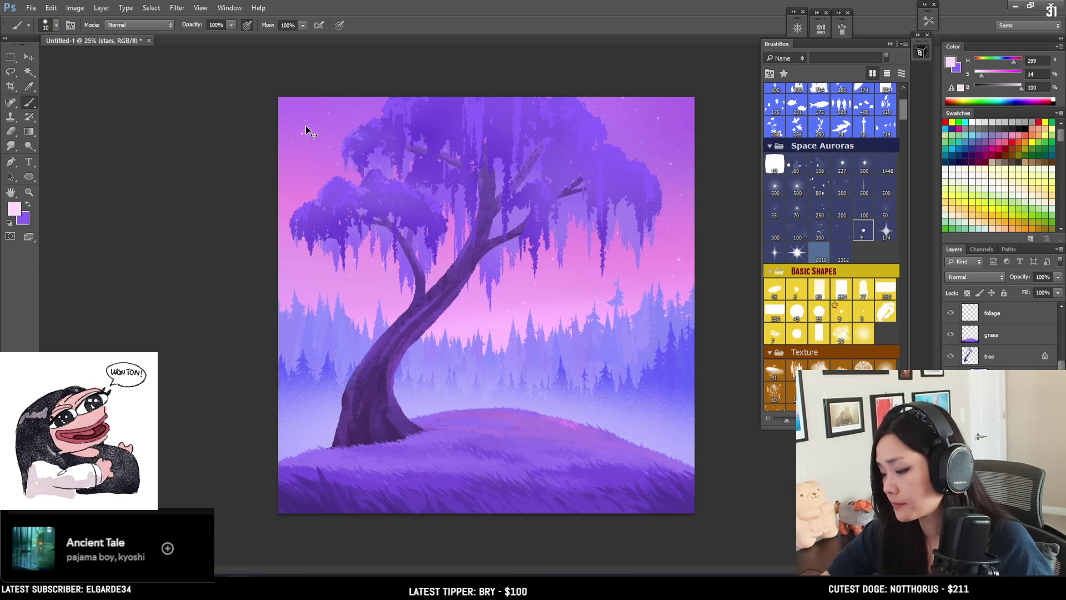
pyautogui.press(']')
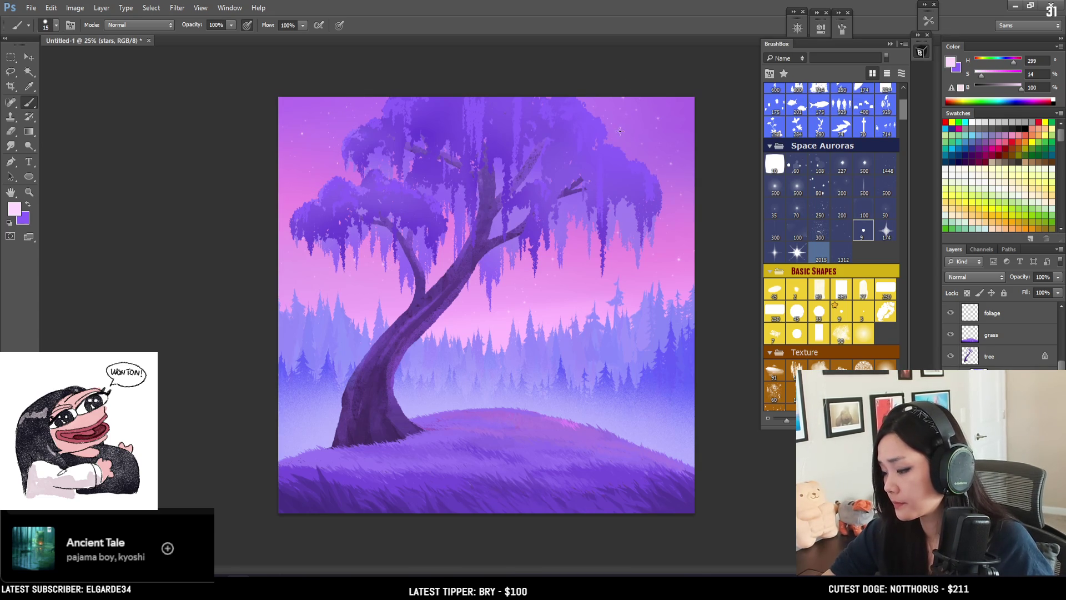
pyautogui.press(']')
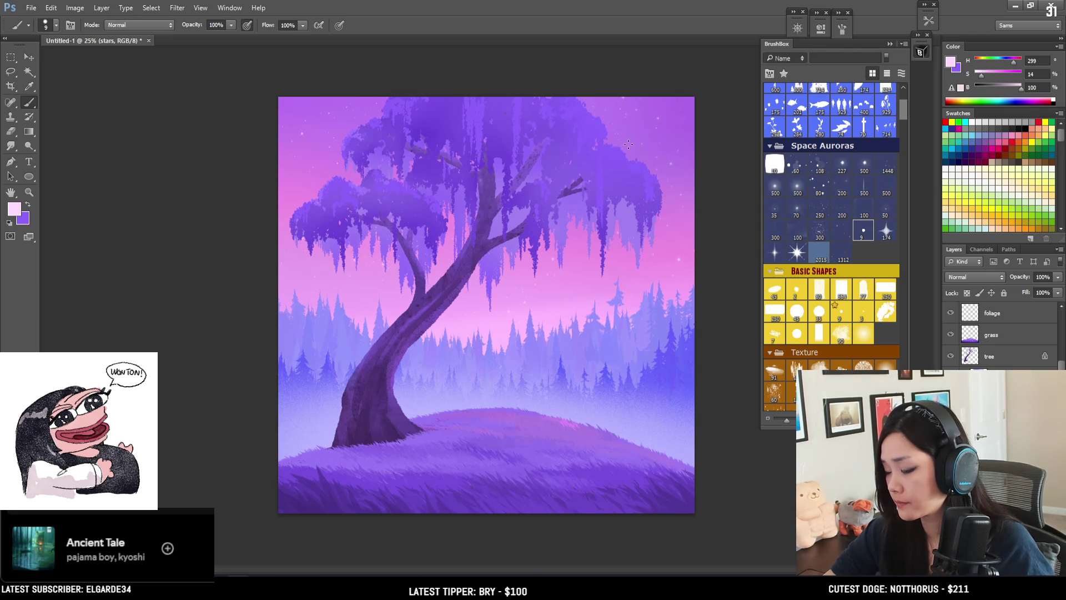
pyautogui.press(']')
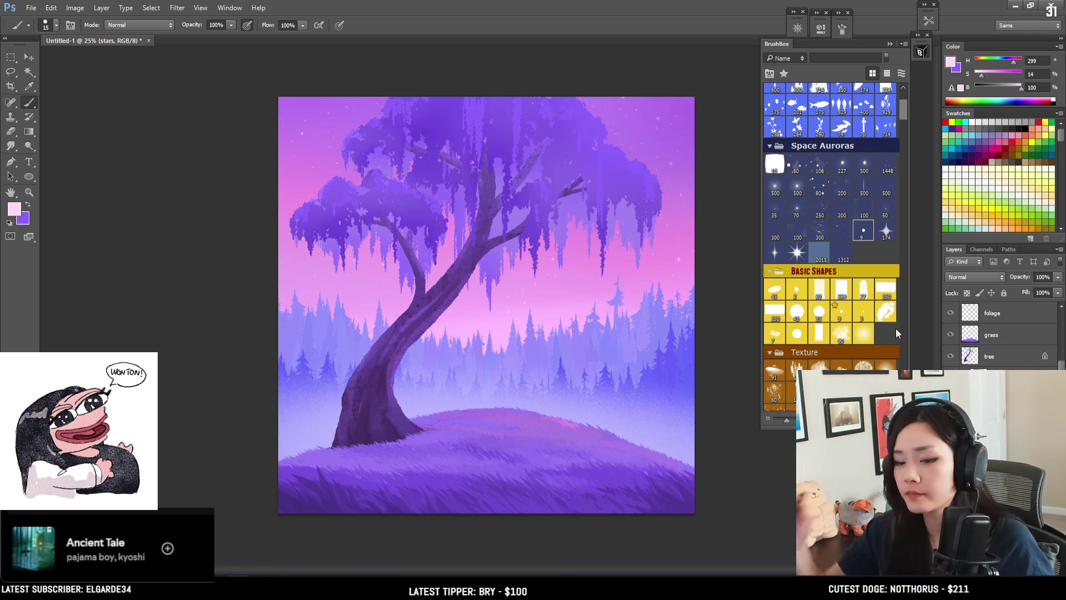
# Step: Activate the foliage layer and save as 9 AE SomethingToHold.psd with Maximize Compatibility
pyautogui.click(992, 312)
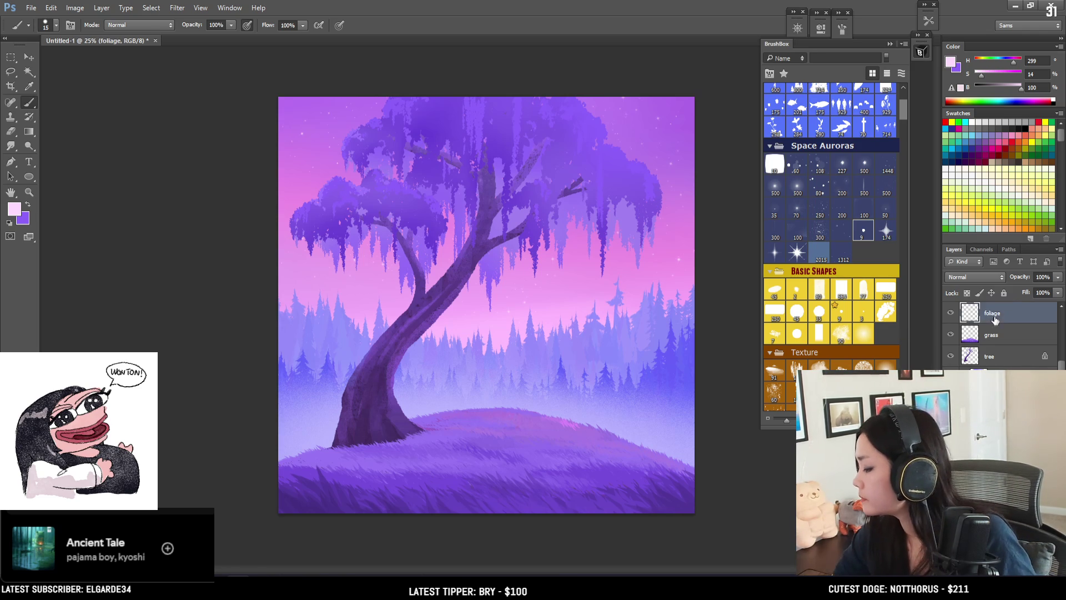
pyautogui.moveTo(904, 108); pyautogui.dragTo(905, 91)
pyautogui.hotkey('ctrl', 's')
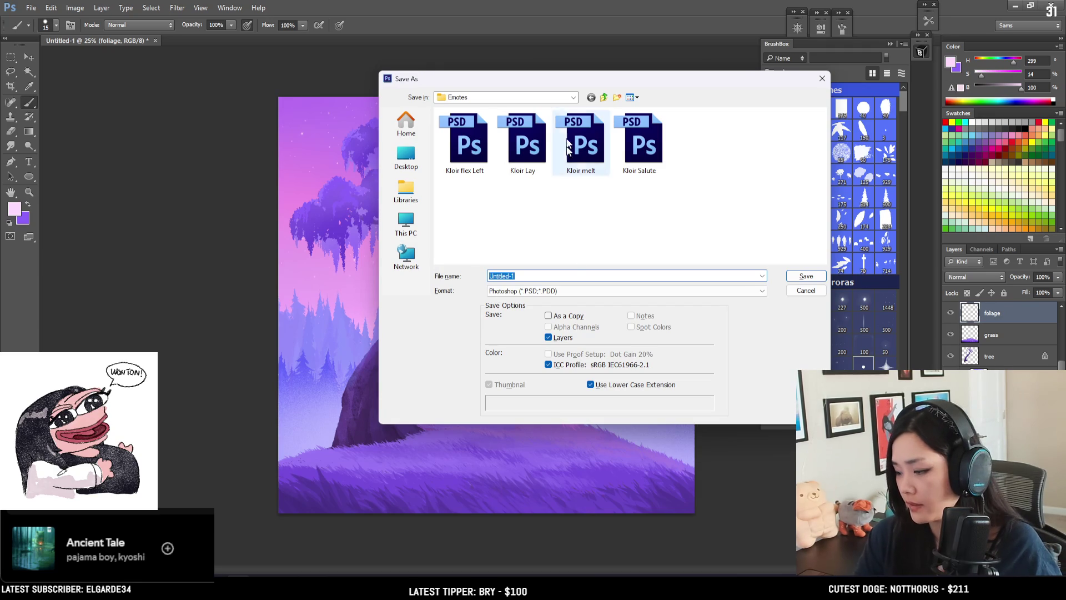
pyautogui.moveTo(537, 73); pyautogui.dragTo(537, 3)
pyautogui.press('Escape')
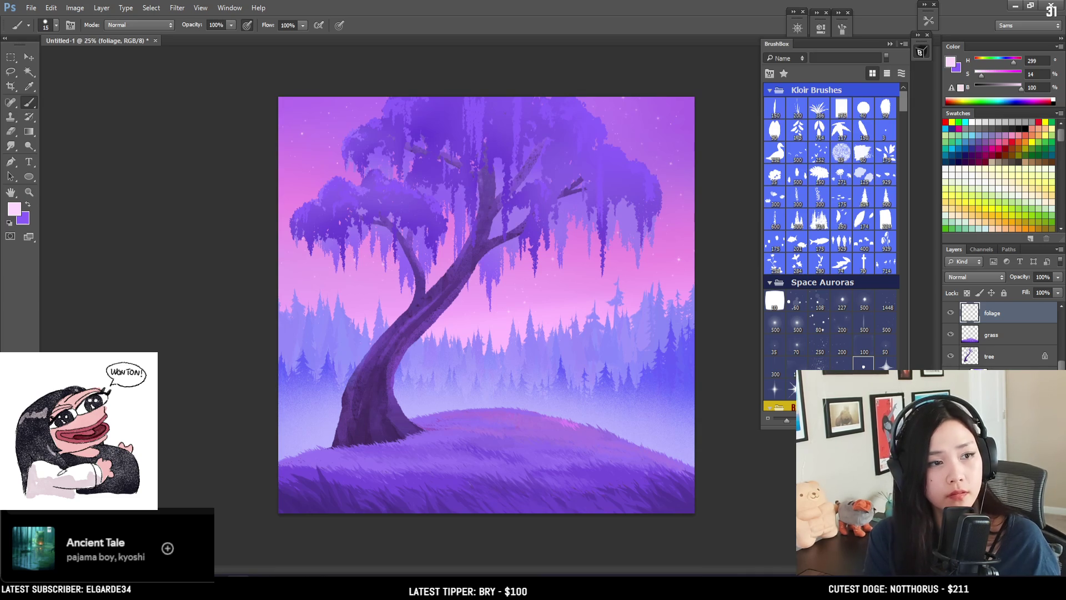
pyautogui.hotkey('ctrl', 's')
pyautogui.press('Return')
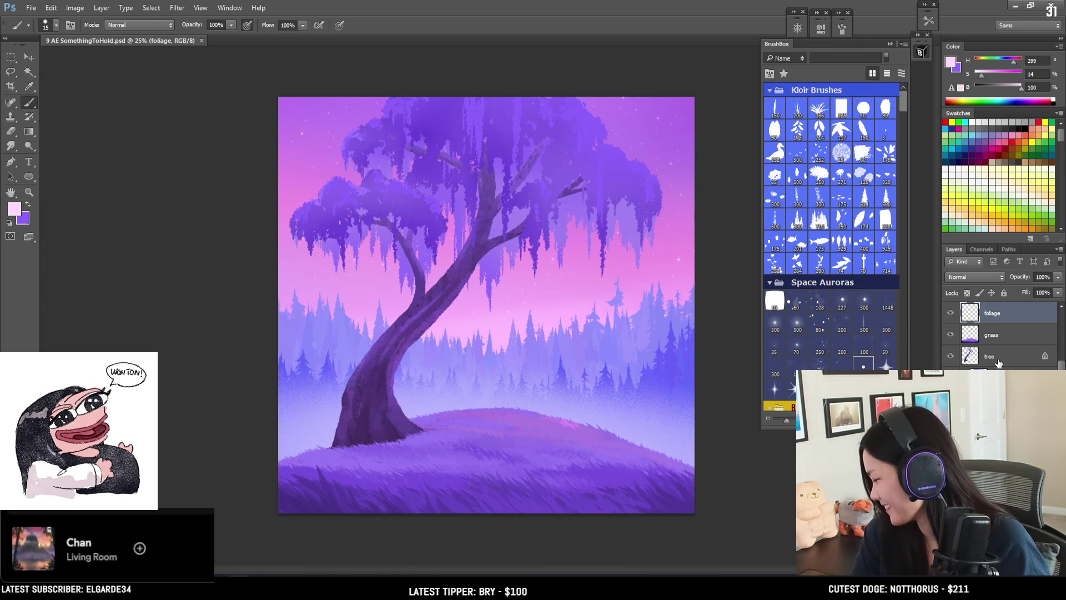
# Step: Select the 271 brush, then the 300 px Flowers brush from Kloir Brushes
pyautogui.scroll(-3, 999, 333)
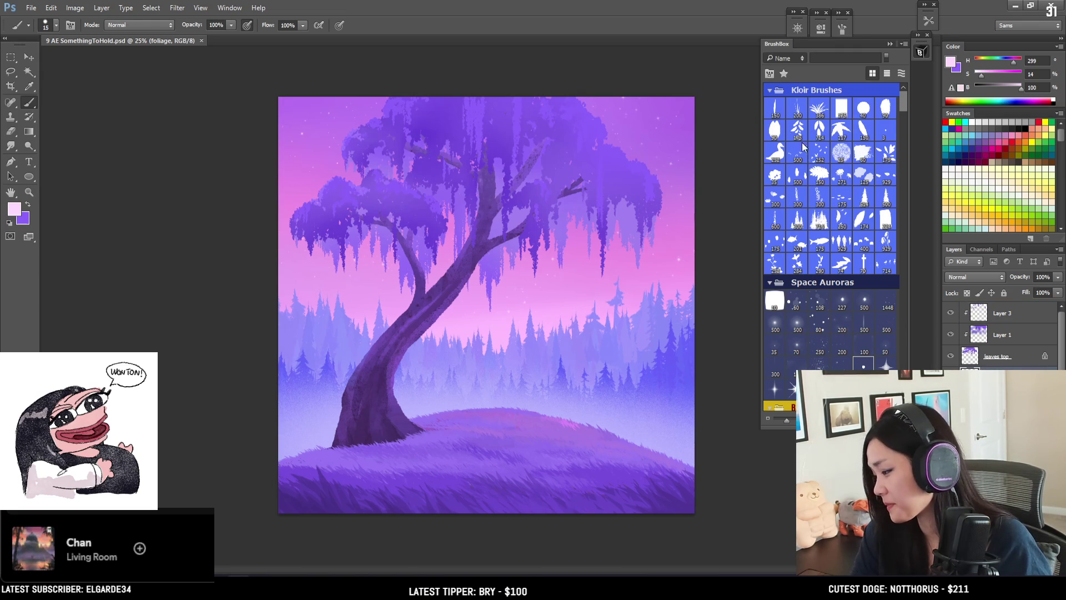
pyautogui.click(852, 178)
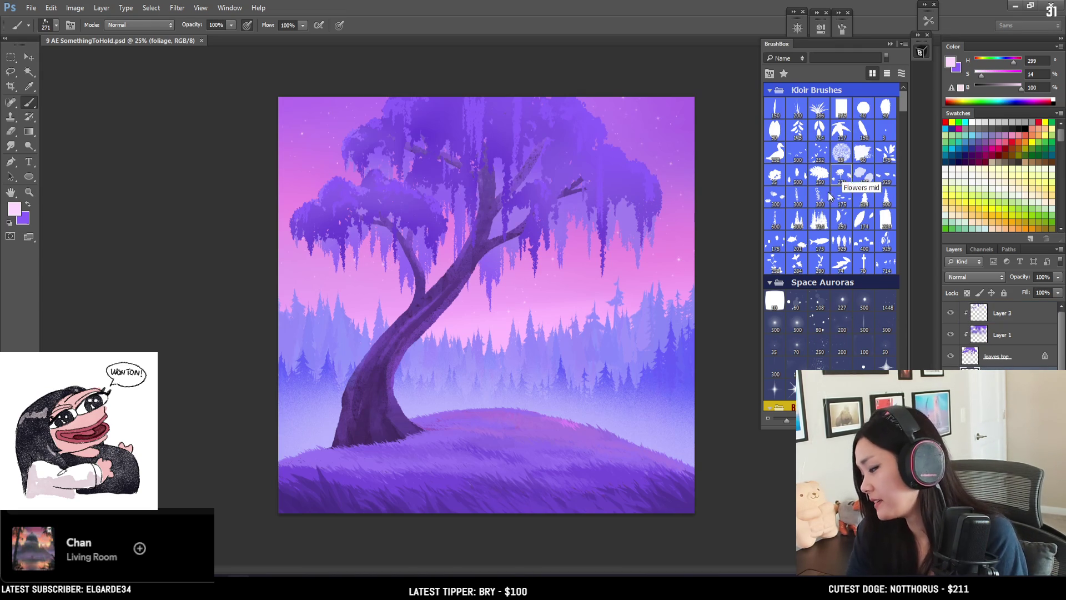
pyautogui.click(776, 199)
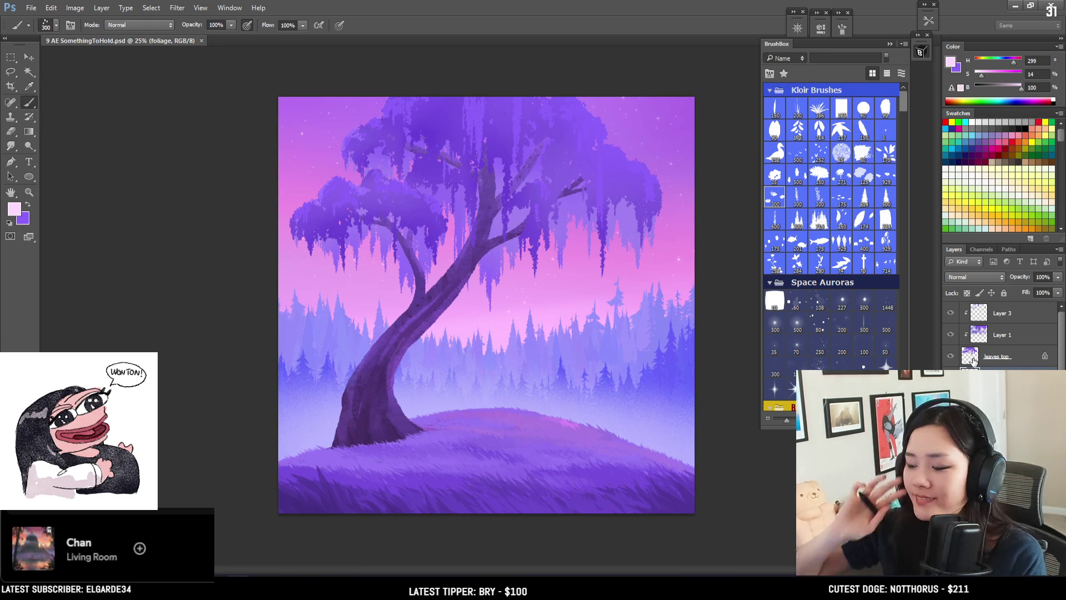
pyautogui.scroll(-3, 901, 118)
pyautogui.scroll(-3, 901, 119)
# Step: Choose a bright red-orange foreground colour in the Color Picker
pyautogui.moveTo(901, 118); pyautogui.dragTo(901, 122)
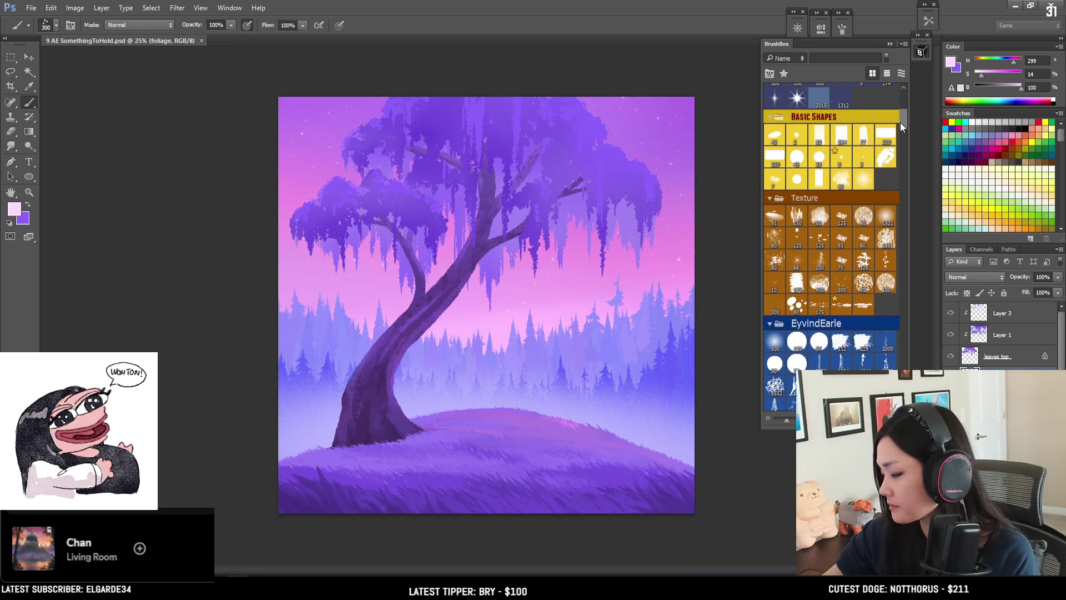
pyautogui.moveTo(900, 122); pyautogui.dragTo(901, 121)
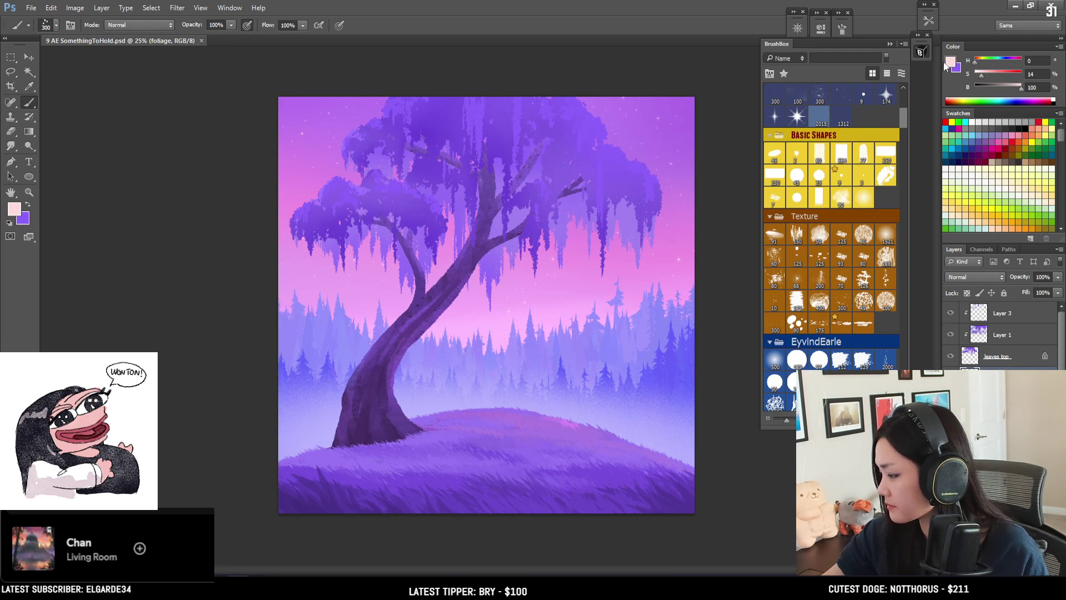
pyautogui.click(951, 62)
pyautogui.click(753, 197)
pyautogui.moveTo(828, 333); pyautogui.dragTo(832, 332)
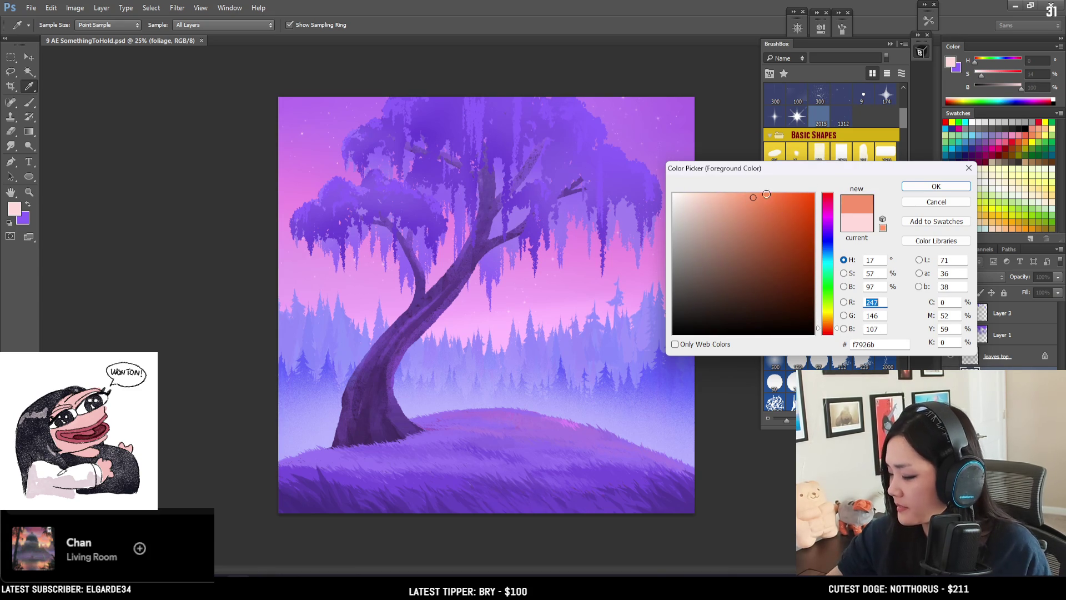
pyautogui.click(779, 193)
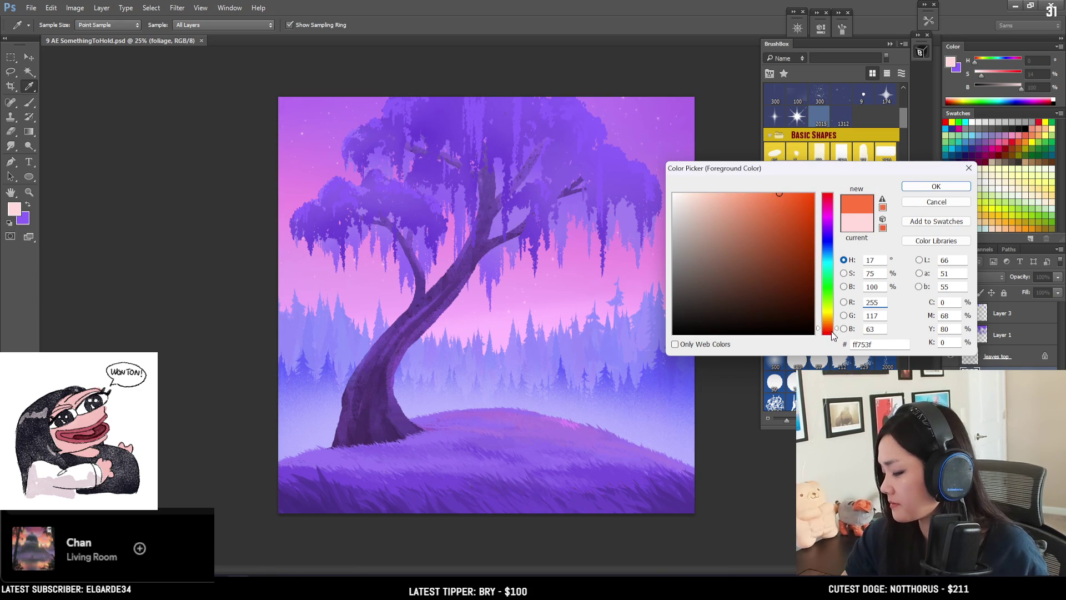
pyautogui.click(832, 331)
pyautogui.click(917, 190)
# Step: Refine it to soft peach orange (hue 26, saturation 50) with a 400 px brush, undoing grass test strokes
pyautogui.press('b')
pyautogui.moveTo(469, 444); pyautogui.dragTo(494, 451)
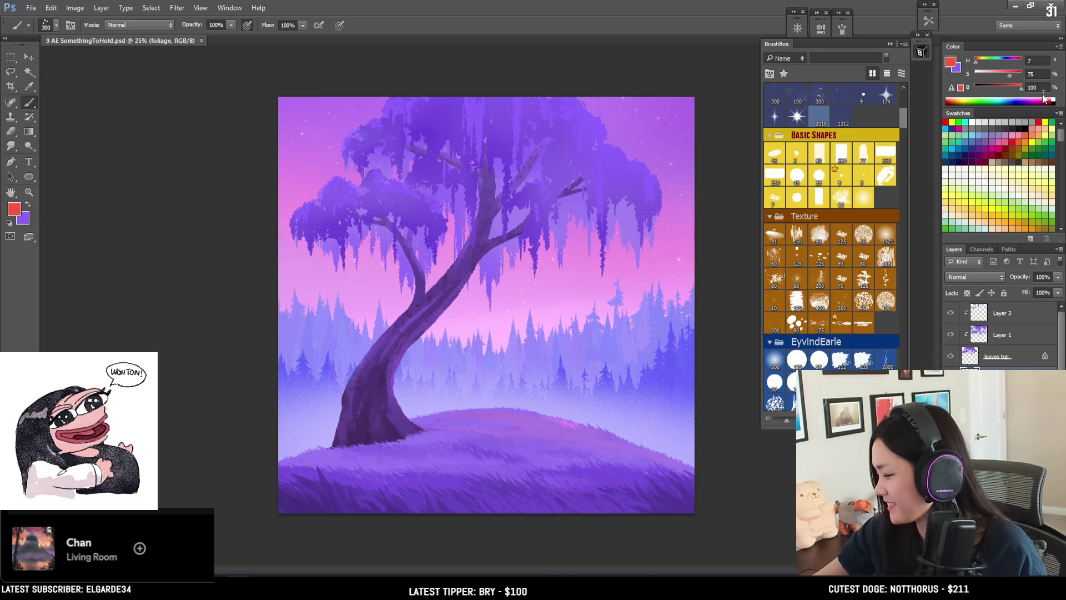
pyautogui.moveTo(1008, 71); pyautogui.dragTo(1005, 72)
pyautogui.click(978, 61)
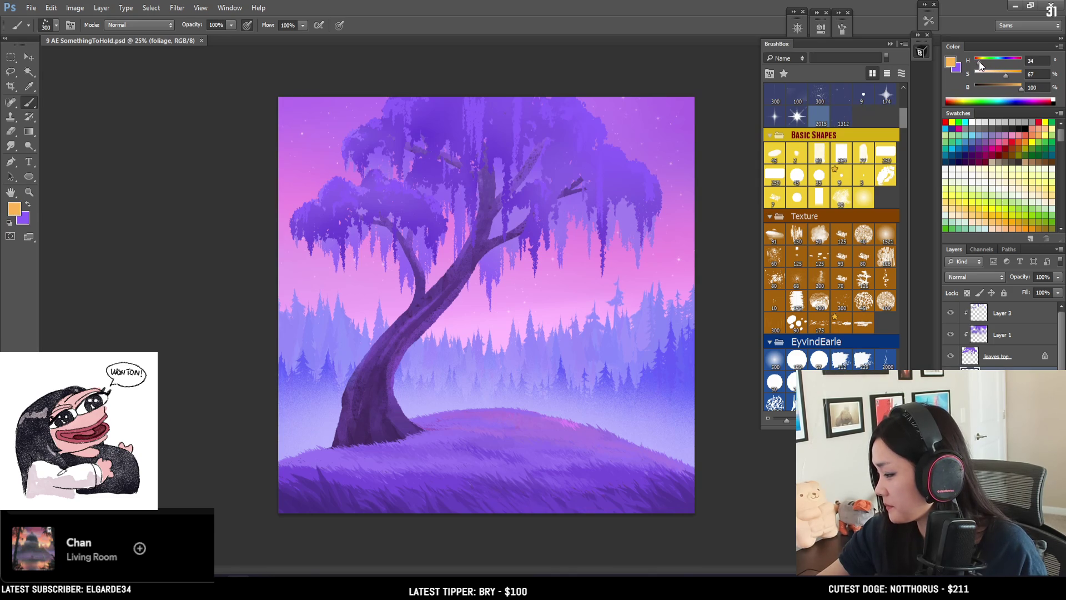
pyautogui.press(']')
pyautogui.moveTo(502, 438); pyautogui.dragTo(605, 449)
pyautogui.hotkey('ctrl', 'z')
pyautogui.click(998, 74)
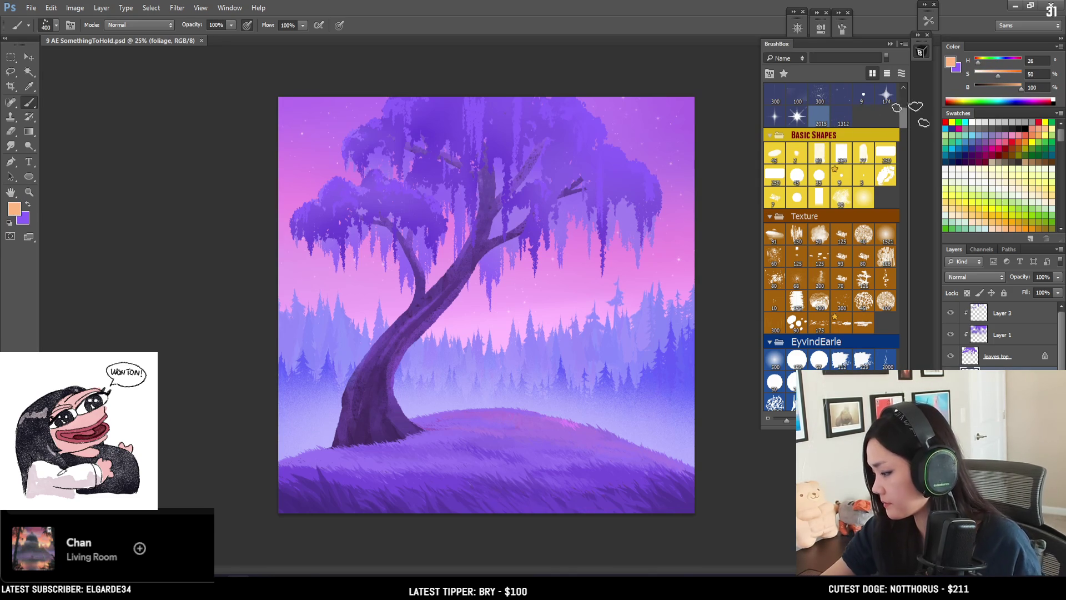
pyautogui.moveTo(903, 114); pyautogui.dragTo(907, 94)
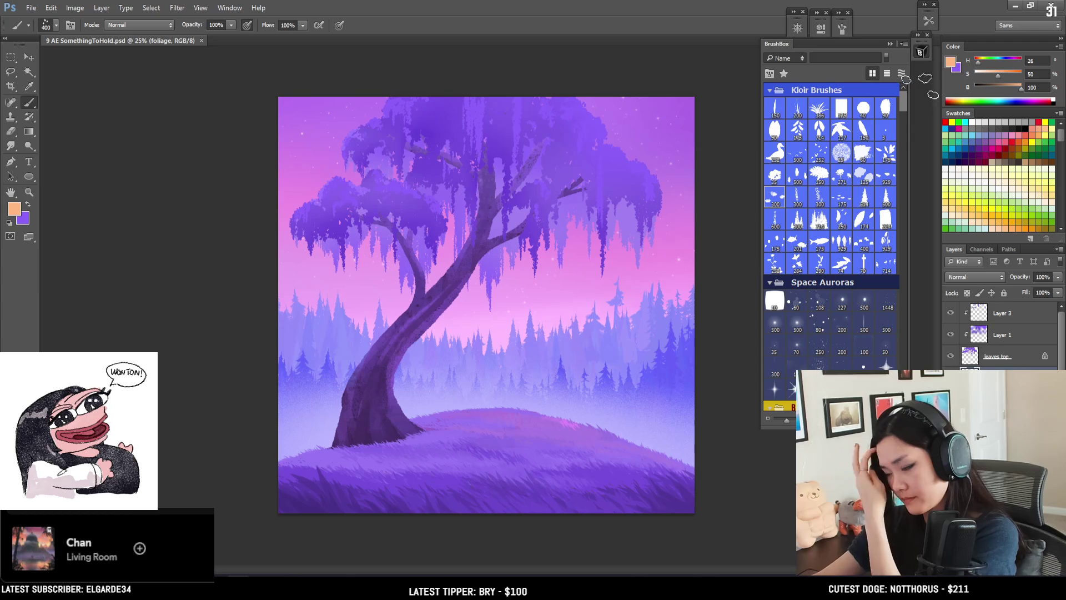
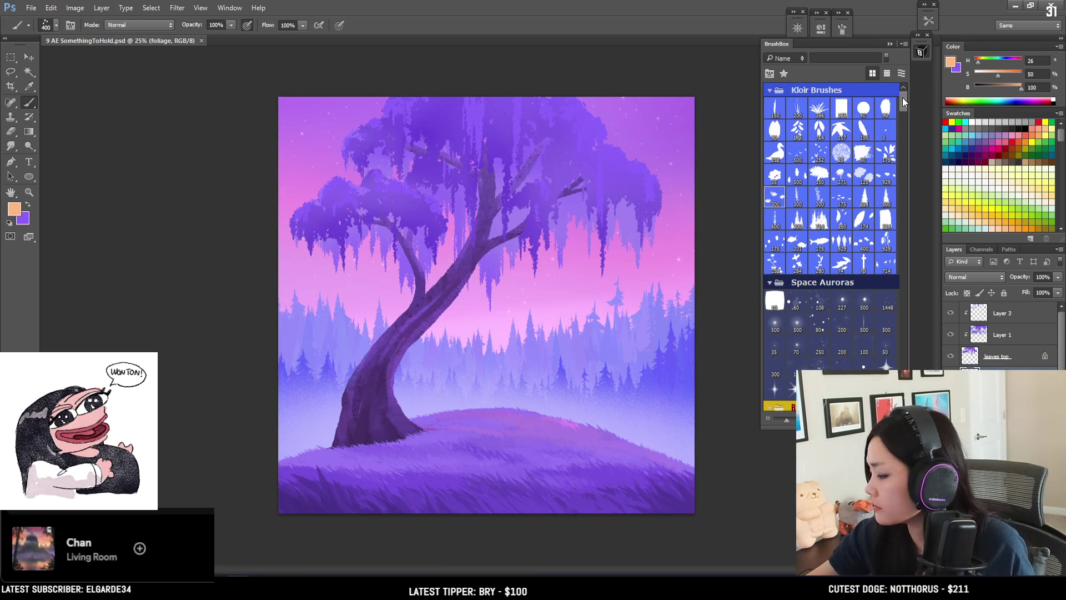
# Step: Paint red foliage near the trunk base with a 300 px leaf-clump brush
pyautogui.click(887, 153)
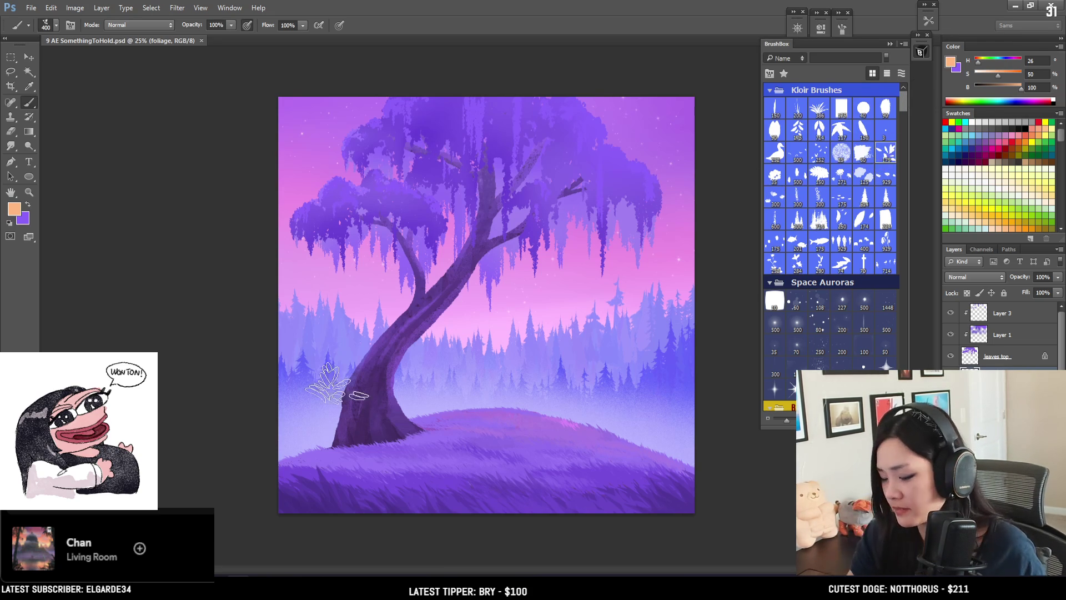
pyautogui.moveTo(357, 452); pyautogui.dragTo(345, 452)
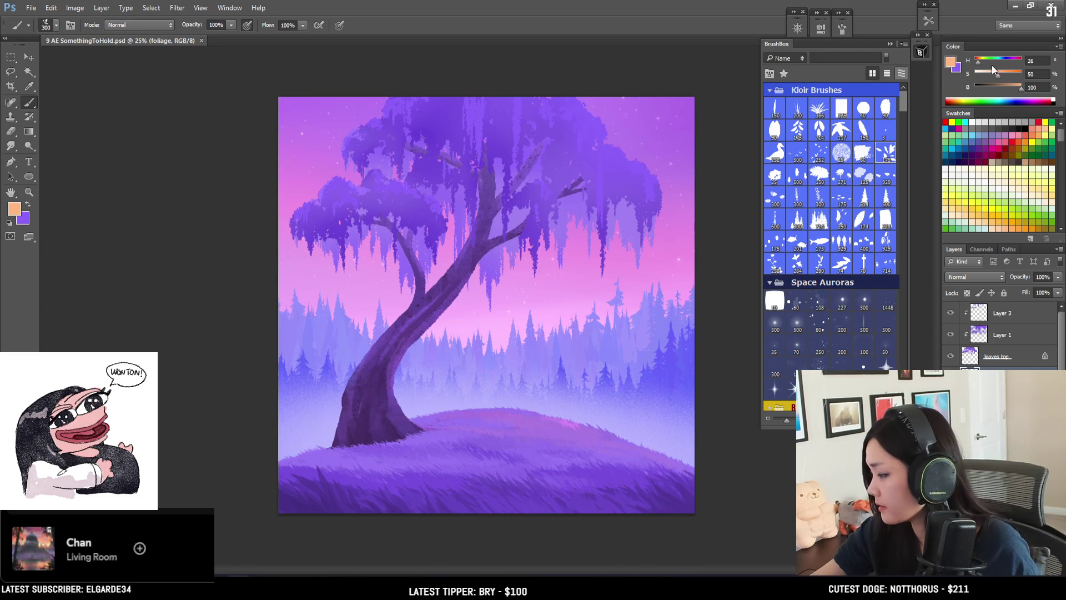
pyautogui.click(975, 58)
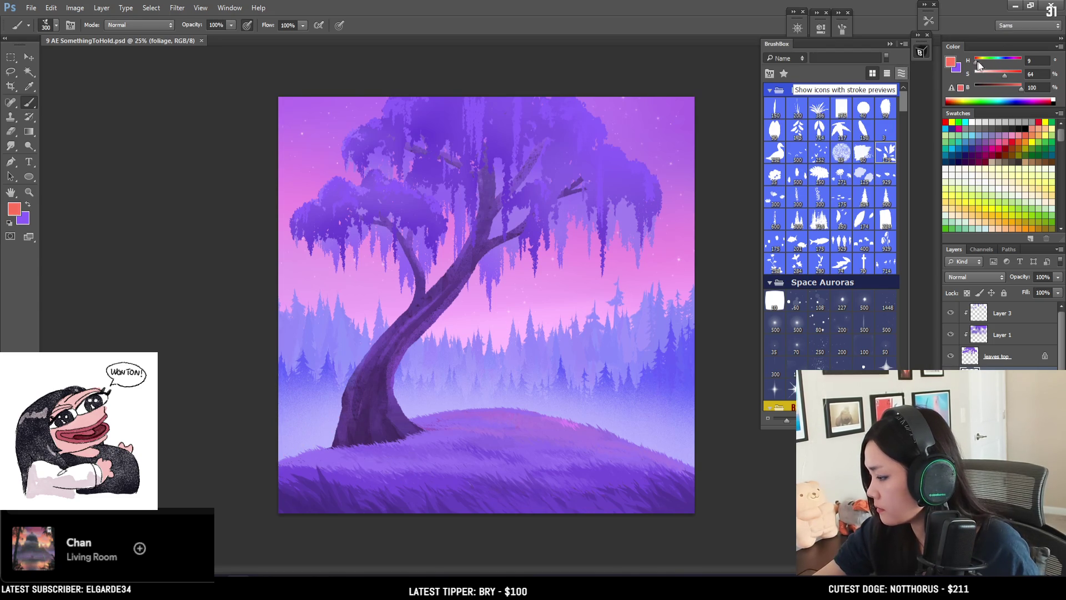
pyautogui.press('[')
pyautogui.press(']')
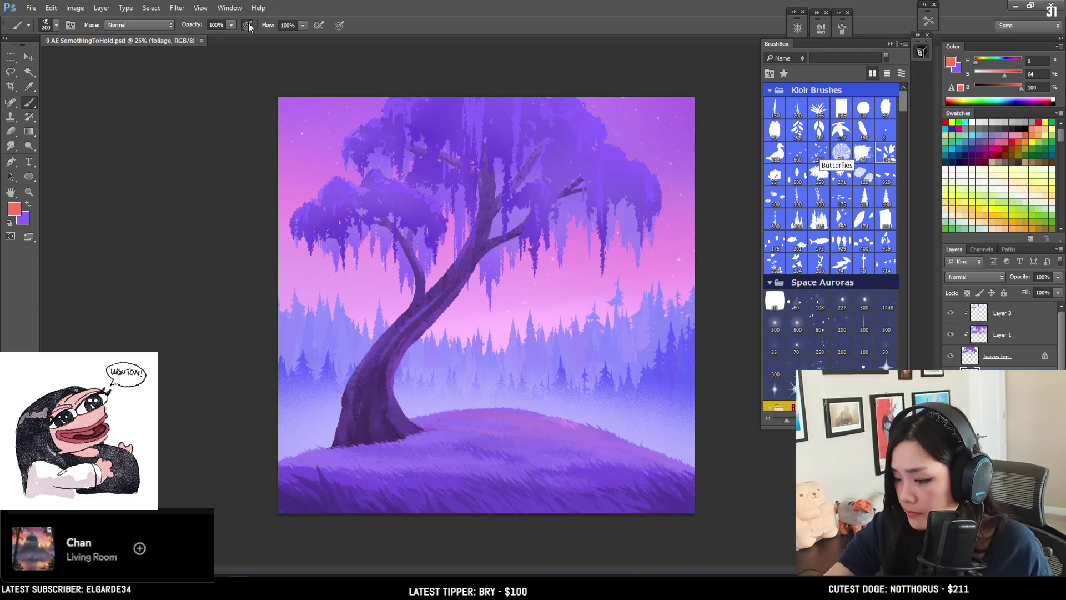
pyautogui.press(']')
pyautogui.moveTo(314, 441); pyautogui.dragTo(364, 469)
# Step: Replace the red strokes with grass-sampled purple foliage left of the trunk base at size 175
pyautogui.hotkey('ctrl', 'z')
pyautogui.press('x')
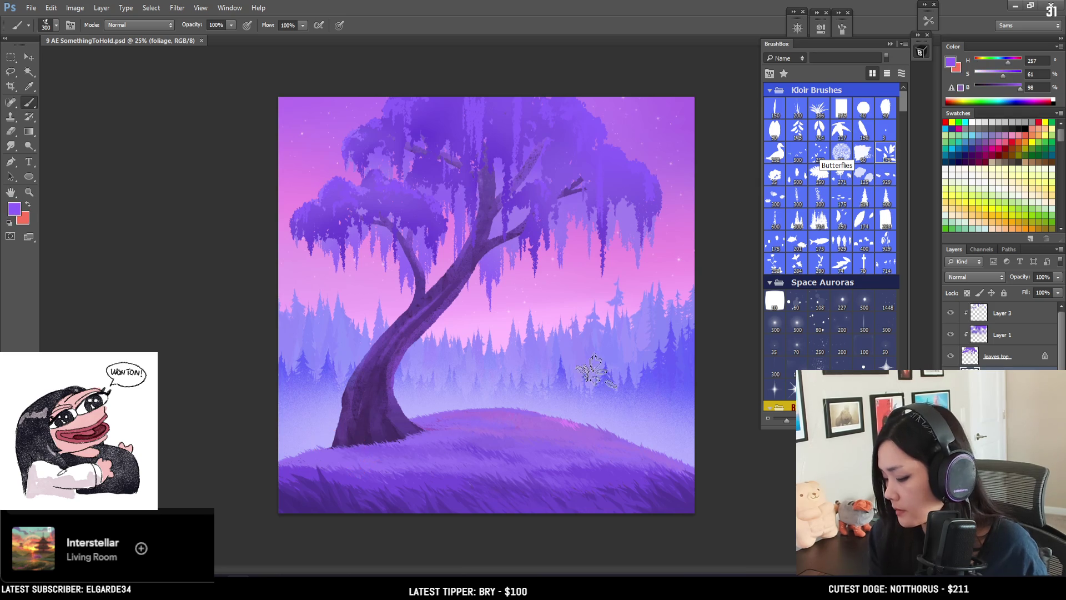
pyautogui.keyDown('alt'); pyautogui.click(575, 442); pyautogui.keyUp('alt')
pyautogui.press('[')
pyautogui.press('[')
pyautogui.press('[')
pyautogui.moveTo(321, 439); pyautogui.dragTo(377, 444)
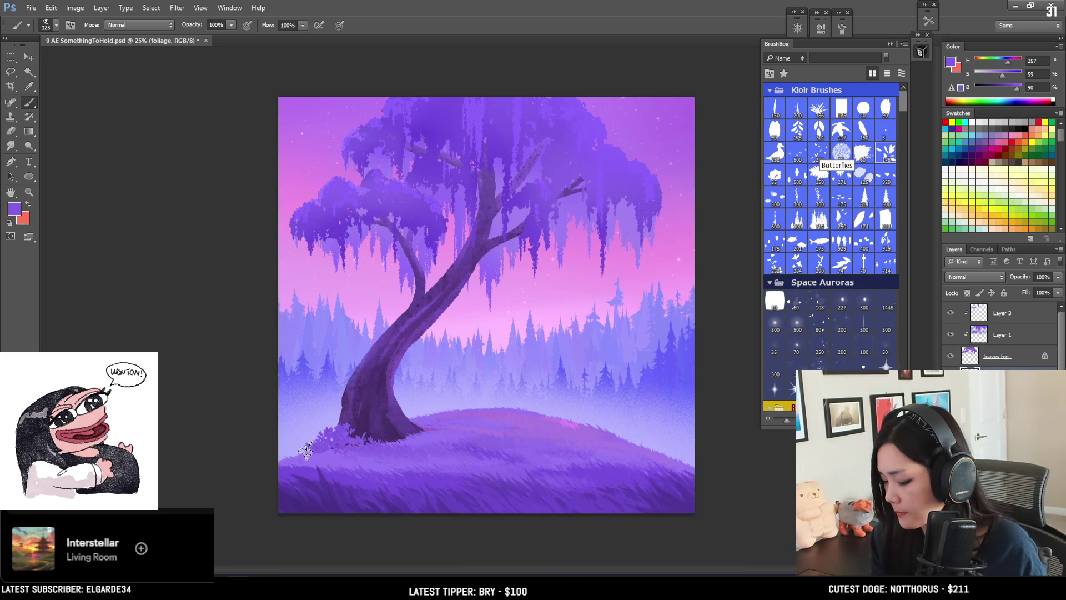
# Step: Try foliage strokes at the hill's right edge at sizes 200 and 175, undoing each one
pyautogui.press('e')
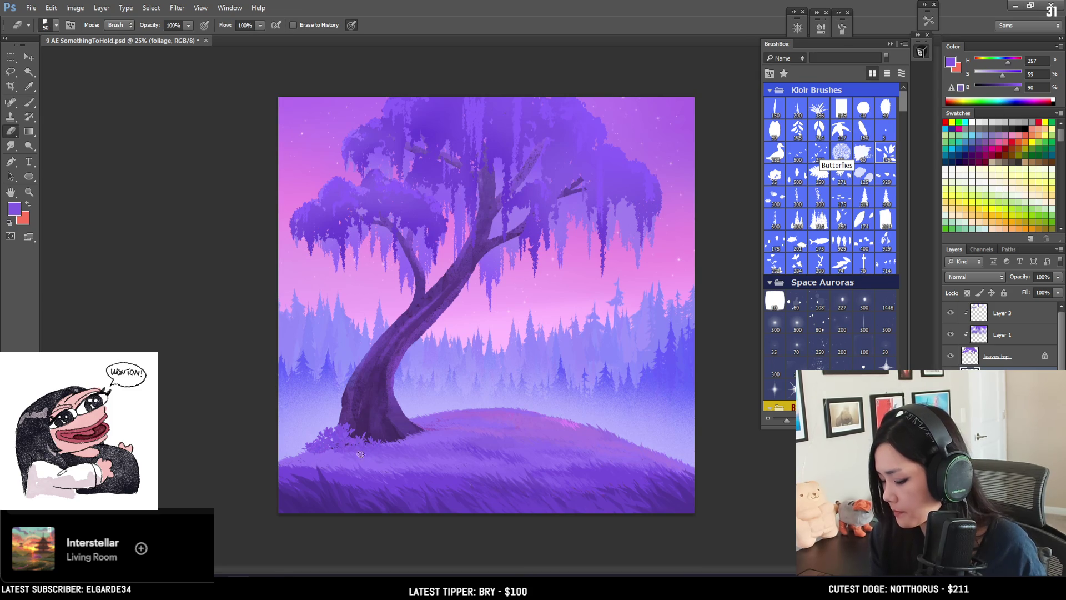
pyautogui.press('b')
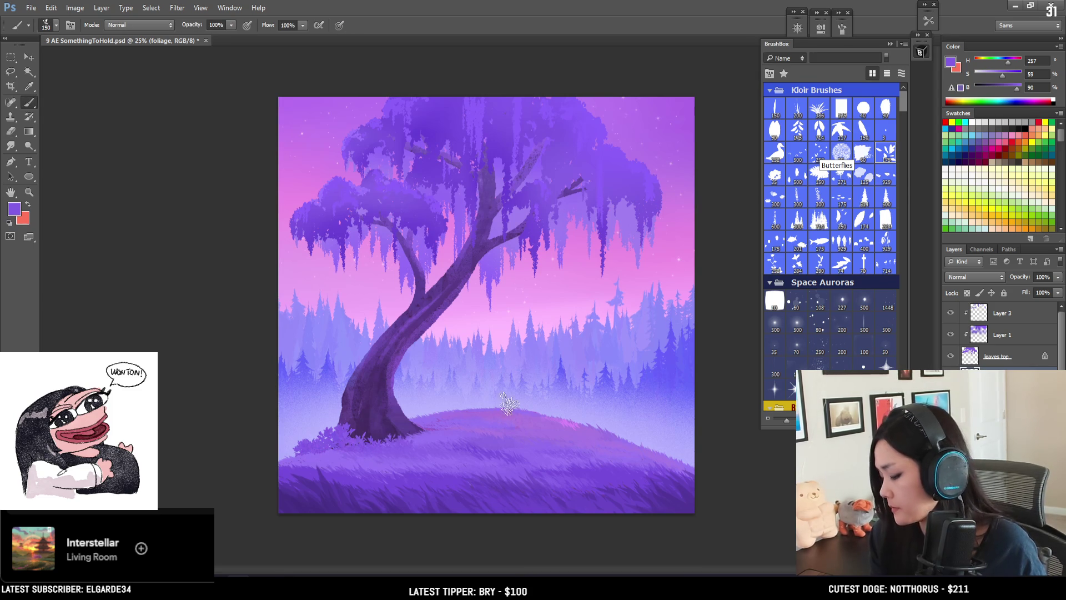
pyautogui.press(']')
pyautogui.press(']')
pyautogui.press(']')
pyautogui.moveTo(694, 430)
pyautogui.mouseDown()
pyautogui.moveTo(680, 453)
pyautogui.moveTo(699, 462)
pyautogui.mouseUp()
pyautogui.hotkey('ctrl', 'z')
pyautogui.press('[')
pyautogui.press('[')
pyautogui.press('[')
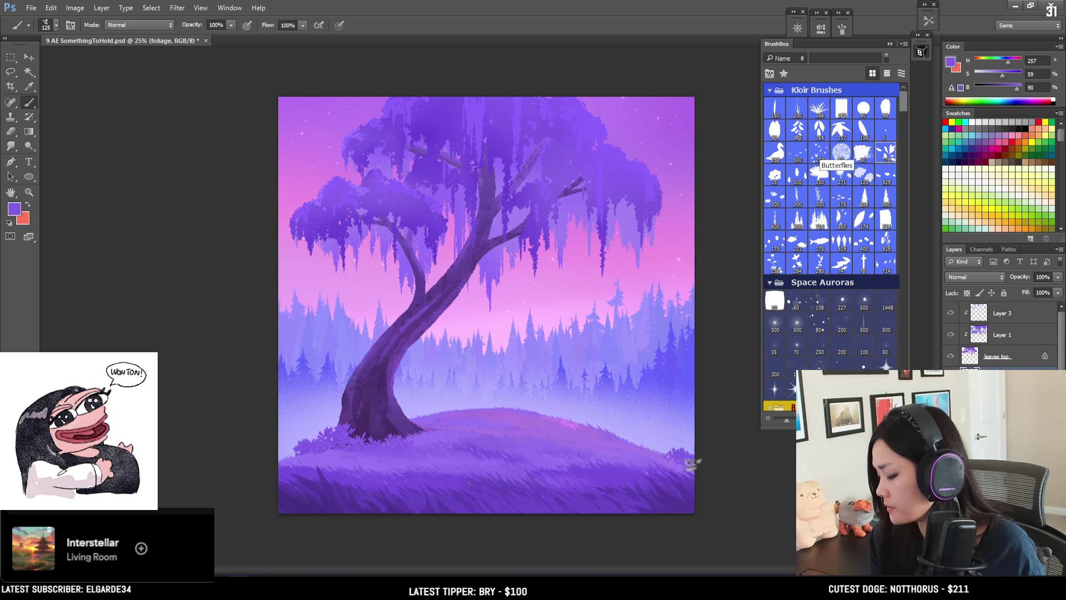
pyautogui.press(']')
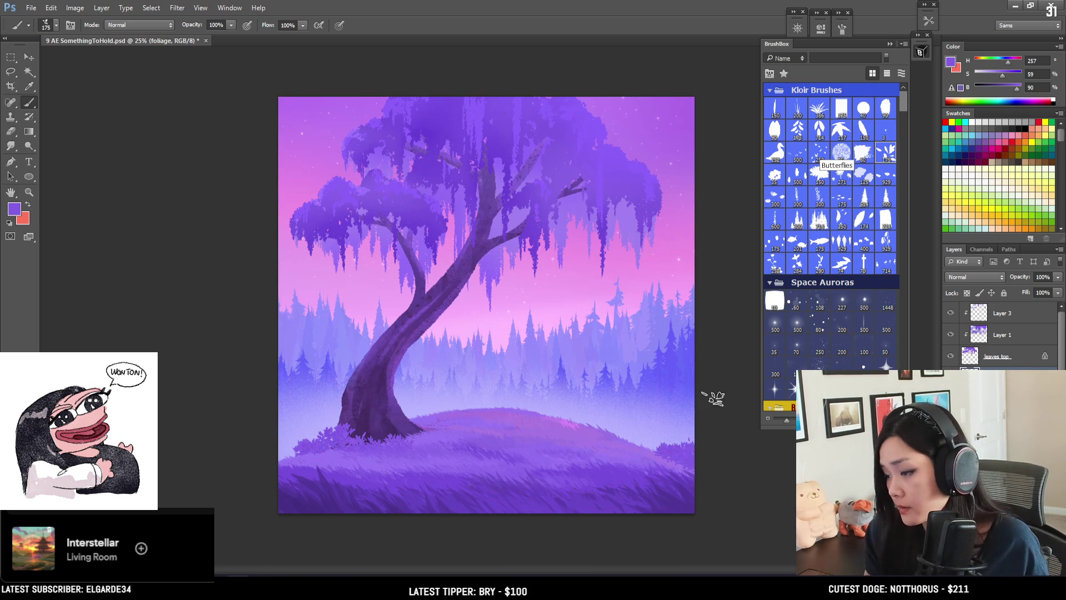
pyautogui.hotkey('ctrl', 'z')
pyautogui.moveTo(699, 450); pyautogui.dragTo(696, 456)
pyautogui.hotkey('ctrl', 'z')
# Step: Paint purple foliage along the lower-right hill edge with a 200 px brush
pyautogui.press('[')
pyautogui.press('[')
pyautogui.press('[')
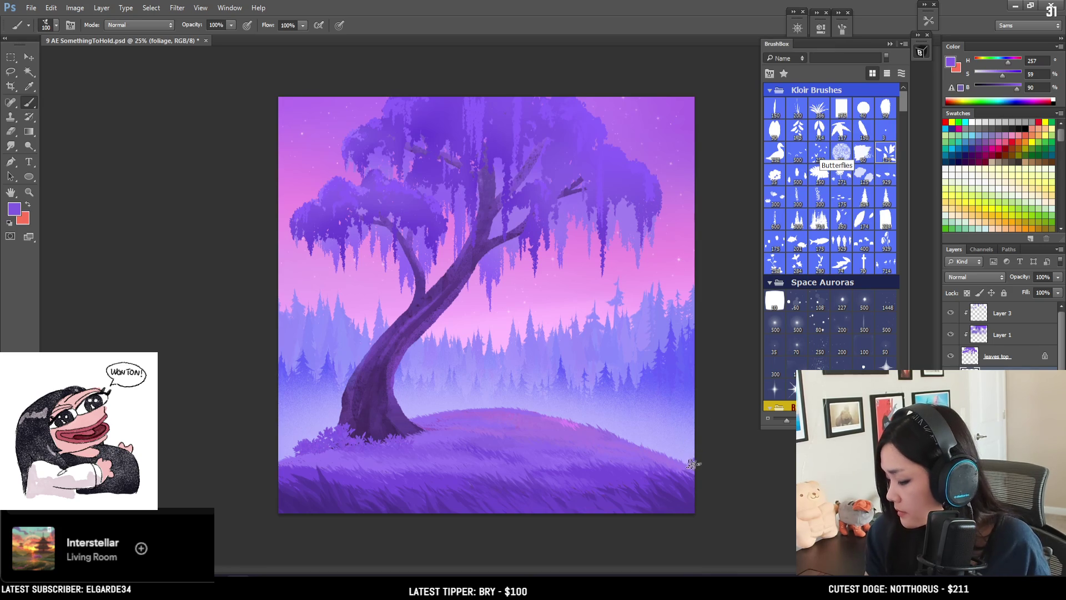
pyautogui.press(']')
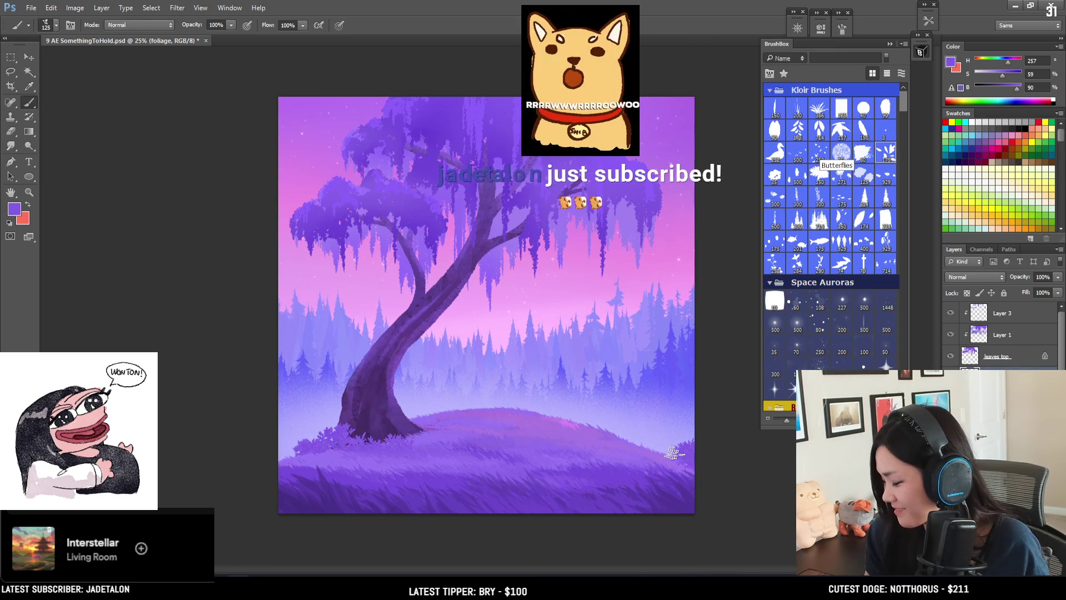
pyautogui.press('[')
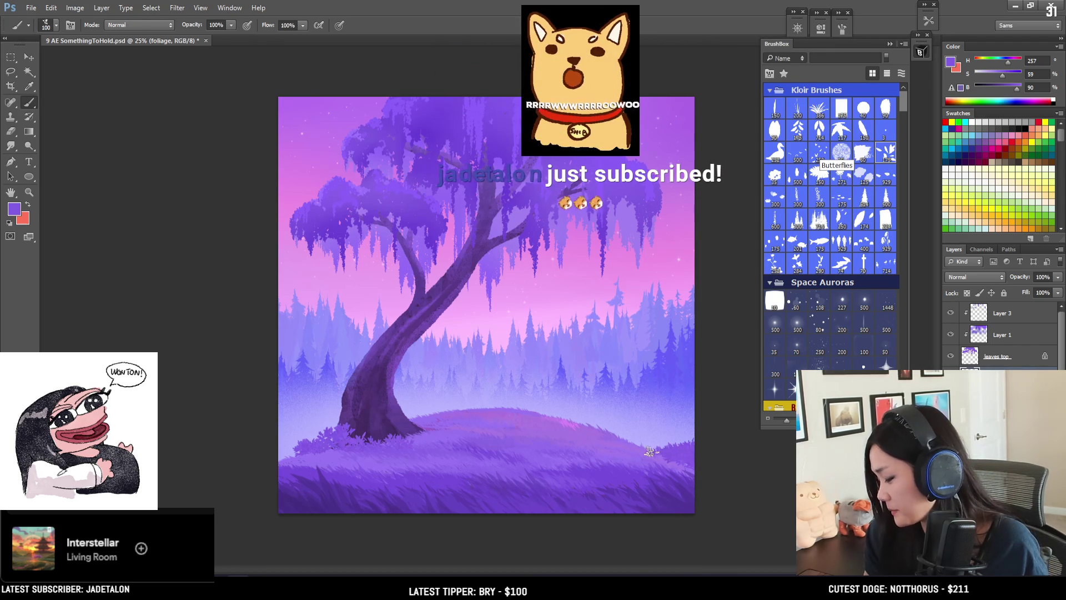
pyautogui.press('e')
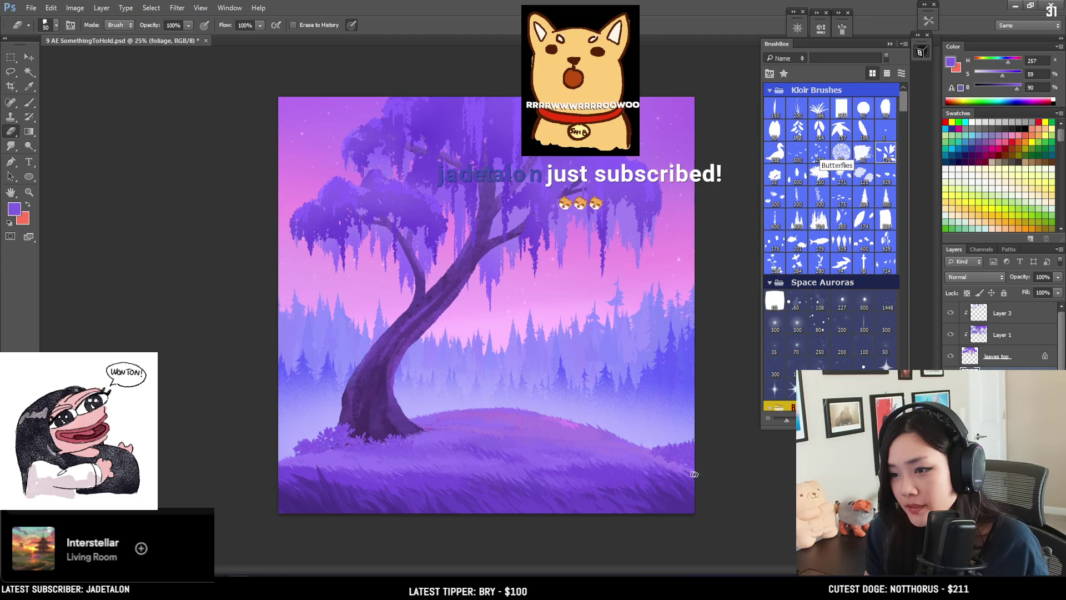
pyautogui.press('b')
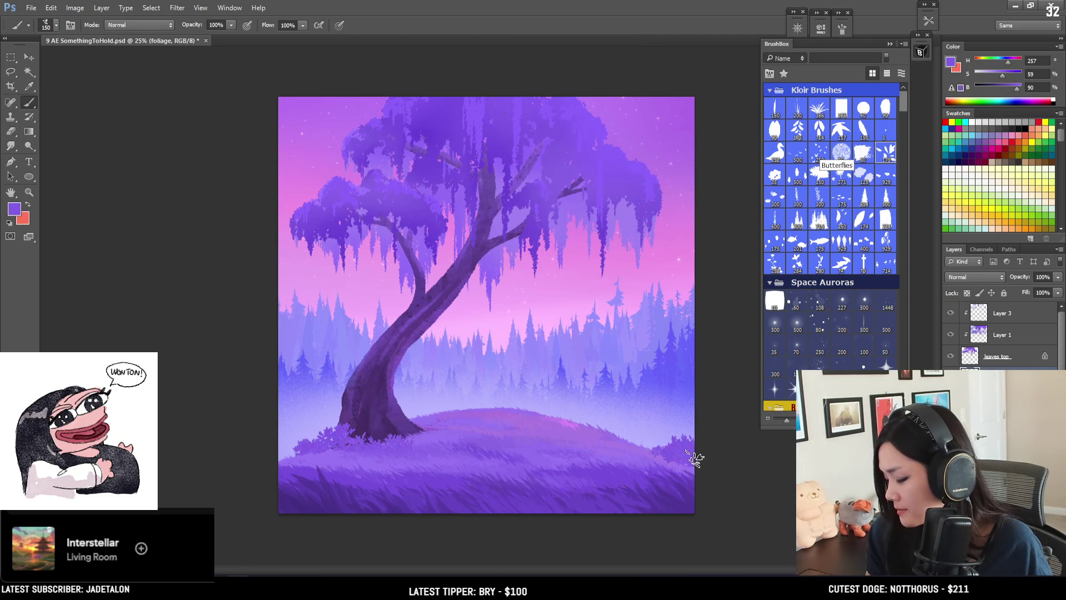
pyautogui.press('[')
pyautogui.press('[')
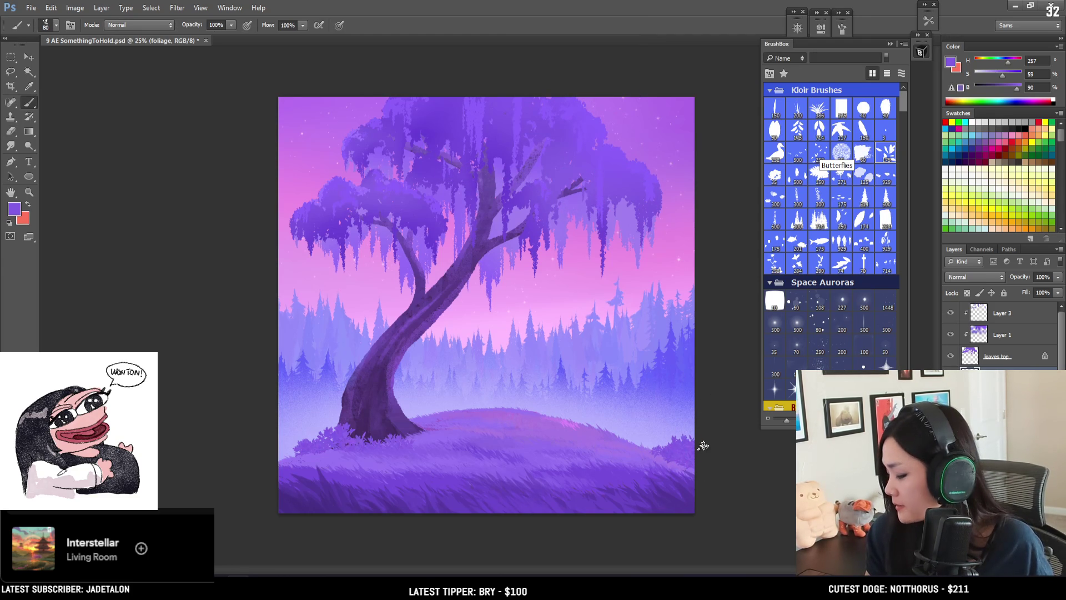
pyautogui.press(']')
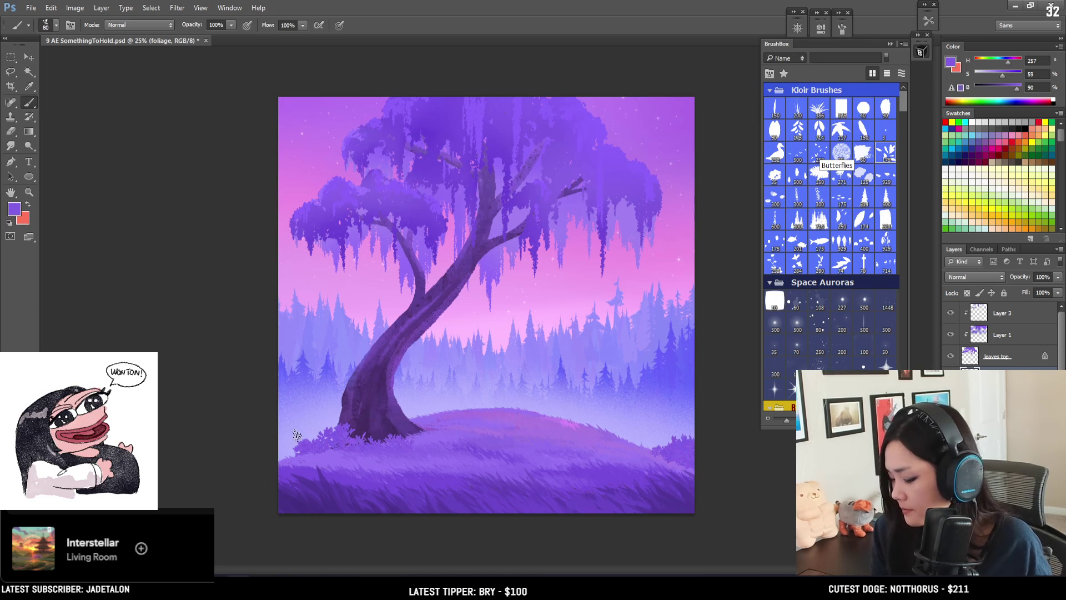
pyautogui.press('[')
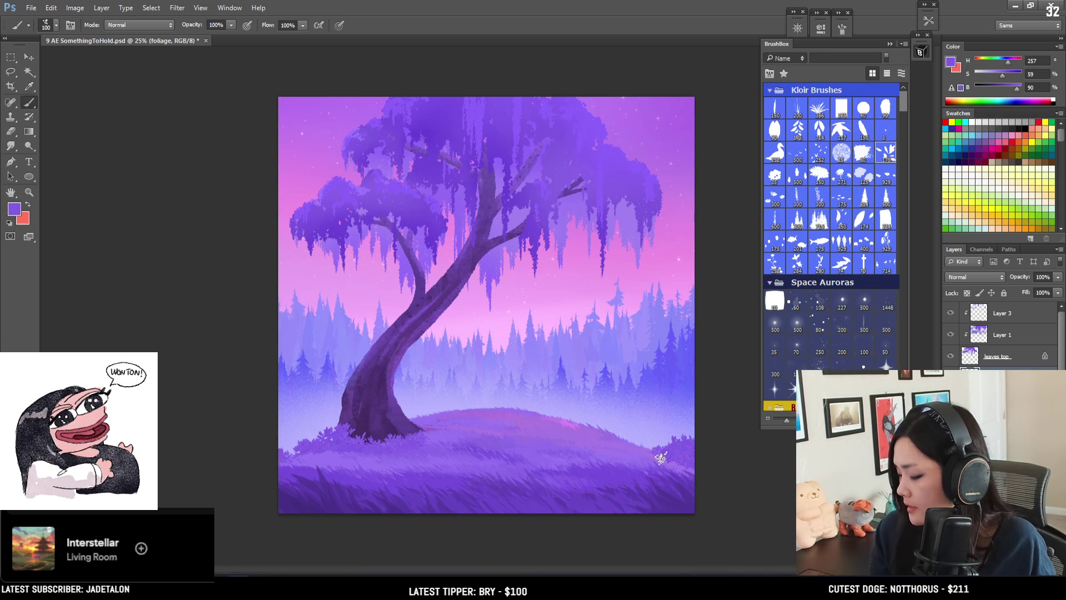
pyautogui.press('[')
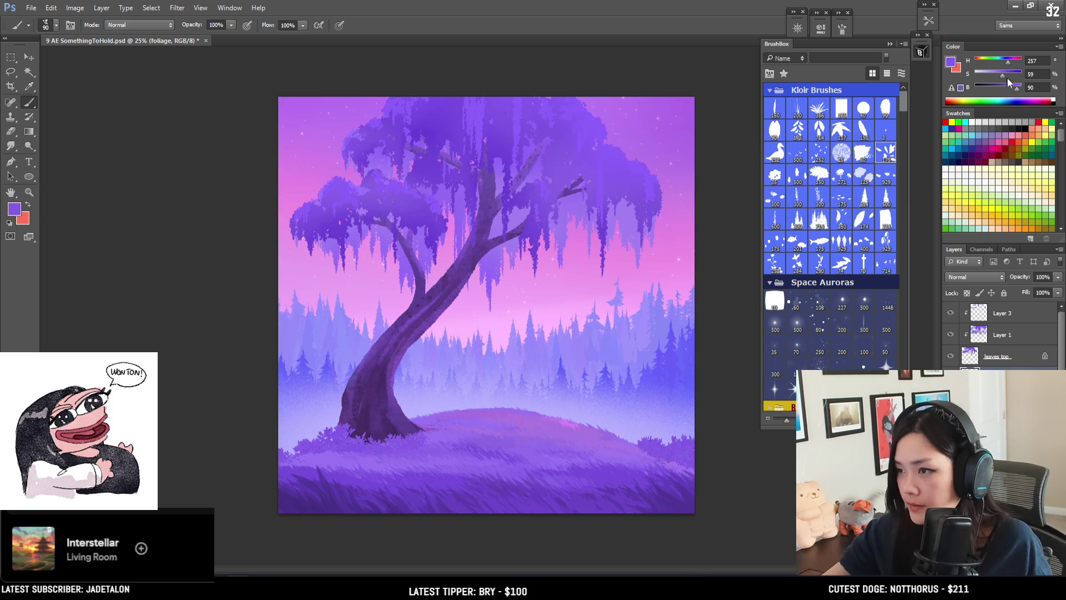
pyautogui.press(']')
pyautogui.press(']')
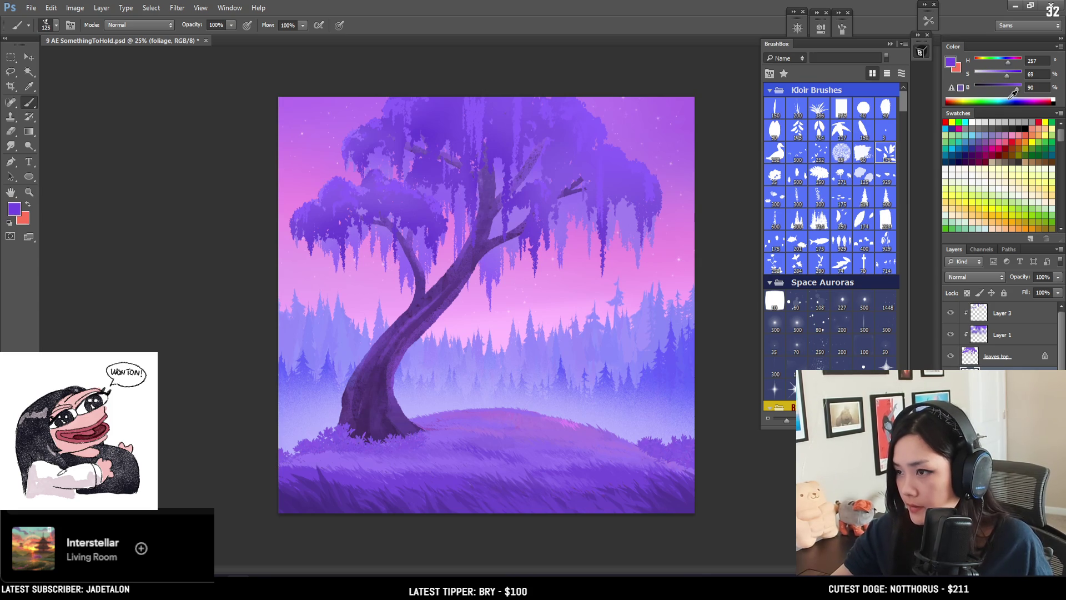
pyautogui.press(']')
pyautogui.press(']')
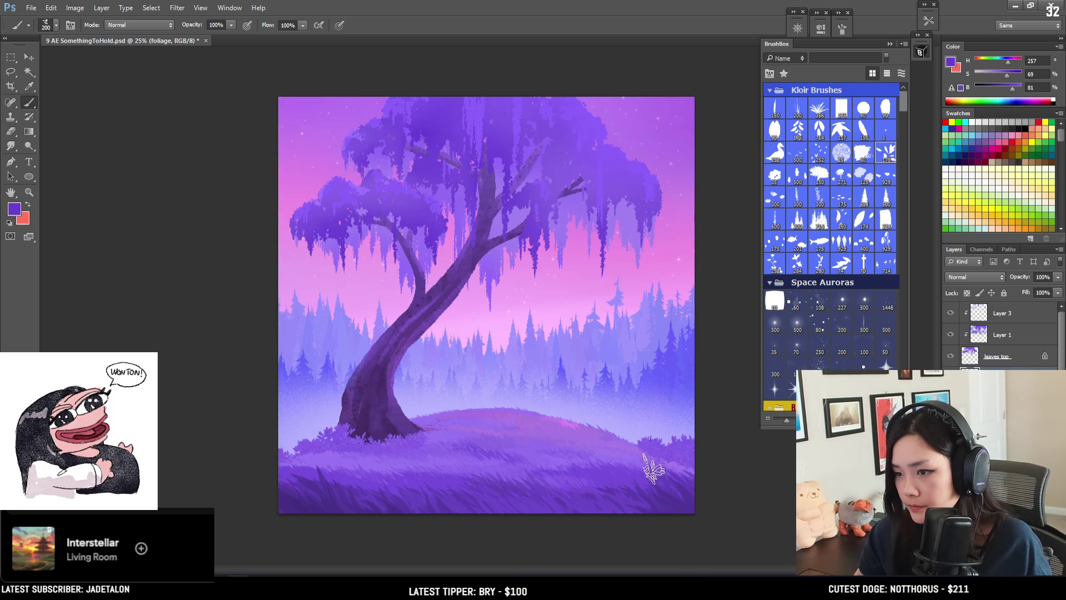
pyautogui.moveTo(650, 468); pyautogui.dragTo(707, 476)
pyautogui.click(709, 475)
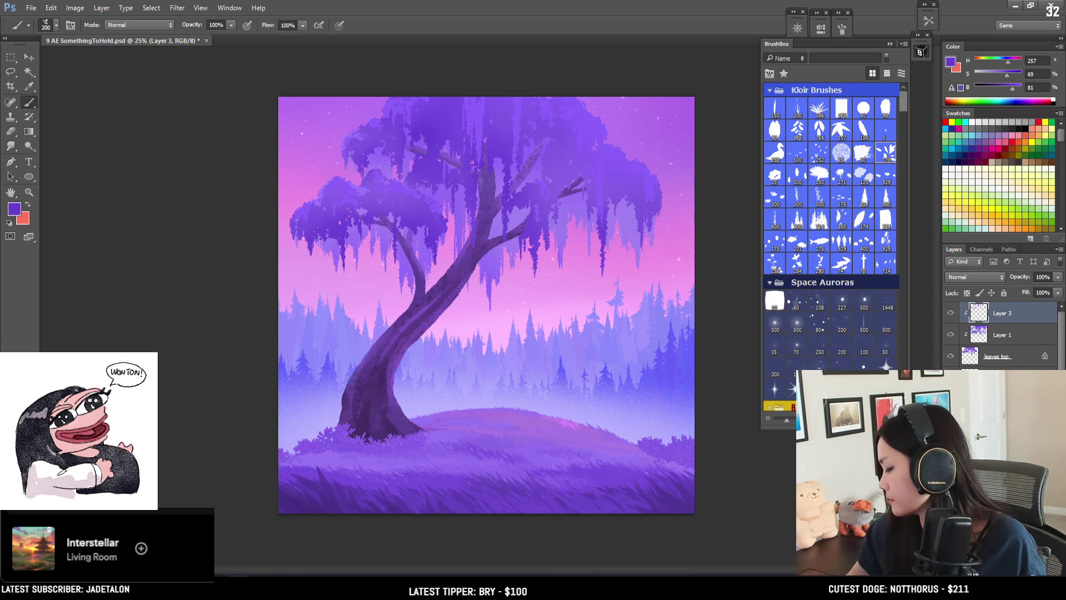
# Step: Add a new layer named 'blur foliage' above Layer 3 and save the document
pyautogui.hotkey('ctrl', 'shift', 'alt', 'n')
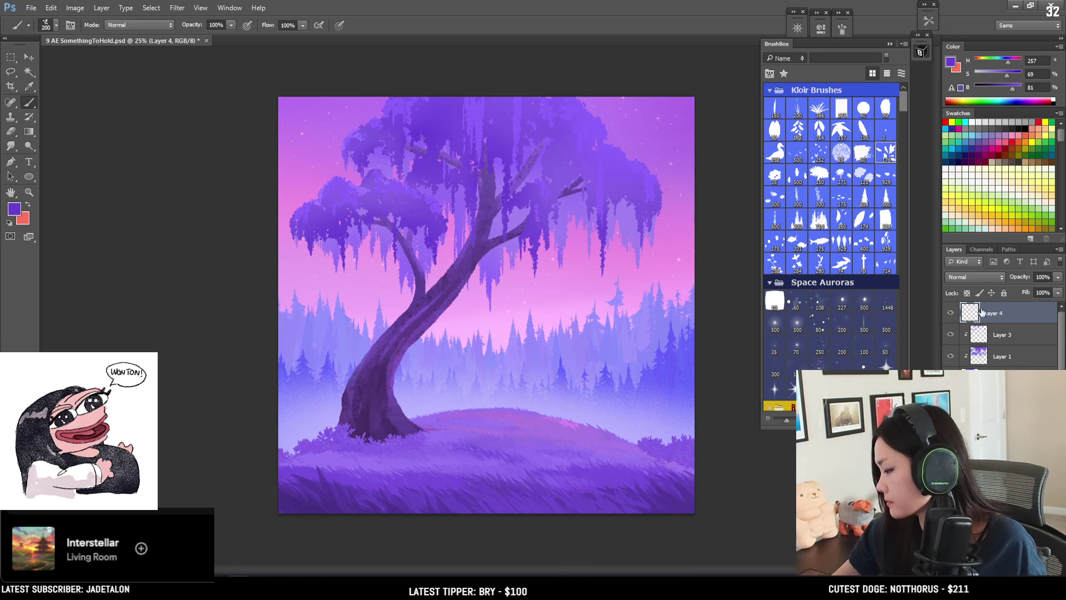
pyautogui.write('blur foliage')
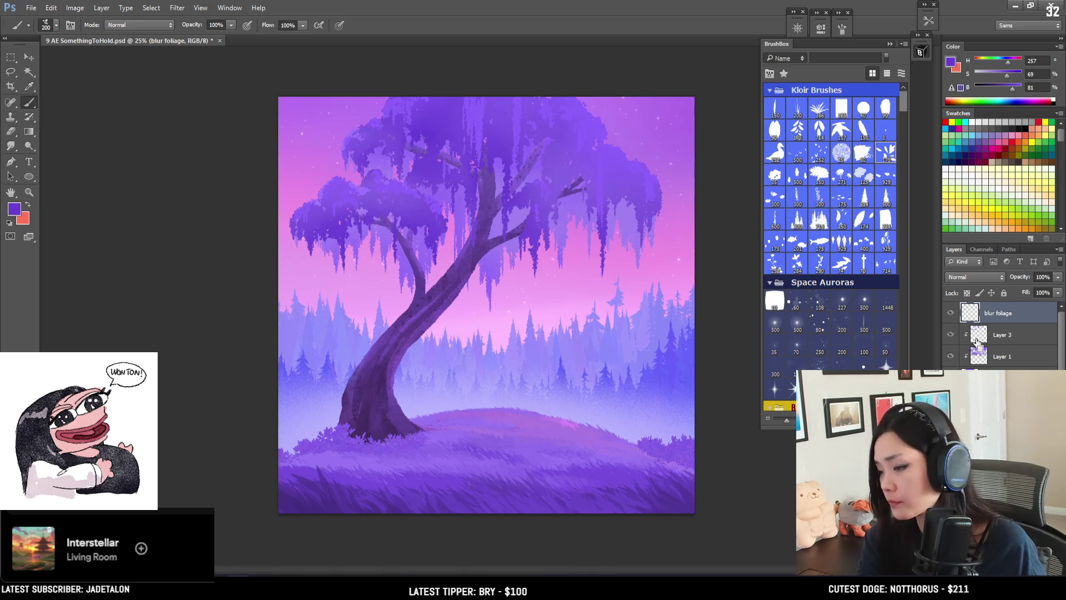
pyautogui.hotkey('ctrl', 's')
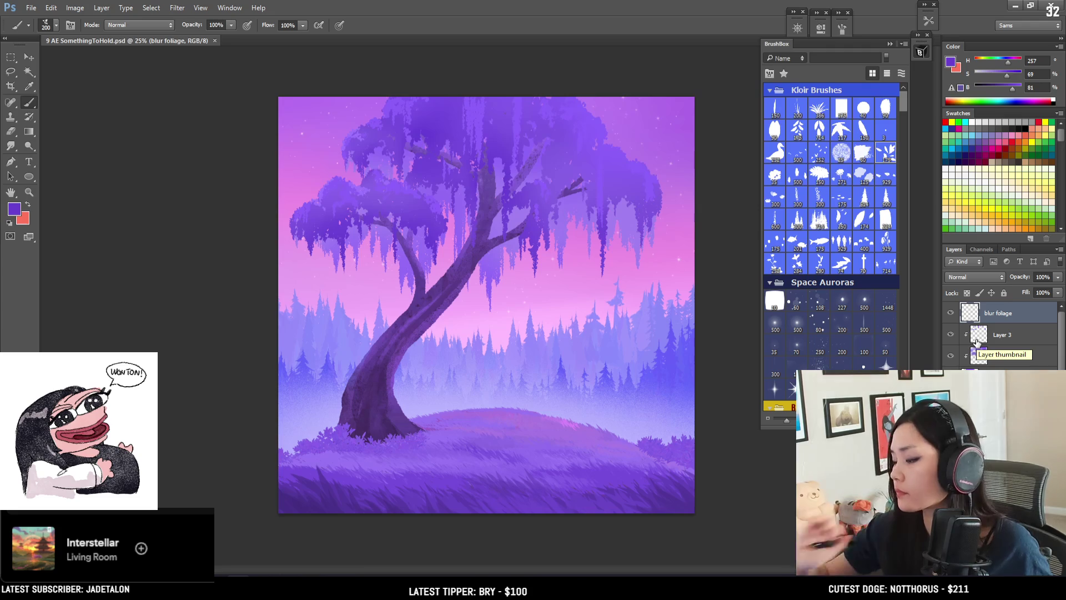
# Step: Scroll BrushBox down to the foliage brushes and select a leafy sprig brush
pyautogui.moveTo(904, 101); pyautogui.dragTo(902, 143)
pyautogui.scroll(-5, 901, 142)
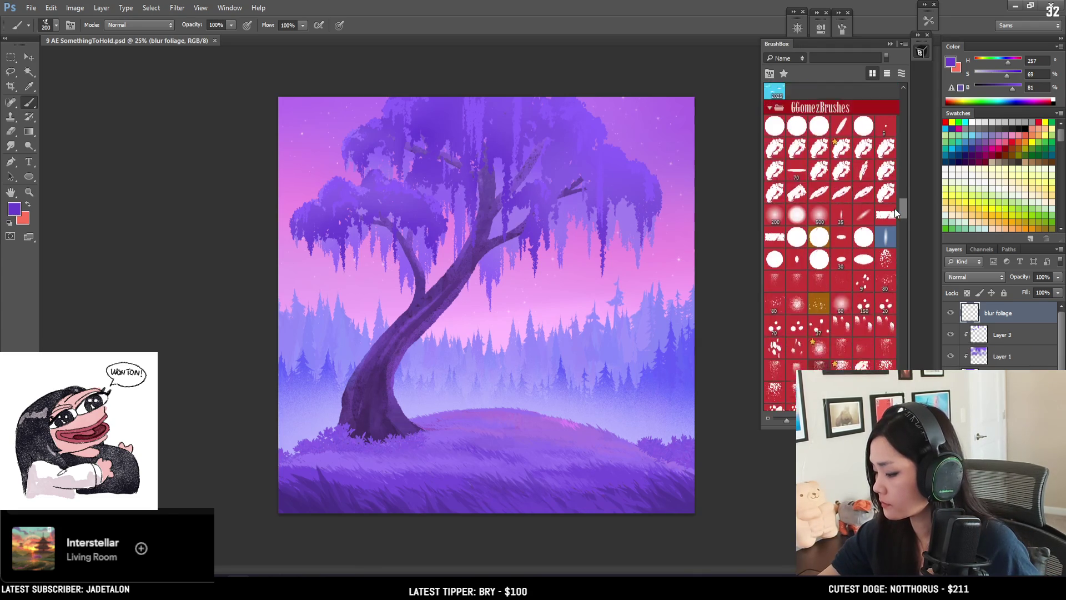
pyautogui.scroll(-2, 894, 208)
pyautogui.scroll(-1, 895, 212)
pyautogui.scroll(-1, 895, 211)
pyautogui.scroll(-1, 895, 212)
pyautogui.scroll(-3, 895, 233)
pyautogui.scroll(-3, 895, 255)
pyautogui.scroll(-3, 896, 267)
pyautogui.scroll(-3, 897, 275)
pyautogui.scroll(-1, 897, 275)
pyautogui.scroll(-1, 898, 275)
pyautogui.scroll(-1, 897, 278)
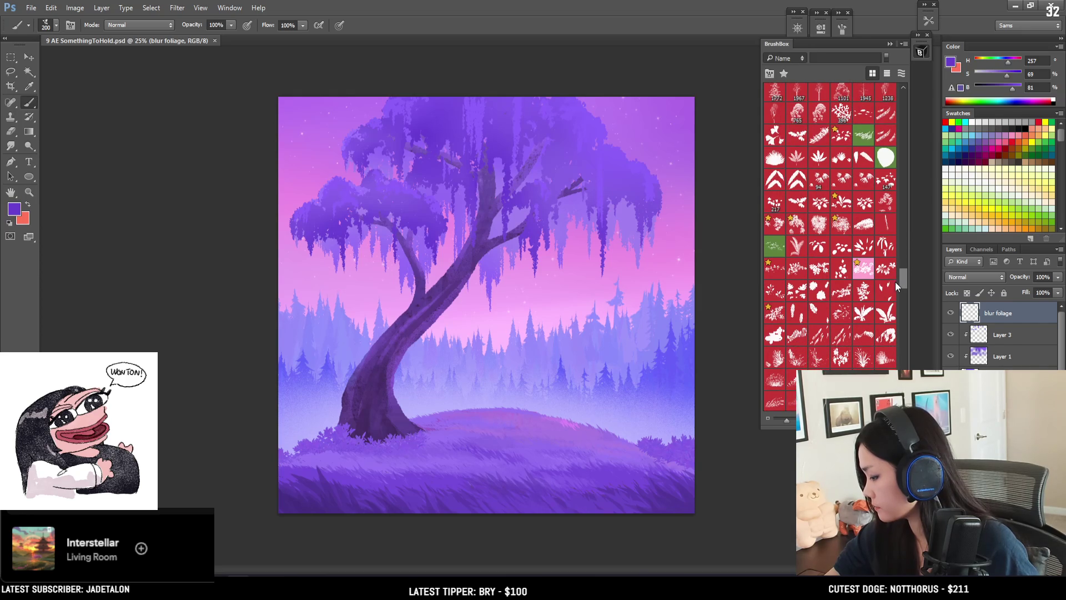
pyautogui.click(775, 289)
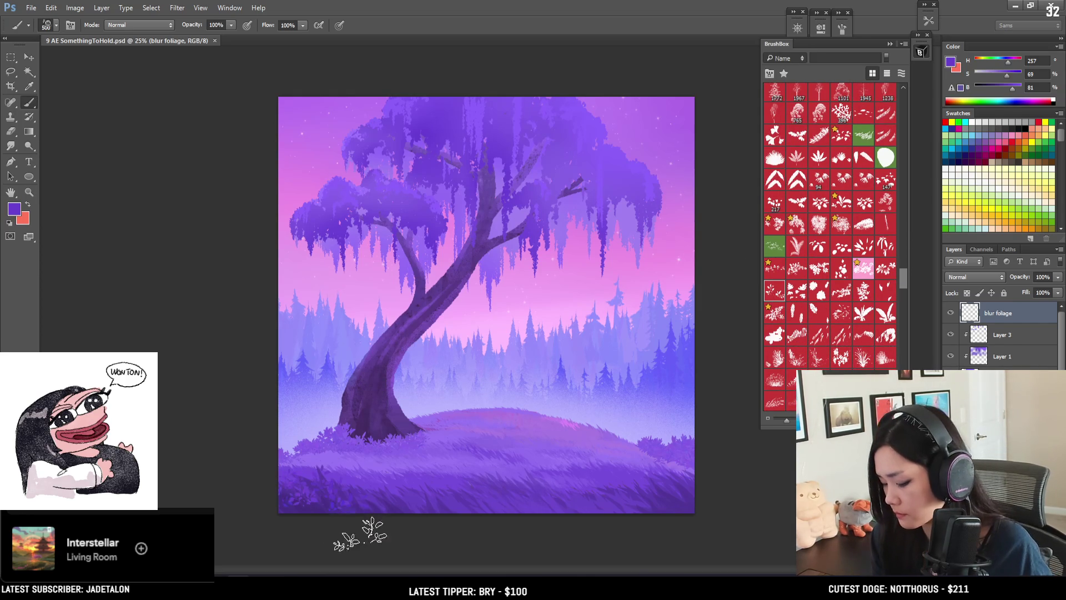
# Step: Darken the purple and paint large dark foliage along the lower-left foreground
pyautogui.keyDown('alt'); pyautogui.click(323, 496); pyautogui.keyUp('alt')
pyautogui.press(']')
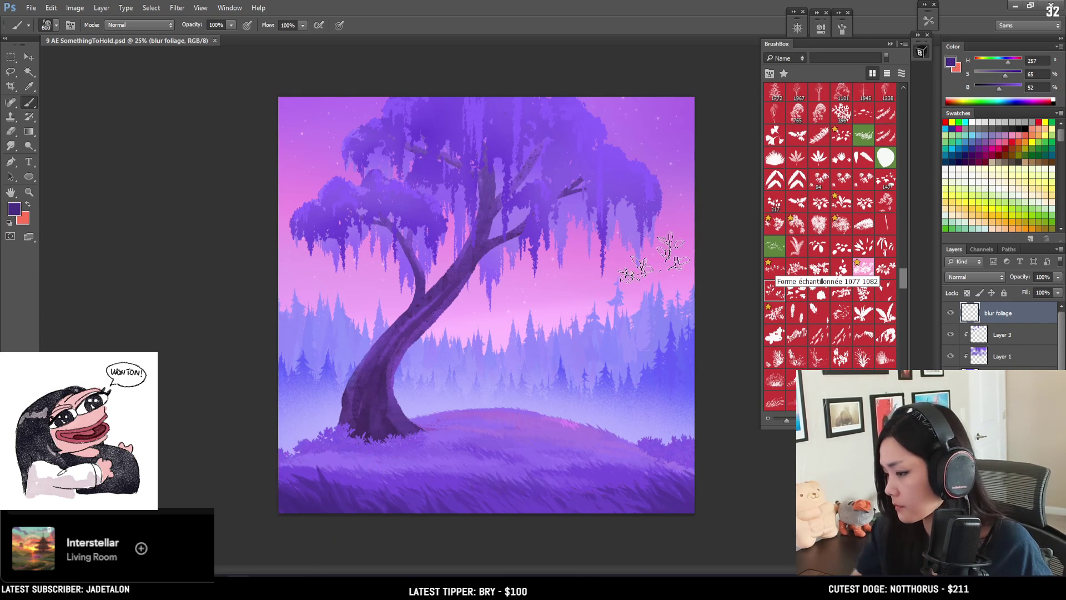
pyautogui.click(1008, 75)
pyautogui.click(995, 89)
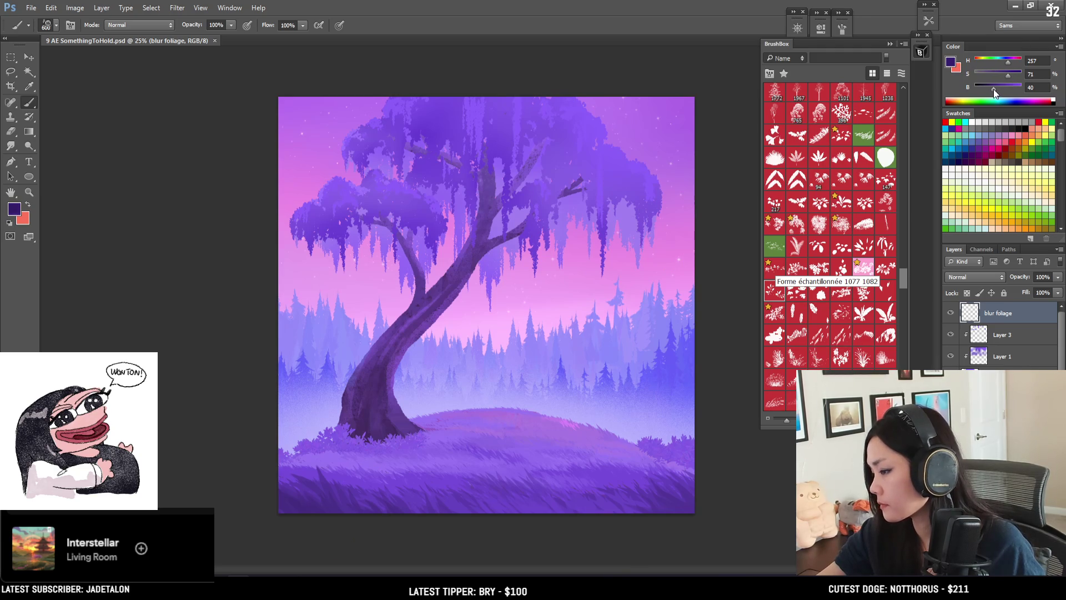
pyautogui.press(']')
pyautogui.press(']')
pyautogui.press(']')
pyautogui.moveTo(253, 472); pyautogui.dragTo(333, 499)
pyautogui.hotkey('ctrl', 'z')
pyautogui.moveTo(239, 477)
pyautogui.mouseDown()
pyautogui.moveTo(322, 536)
pyautogui.moveTo(694, 458)
pyautogui.mouseUp()
pyautogui.press(']')
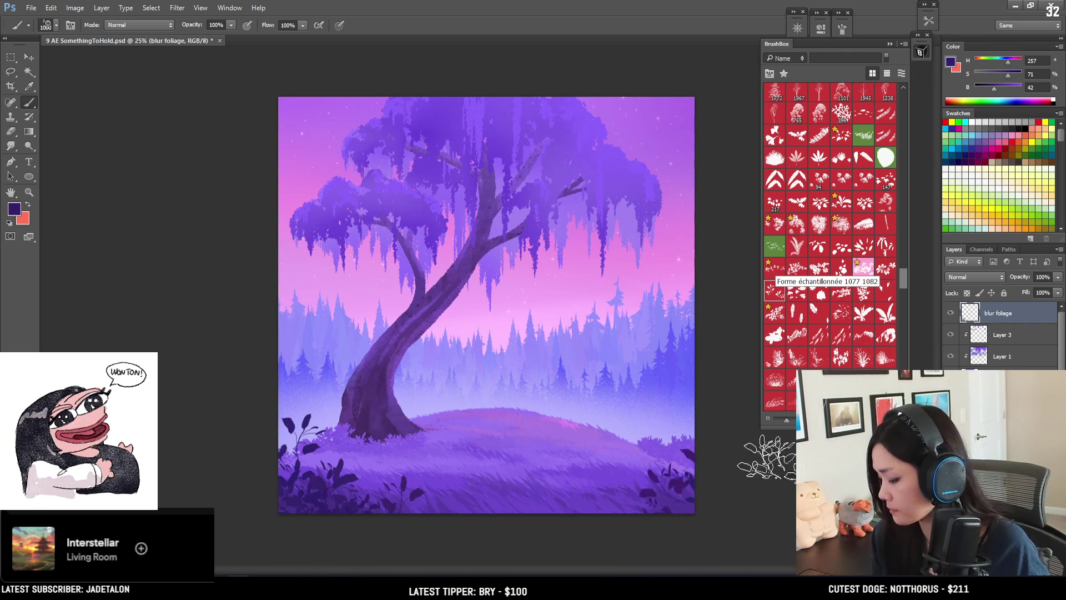
pyautogui.press('[')
pyautogui.press('[')
pyautogui.press('[')
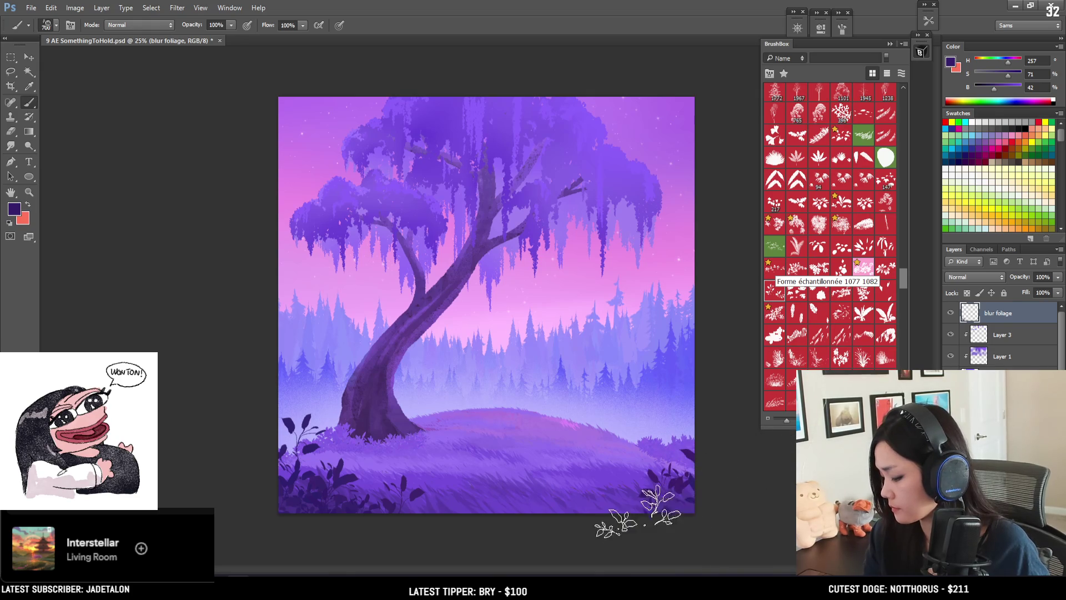
# Step: Switch foliage brush shapes and stamp dark bushes at the lower-right and lower-left foreground
pyautogui.click(779, 272)
pyautogui.click(775, 312)
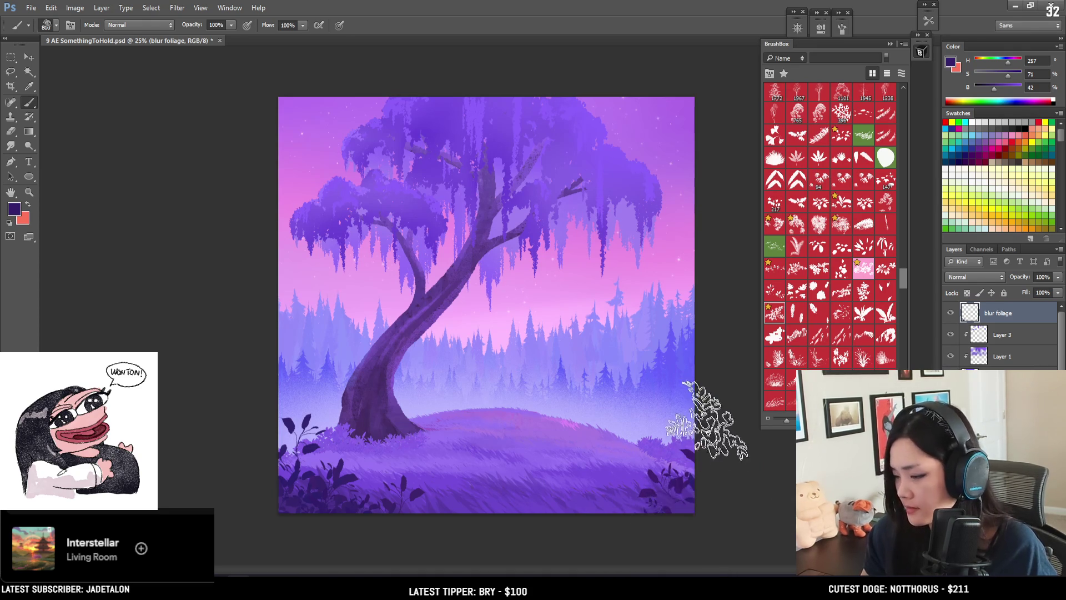
pyautogui.press(']')
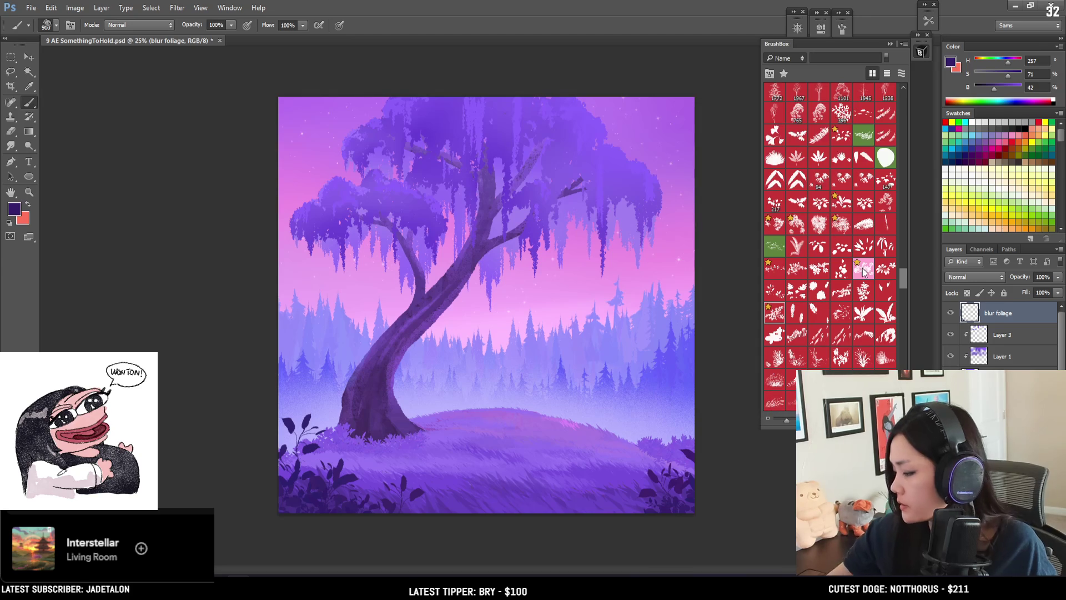
pyautogui.click(868, 298)
pyautogui.click(663, 472)
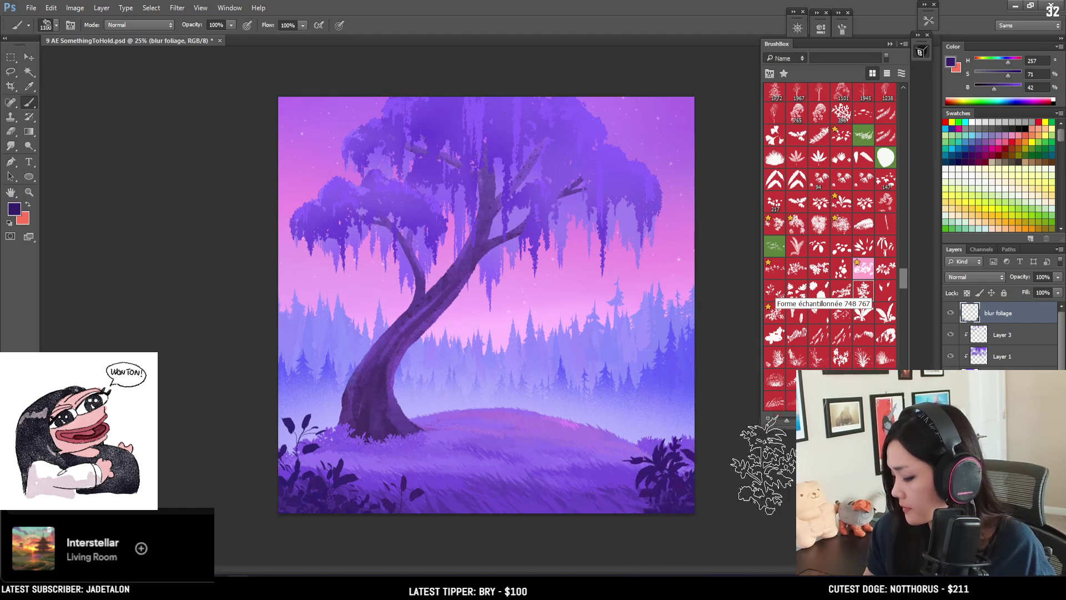
pyautogui.hotkey('ctrl', 'z')
pyautogui.click(672, 472)
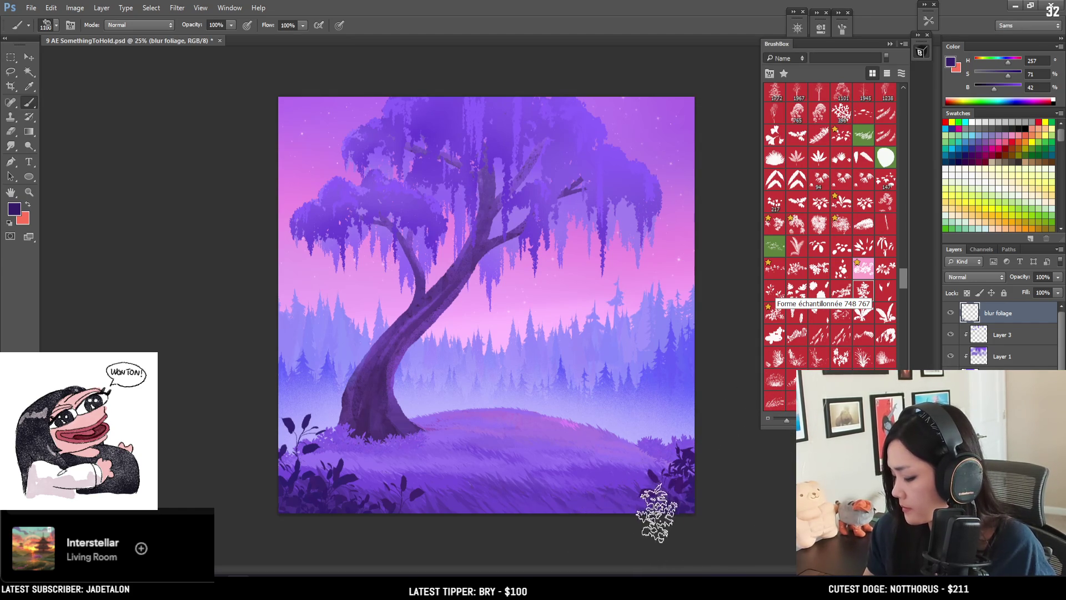
pyautogui.press('[')
pyautogui.click(370, 484)
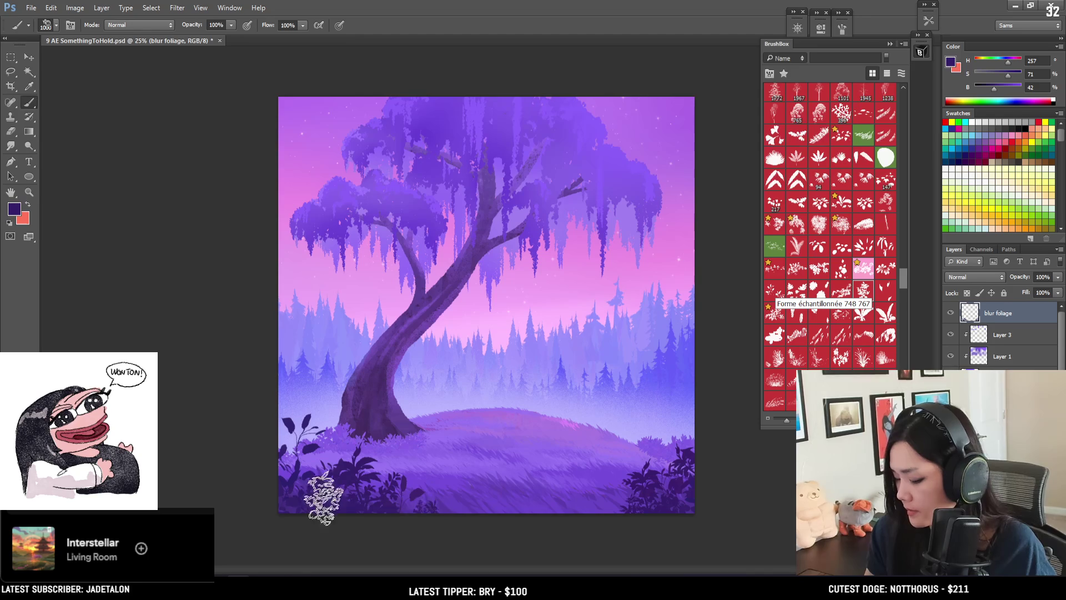
pyautogui.press(']')
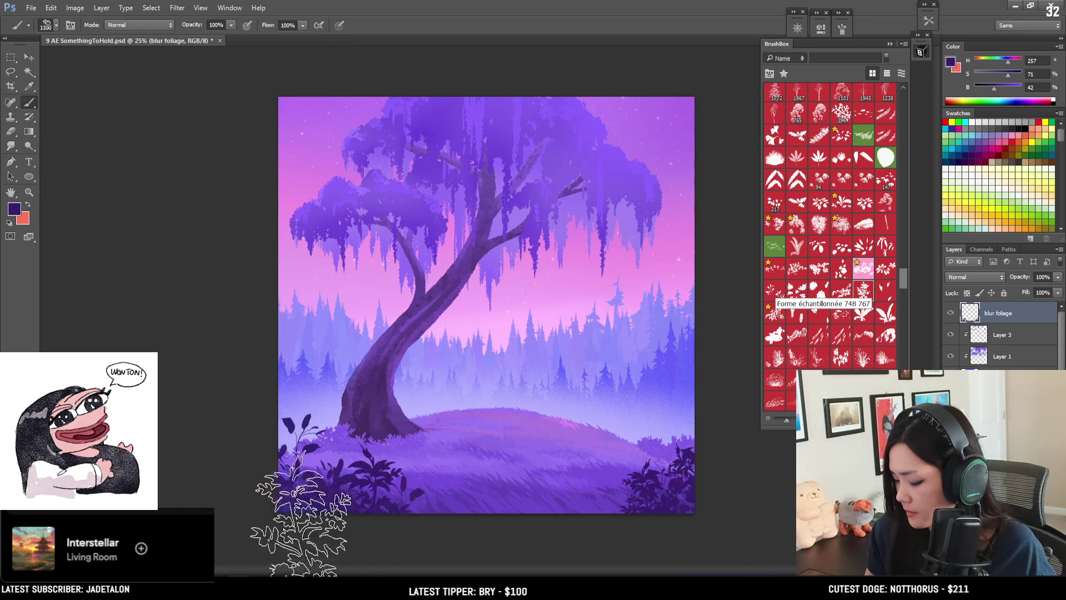
pyautogui.press('[')
pyautogui.press('[')
pyautogui.press('[')
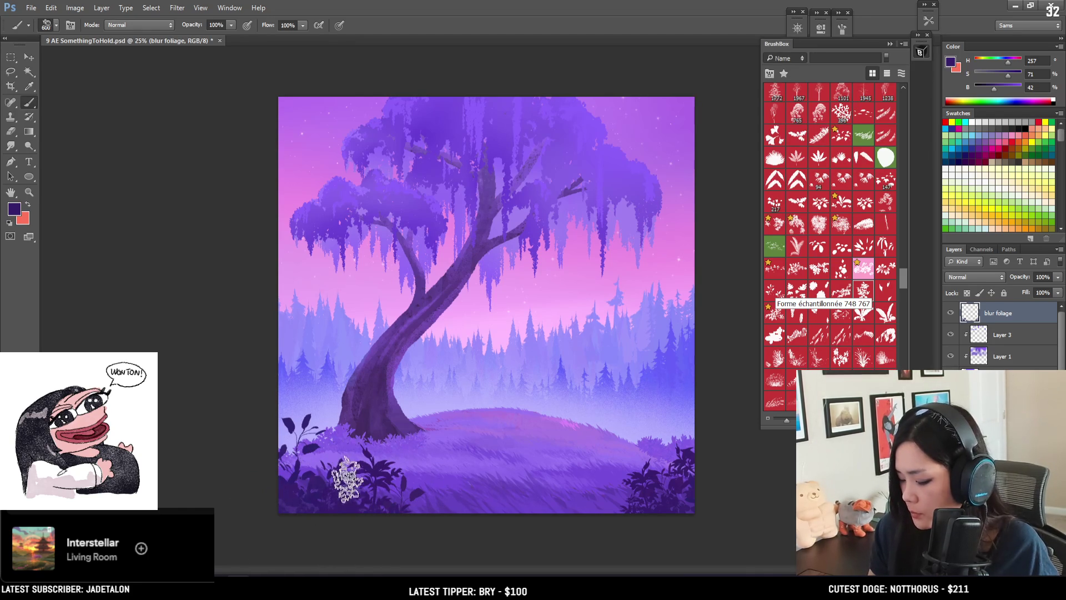
pyautogui.press(']')
pyautogui.press(']')
pyautogui.press(']')
pyautogui.press(']')
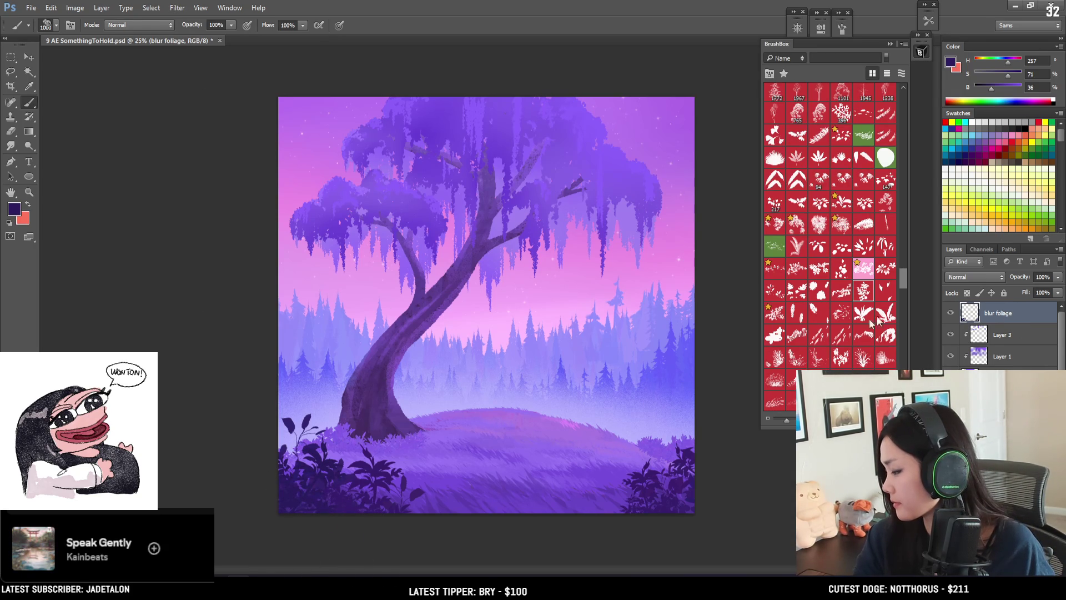
# Step: Sample the dark foliage colour and add smaller sprigs at the bushes' left edge and the grass
pyautogui.moveTo(639, 488); pyautogui.dragTo(422, 487)
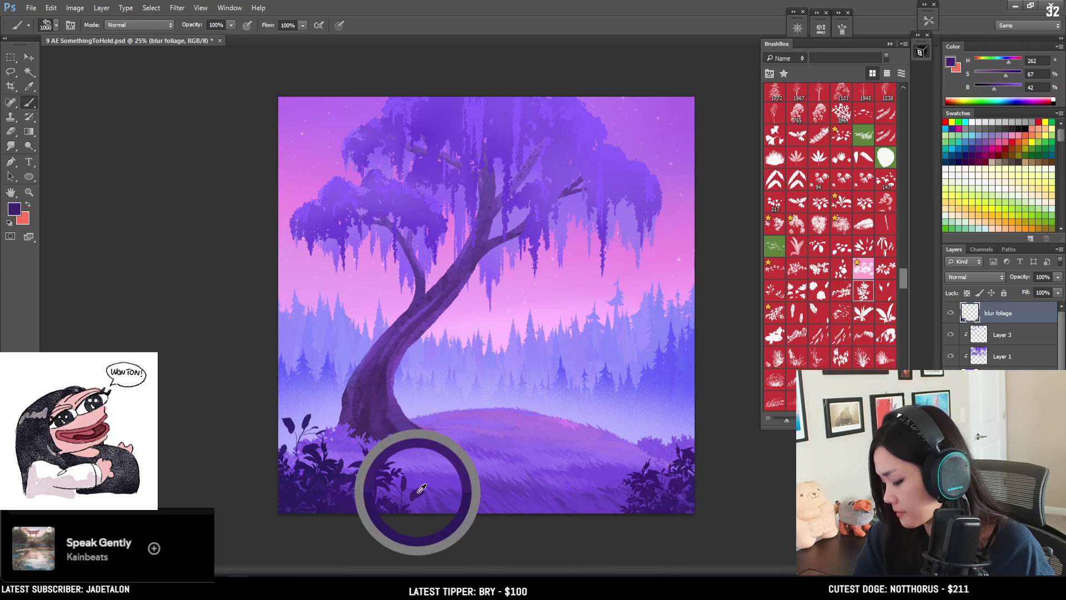
pyautogui.press('[')
pyautogui.press('[')
pyautogui.click(865, 206)
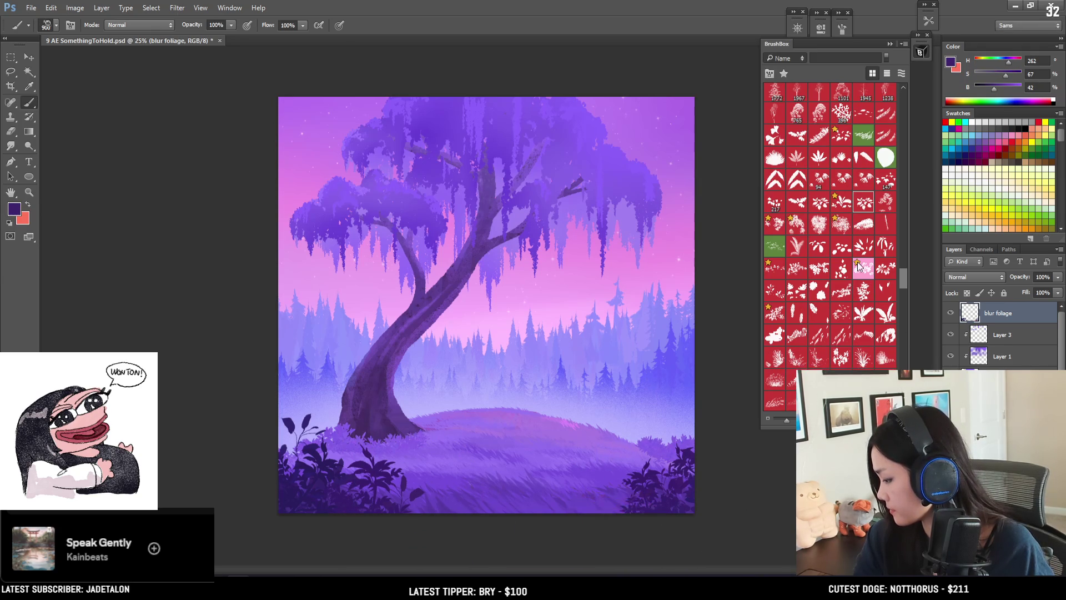
pyautogui.click(841, 293)
pyautogui.click(615, 493)
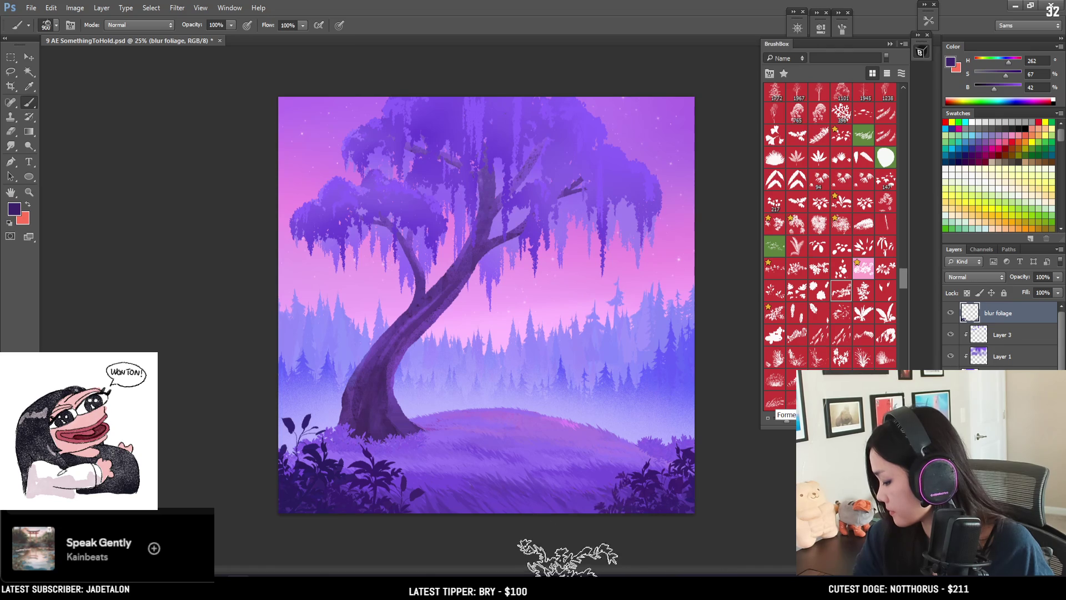
pyautogui.click(581, 514)
pyautogui.press('[')
pyautogui.press('[')
pyautogui.press('[')
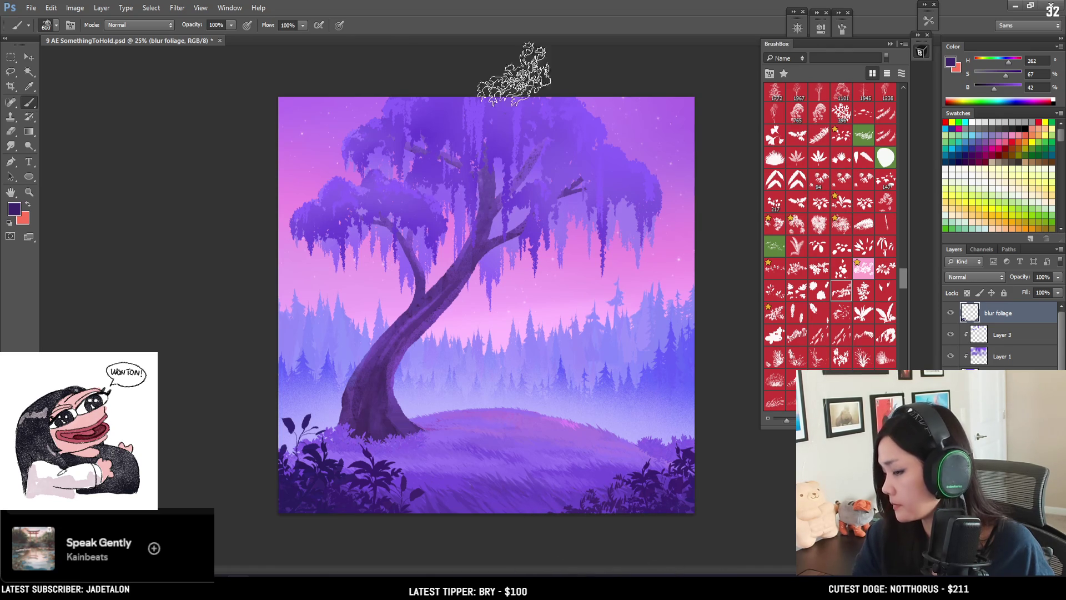
pyautogui.click(177, 8)
# Step: Apply a small-radius Gaussian Blur to the blur foliage layer
pyautogui.moveTo(195, 119)
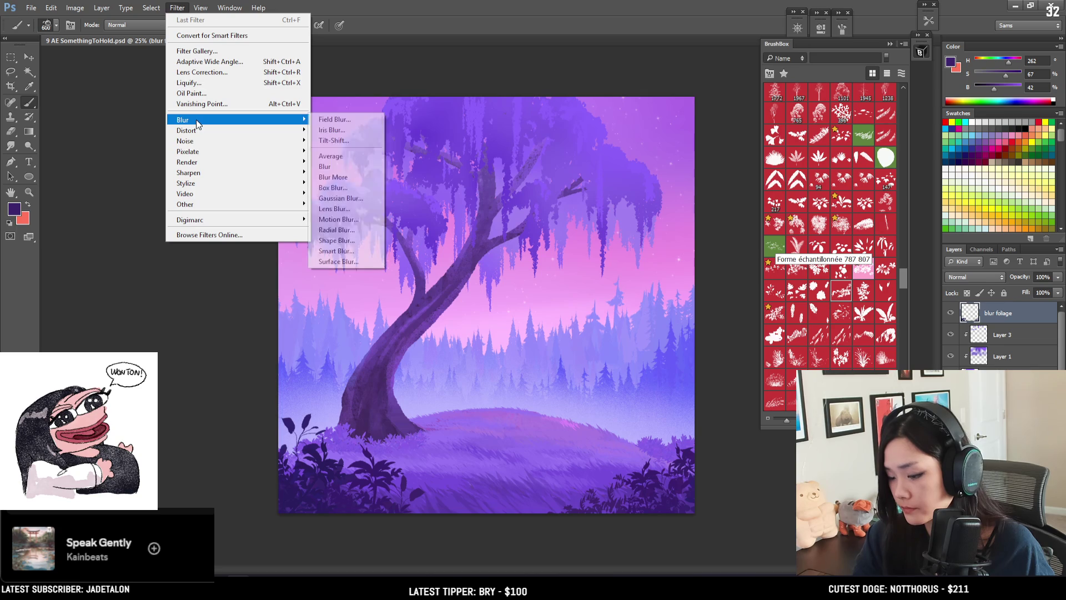
pyautogui.click(362, 199)
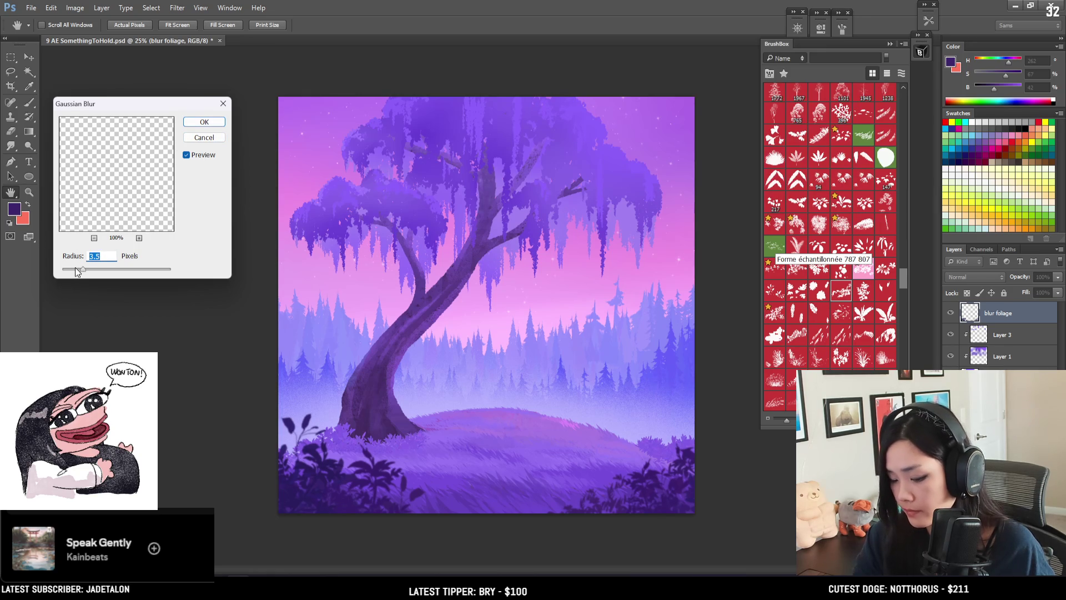
pyautogui.click(204, 122)
# Step: Lock transparent pixels on the blur foliage layer
pyautogui.click(968, 293)
pyautogui.scroll(3, 822, 248)
pyautogui.scroll(3, 822, 248)
pyautogui.scroll(4, 823, 248)
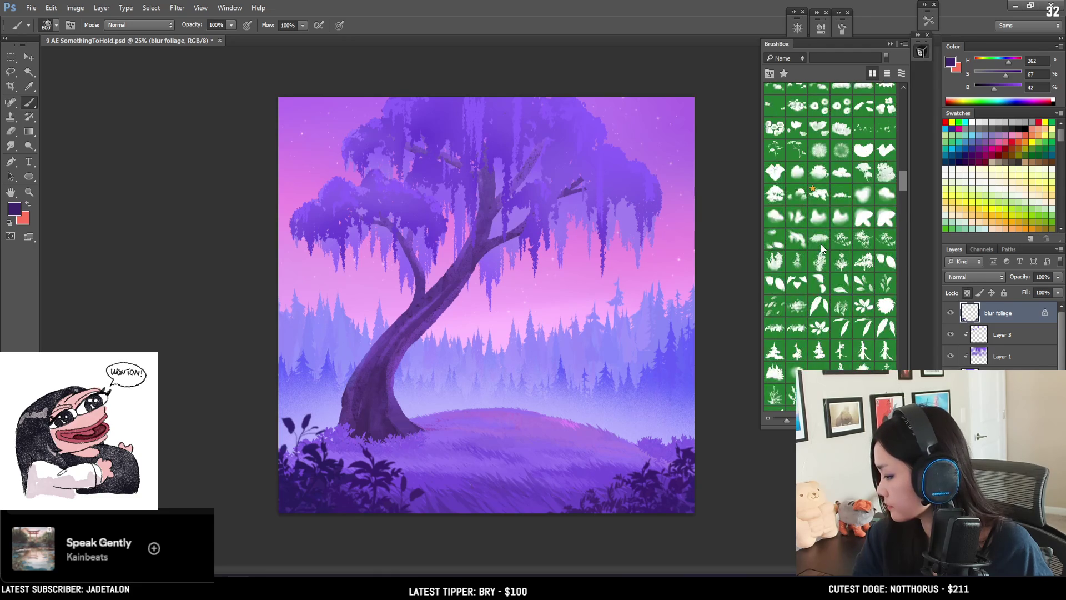
pyautogui.scroll(5, 822, 249)
pyautogui.scroll(5, 822, 248)
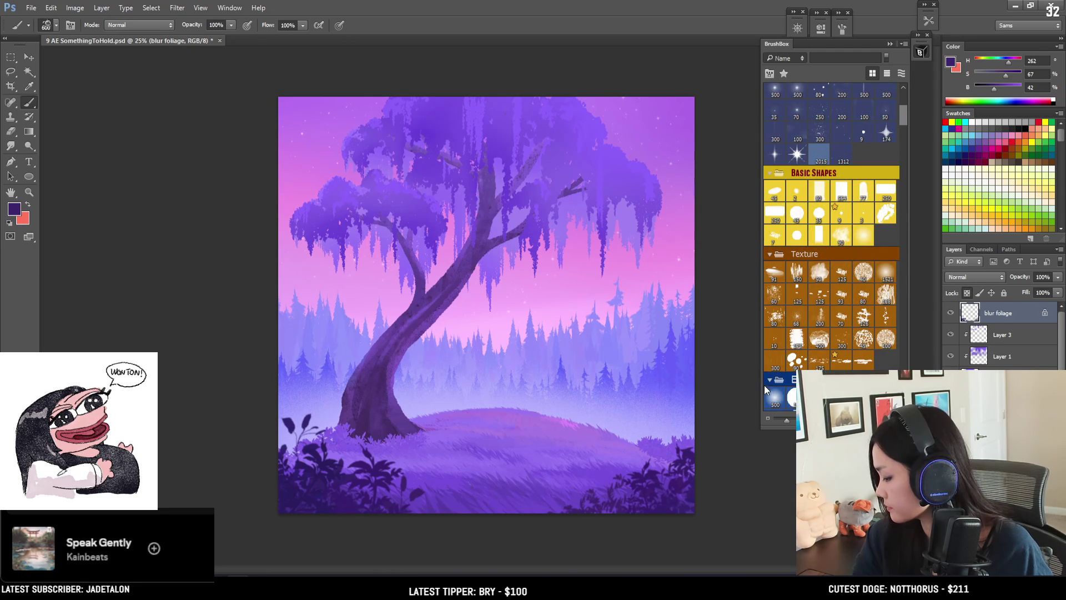
# Step: Set up a 500 px soft round brush with a lighter purple sampled from the canvas
pyautogui.click(771, 398)
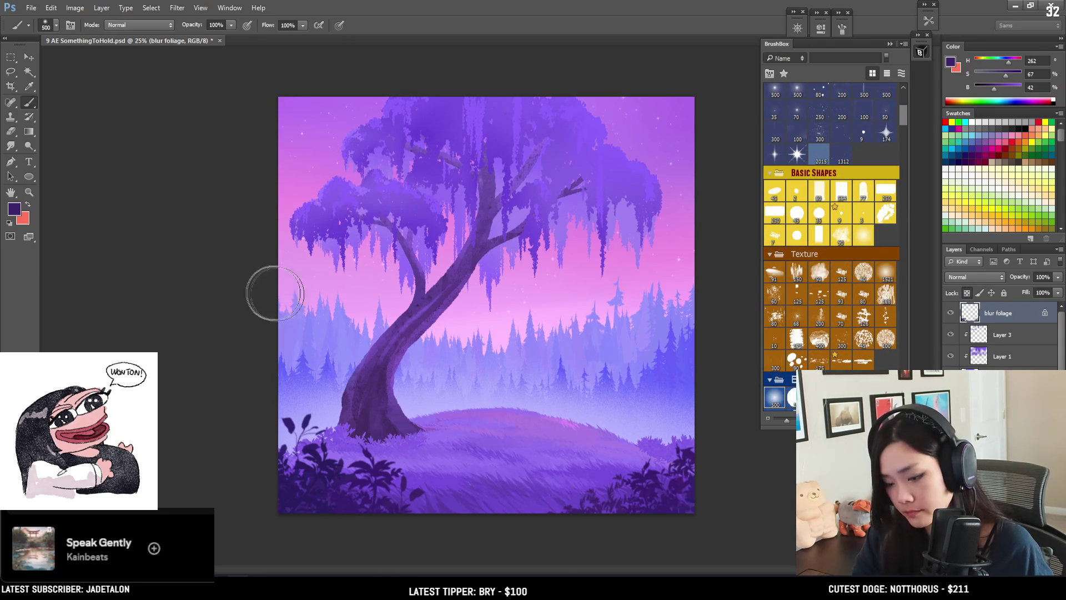
pyautogui.keyDown('alt'); pyautogui.click(381, 131); pyautogui.keyUp('alt')
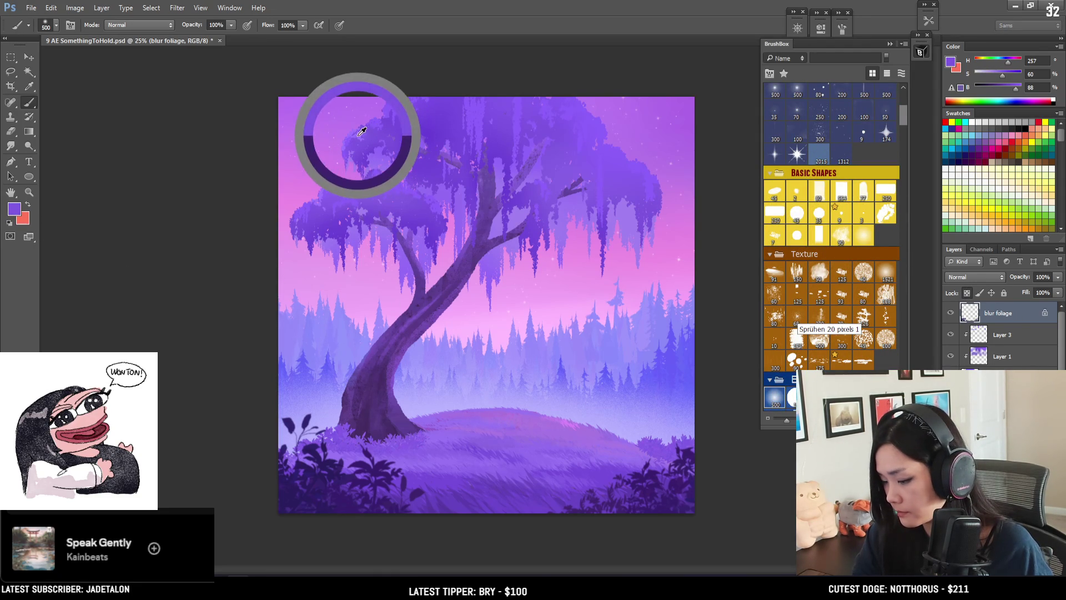
pyautogui.press('[')
pyautogui.press('[')
pyautogui.press('[')
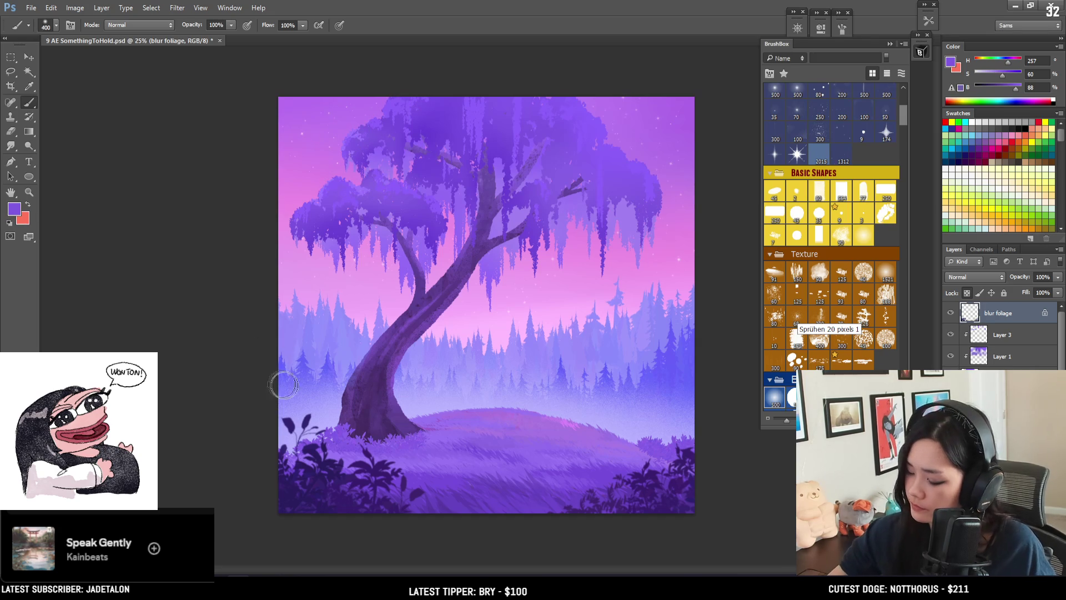
pyautogui.press(']')
pyautogui.press(']')
pyautogui.press(']')
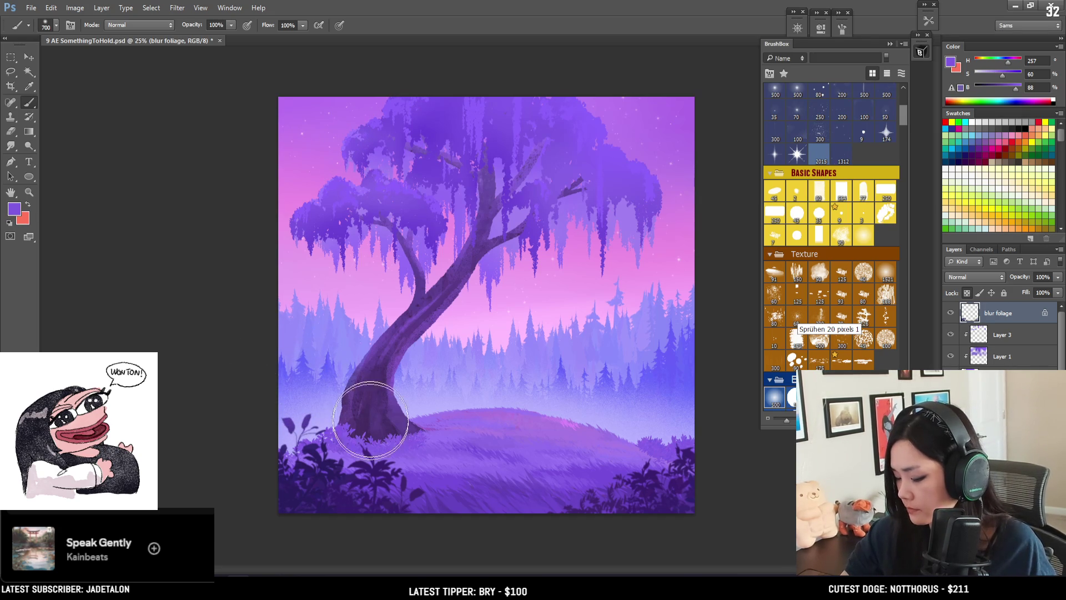
pyautogui.press('[')
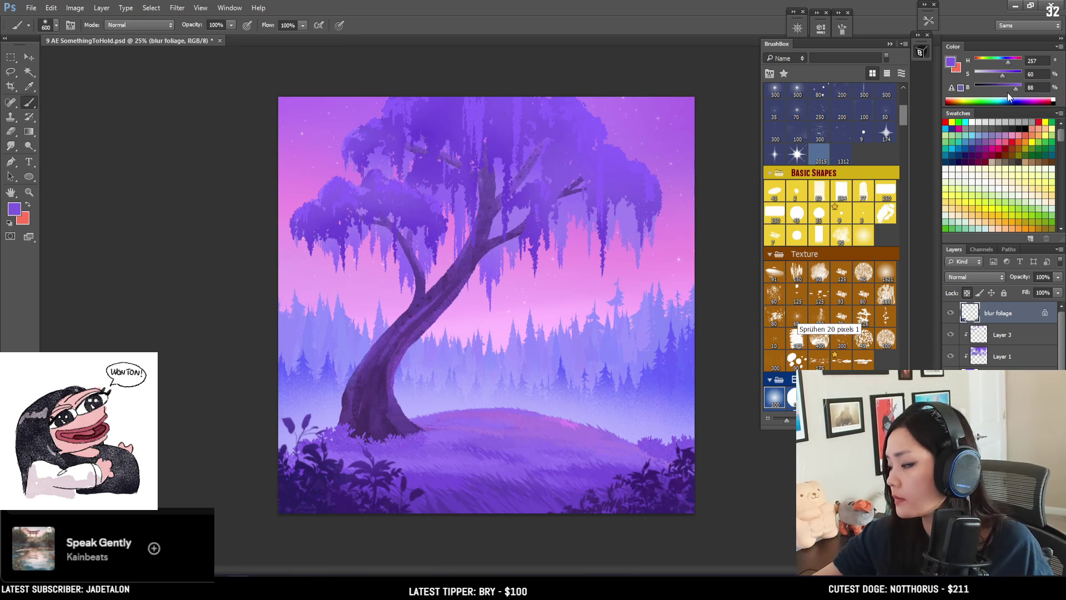
pyautogui.press('[')
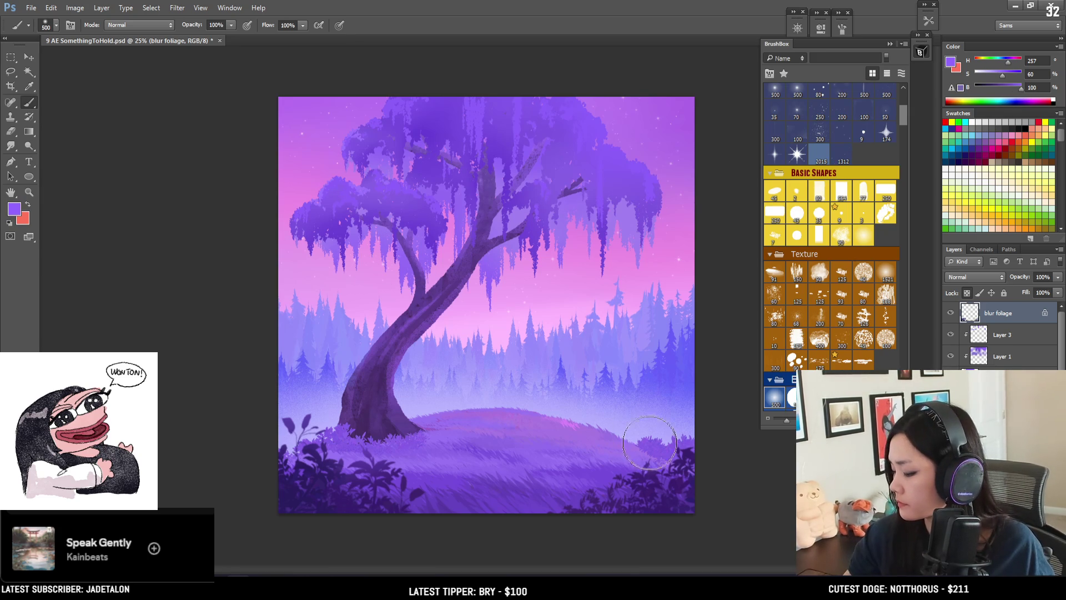
pyautogui.press(']')
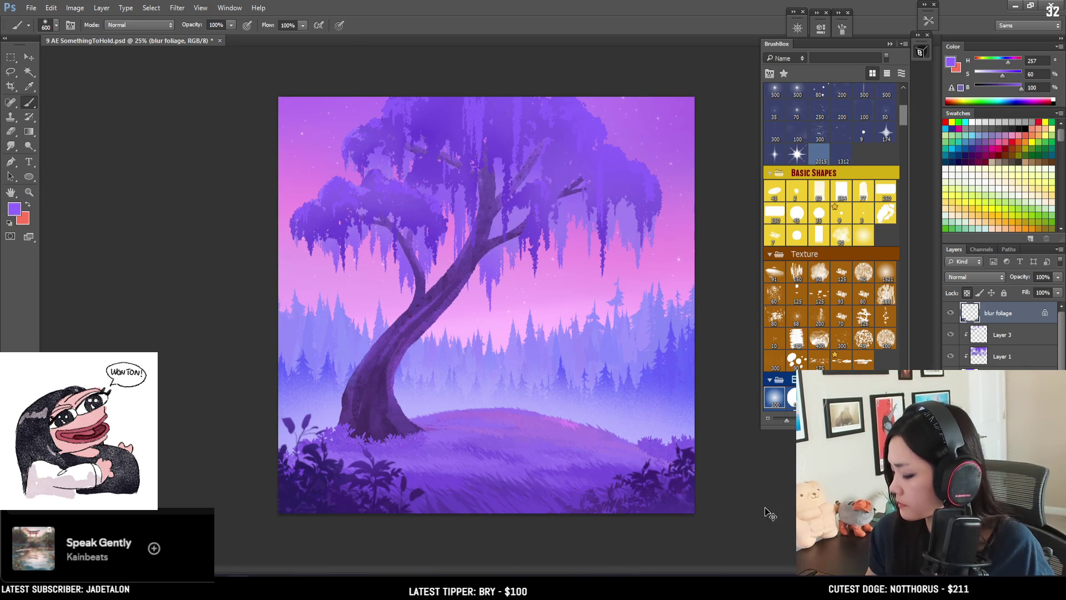
pyautogui.press(']')
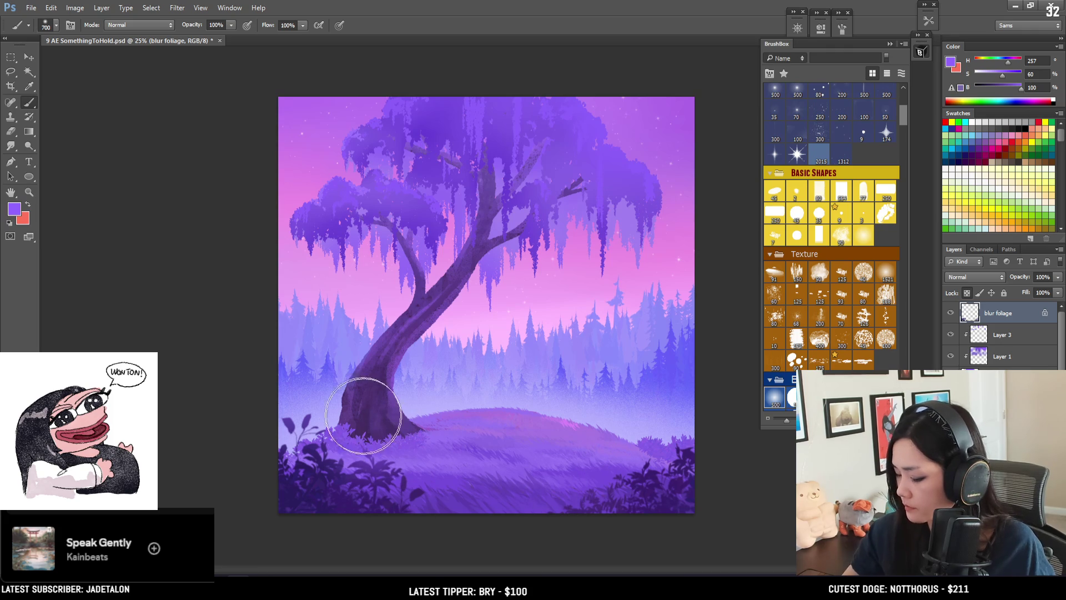
pyautogui.press('[')
pyautogui.press('[')
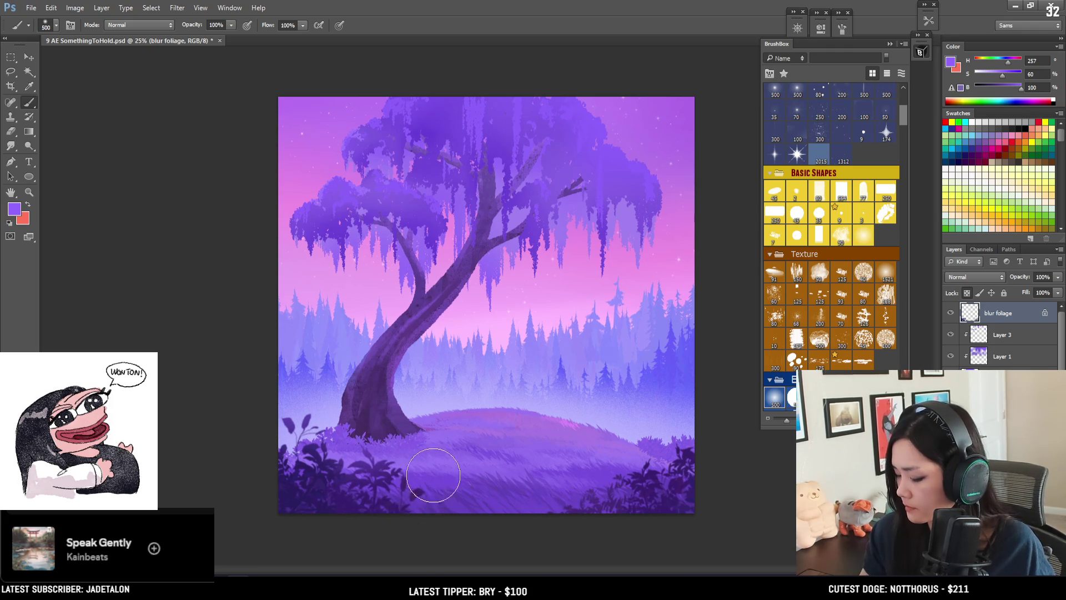
pyautogui.press('[')
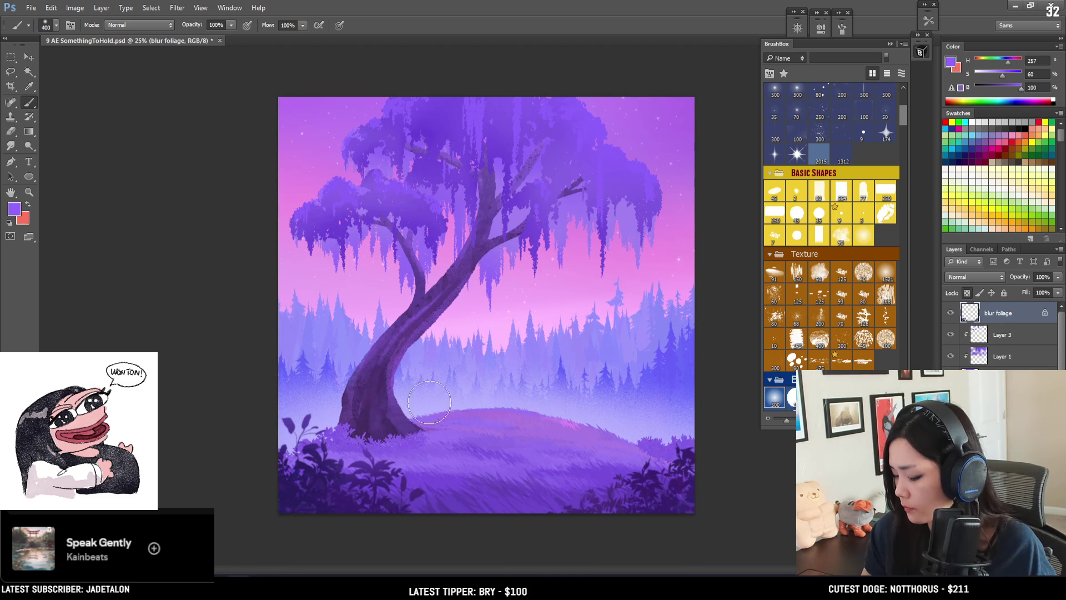
# Step: Zoom out to review the painting, save it, and scroll down to the sky layer
pyautogui.hotkey('ctrl', '-')
pyautogui.hotkey('ctrl', '+')
pyautogui.hotkey('ctrl', 's')
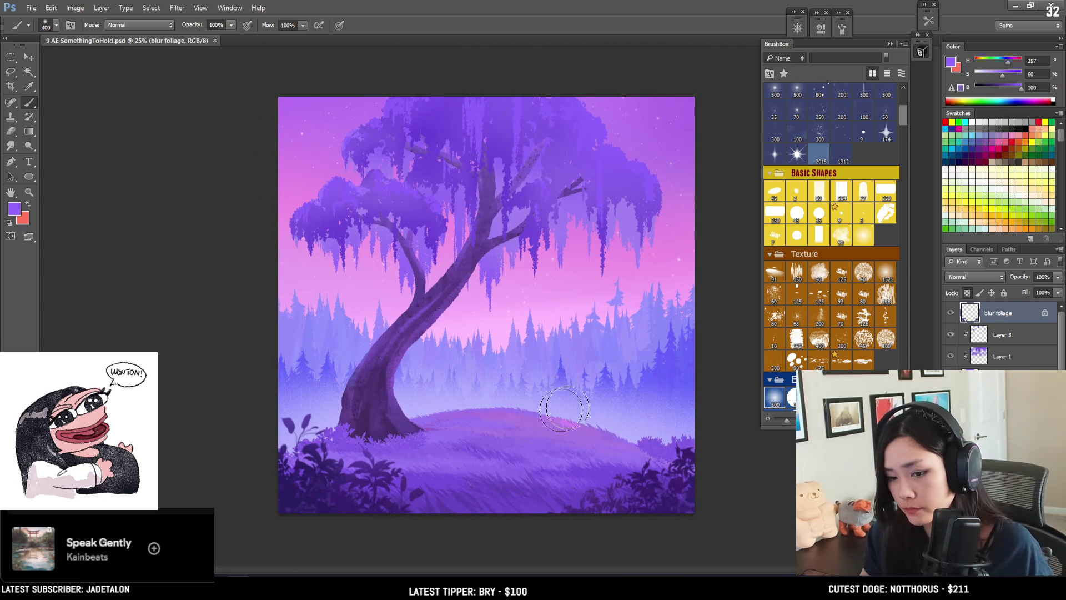
pyautogui.scroll(-3, 904, 114)
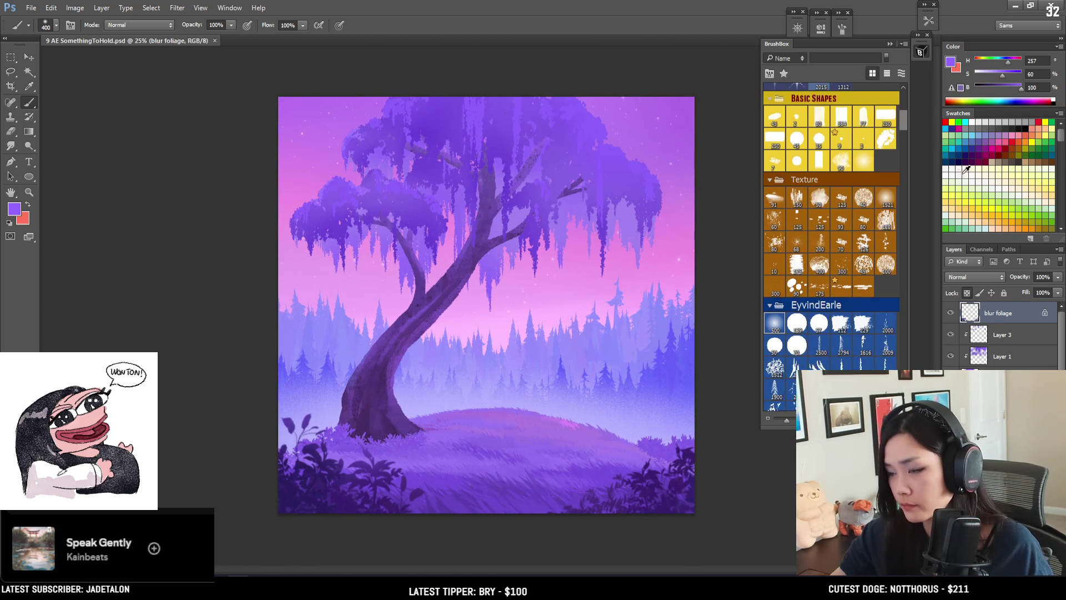
pyautogui.scroll(-2, 994, 312)
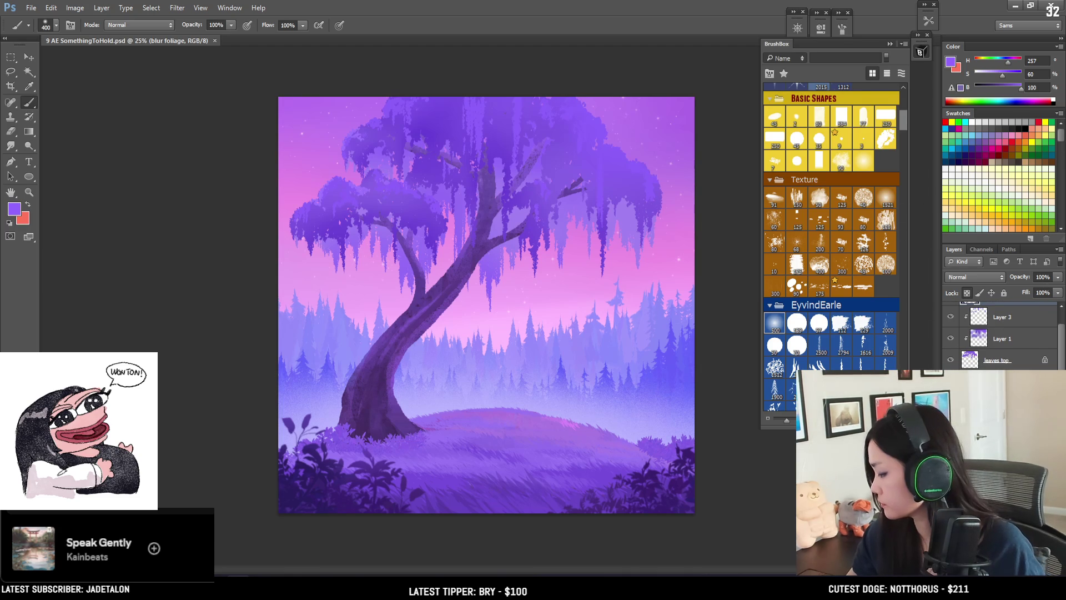
pyautogui.scroll(-3, 1003, 364)
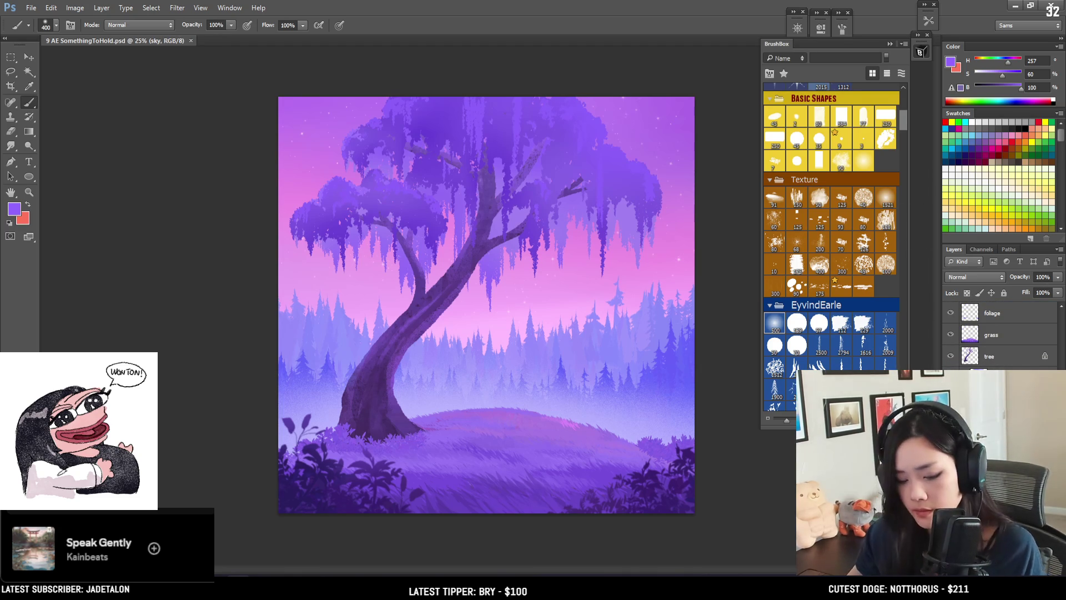
# Step: Apply Levels to the sky layer with input values 5 / ~1.06 / 247
pyautogui.hotkey('ctrl', 'l')
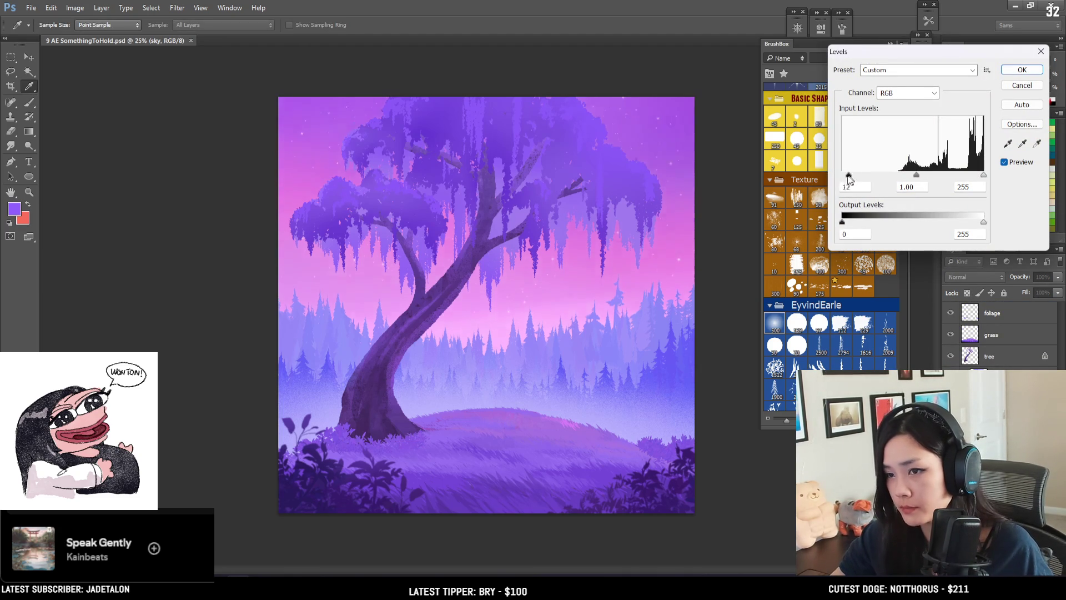
pyautogui.moveTo(853, 179)
pyautogui.mouseDown()
pyautogui.moveTo(861, 184)
pyautogui.moveTo(842, 190)
pyautogui.mouseUp()
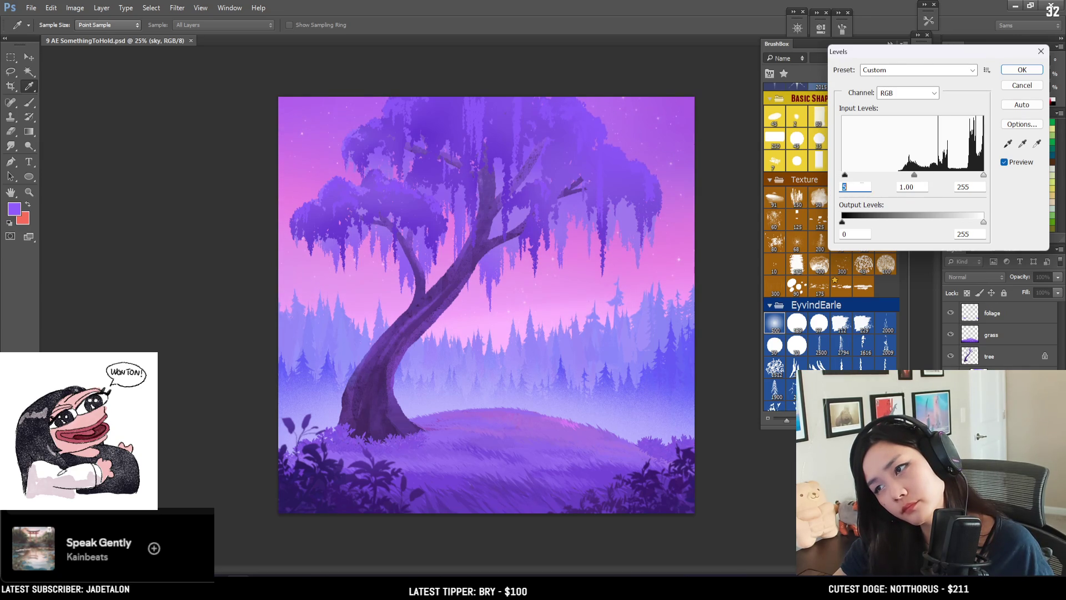
pyautogui.moveTo(914, 176)
pyautogui.mouseDown()
pyautogui.moveTo(978, 175)
pyautogui.moveTo(917, 175)
pyautogui.mouseUp()
pyautogui.write('247')
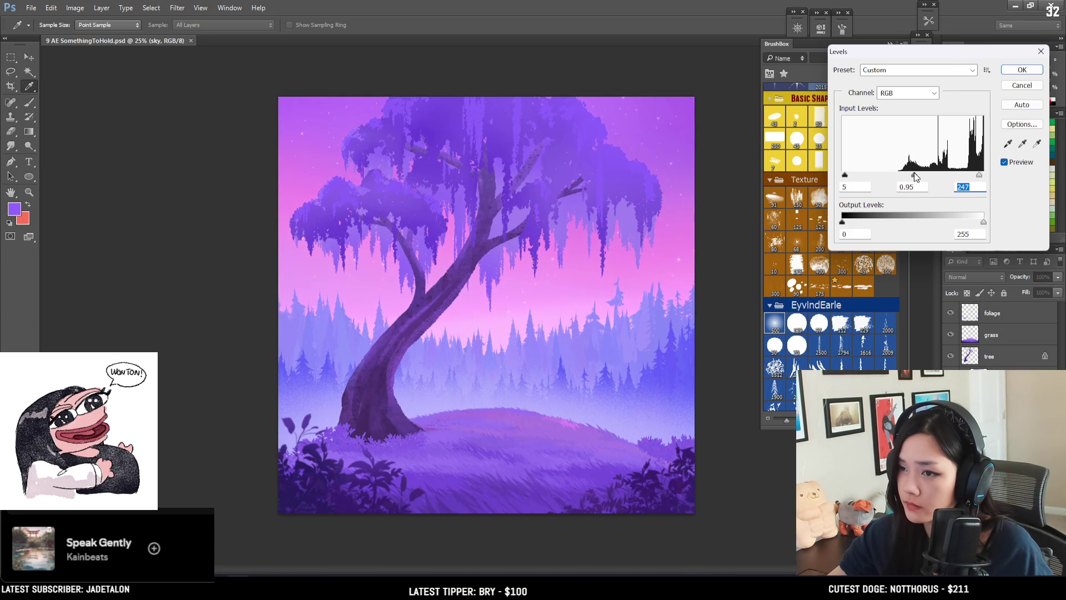
pyautogui.moveTo(913, 172); pyautogui.dragTo(912, 172)
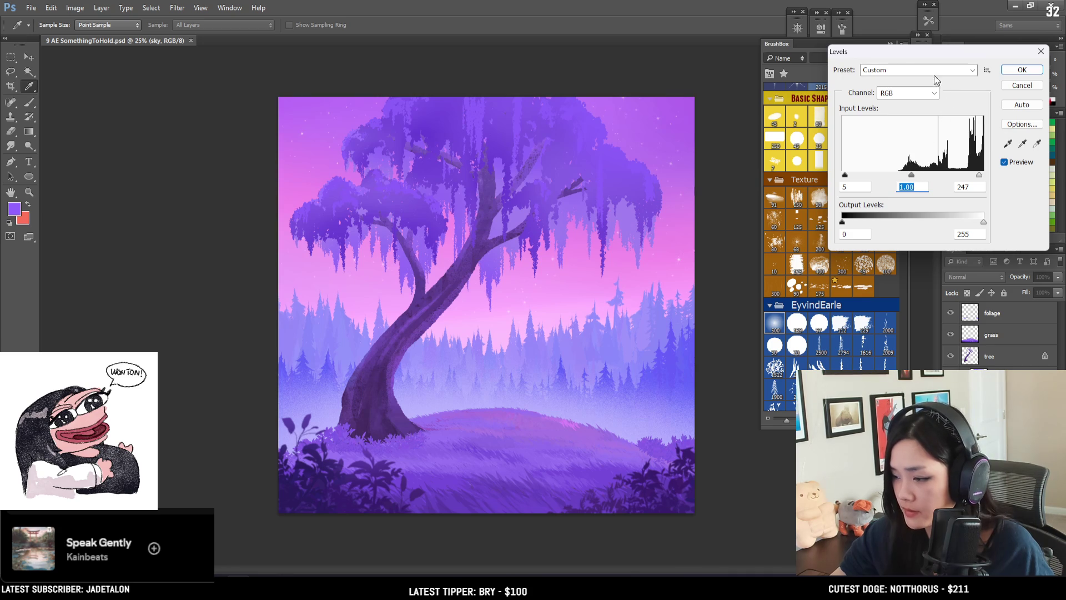
pyautogui.moveTo(911, 178); pyautogui.dragTo(912, 175)
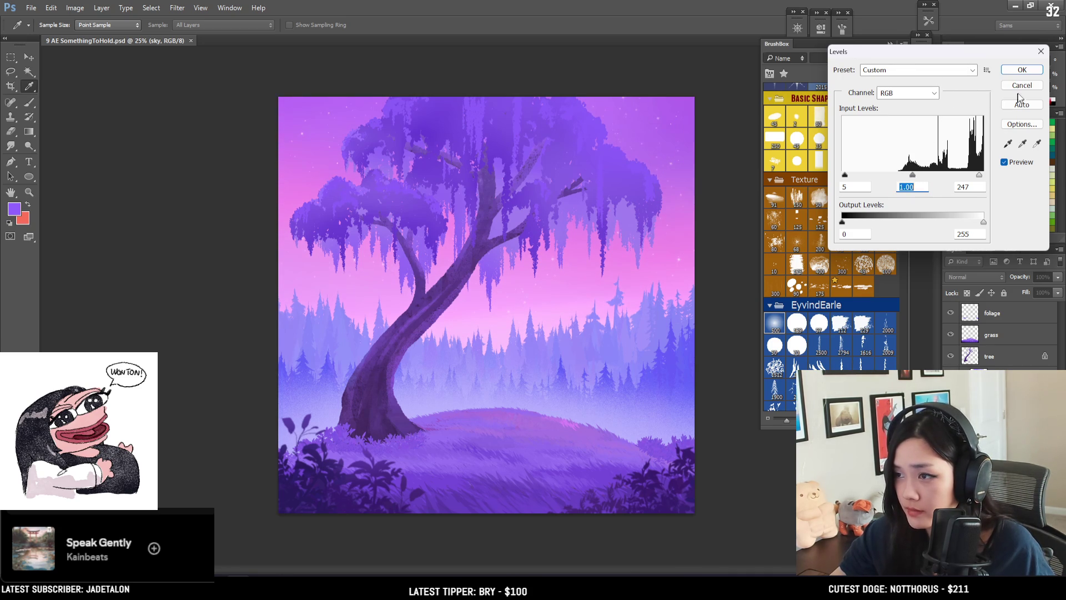
pyautogui.click(1022, 69)
pyautogui.press('b')
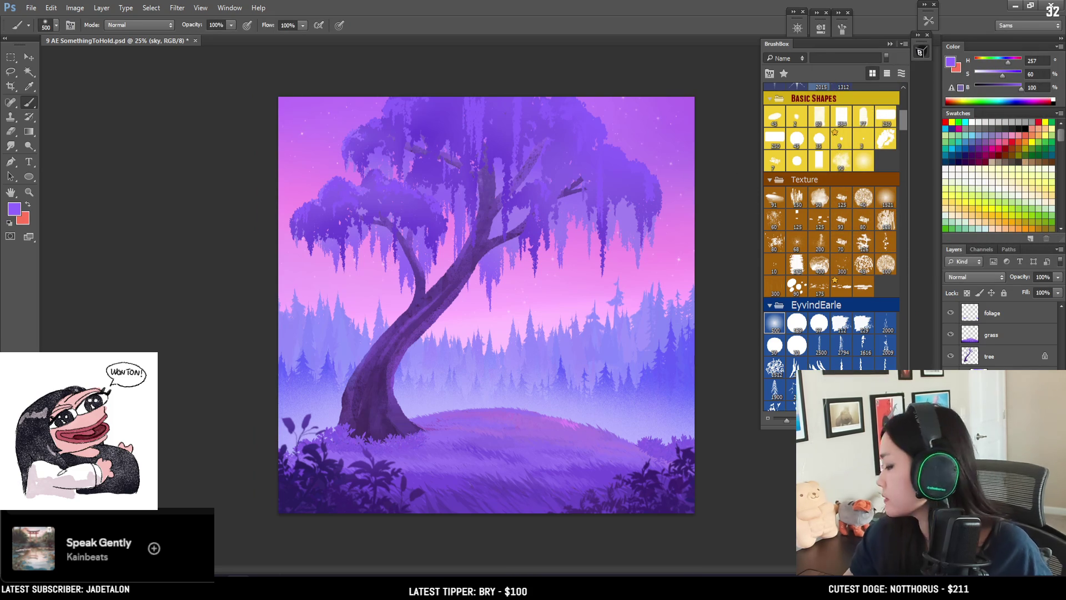
# Step: Add a new layer, set the colour to bright pink (H321 S60 B98) and brush size 1000
pyautogui.hotkey('ctrl', 'shift', 'alt', 'n')
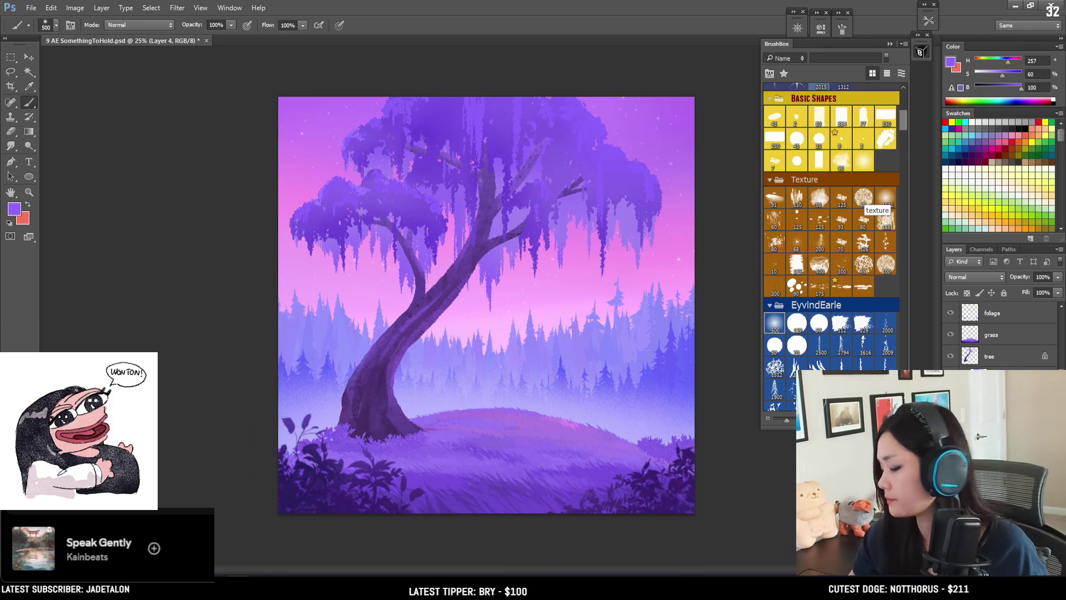
pyautogui.keyDown('alt'); pyautogui.click(337, 98); pyautogui.keyUp('alt')
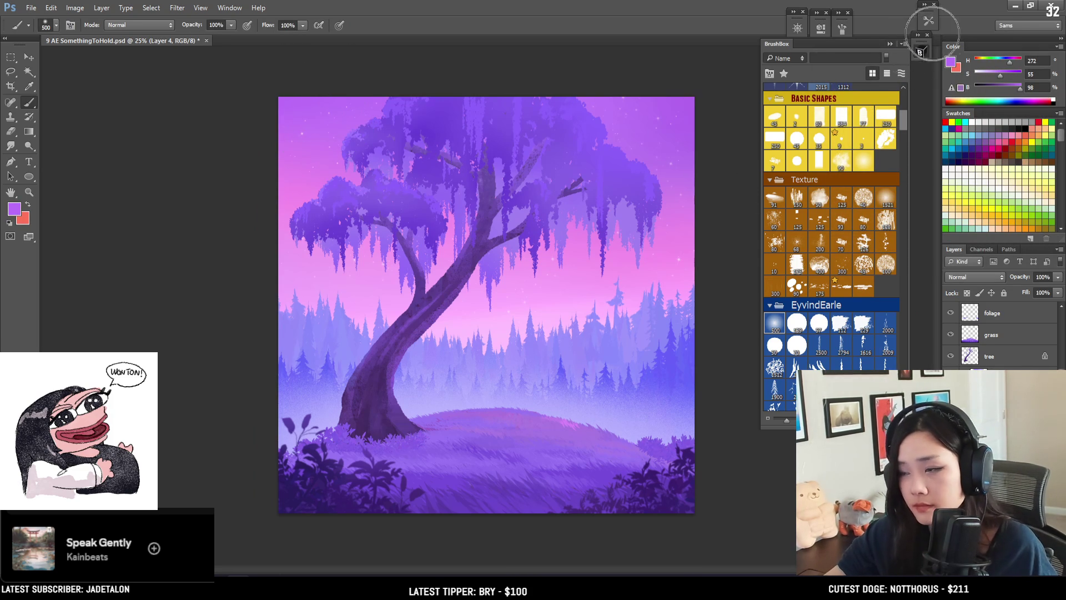
pyautogui.moveTo(1001, 78); pyautogui.dragTo(1004, 77)
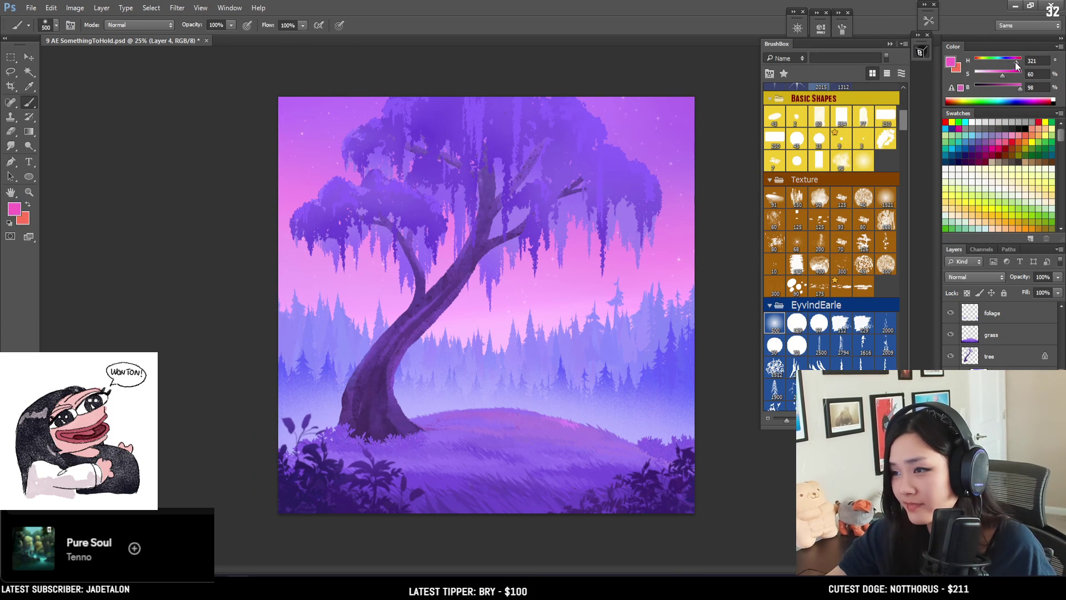
pyautogui.press(']')
pyautogui.press(']')
pyautogui.press(']')
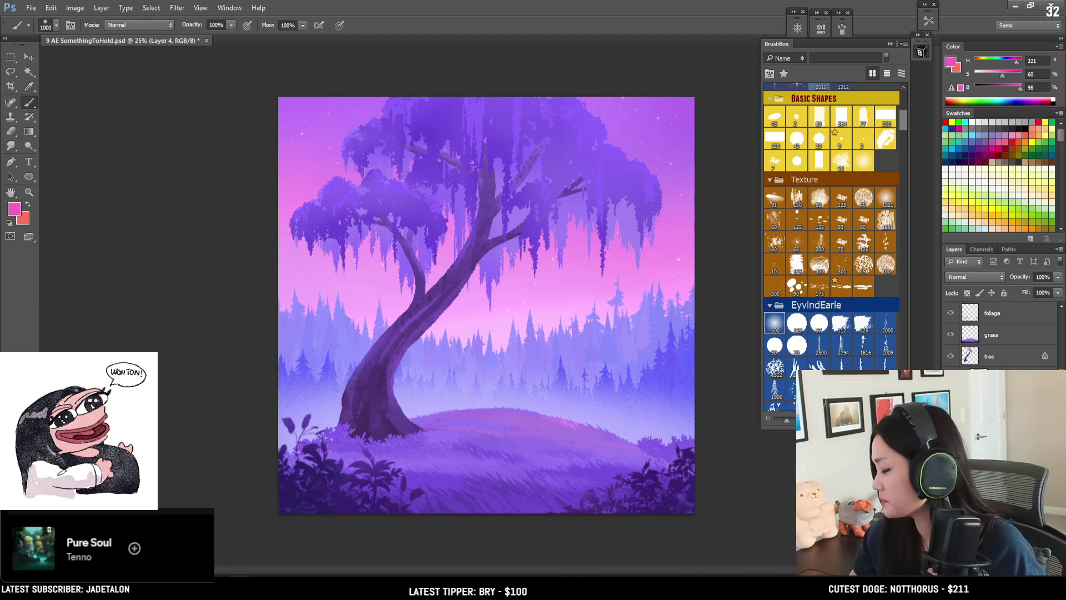
# Step: Step through the layers from the sky layer to the mist layer
pyautogui.hotkey('alt', '[')
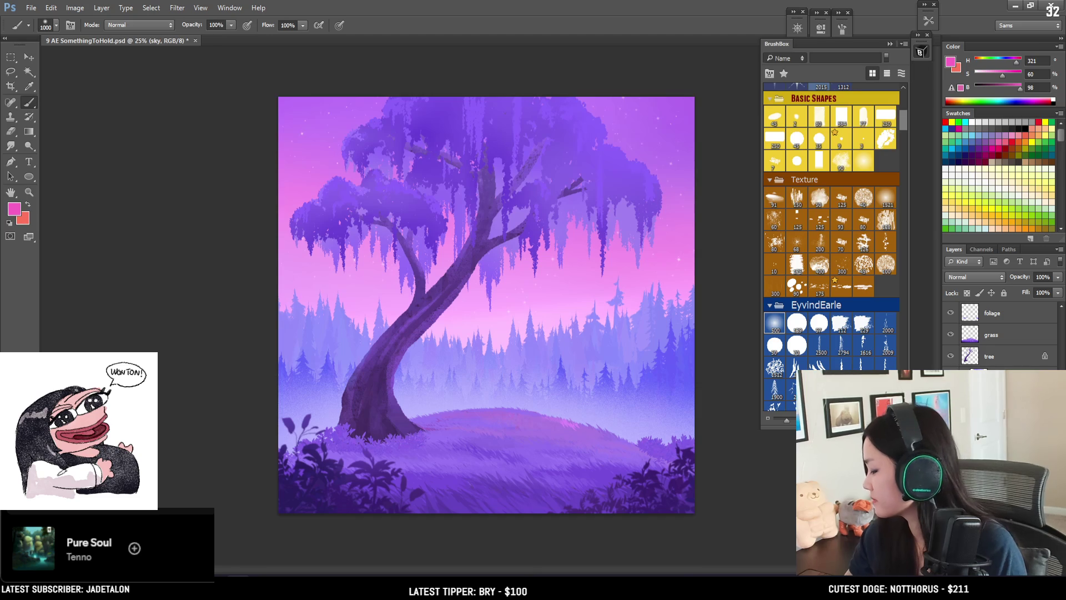
pyautogui.hotkey('alt', ']')
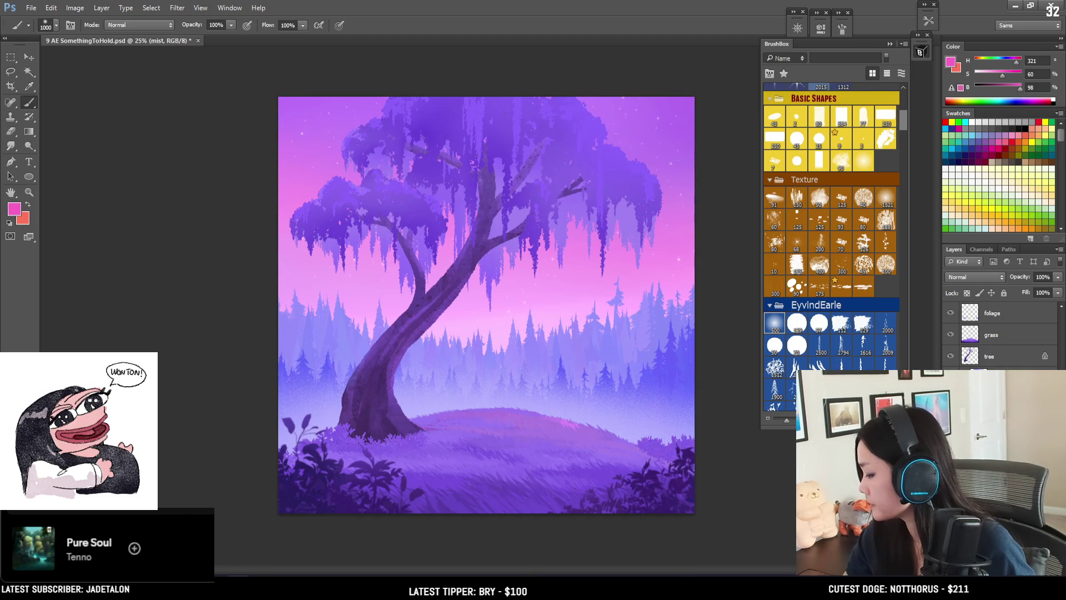
pyautogui.scroll(-2, 1000, 333)
pyautogui.scroll(-2, 999, 333)
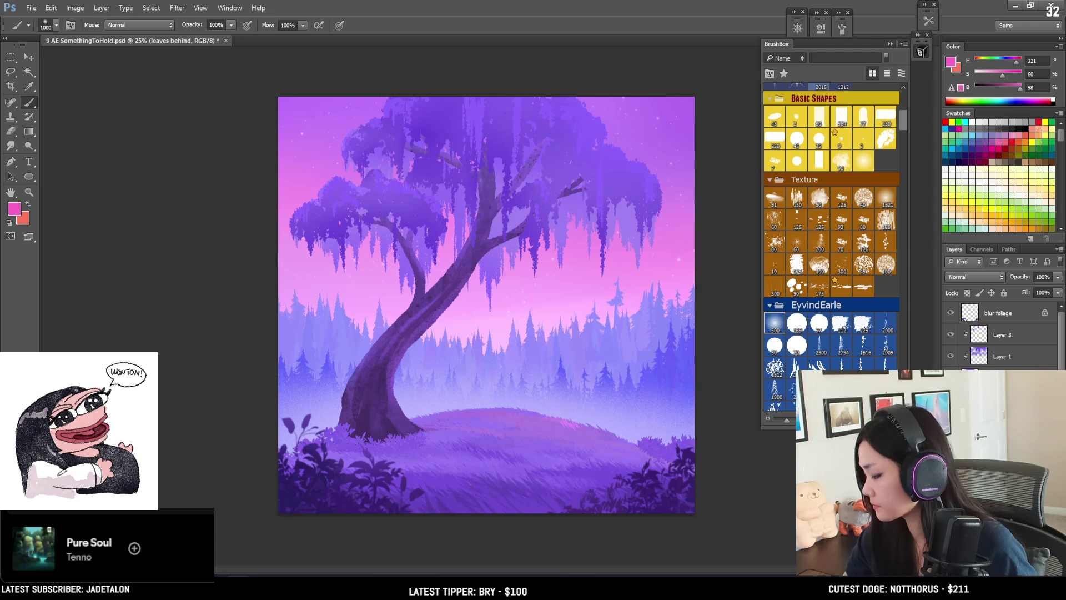
# Step: Free-transform the mist layer down to 81.34% height and commit
pyautogui.hotkey('alt', '[')
pyautogui.hotkey('ctrl', 't')
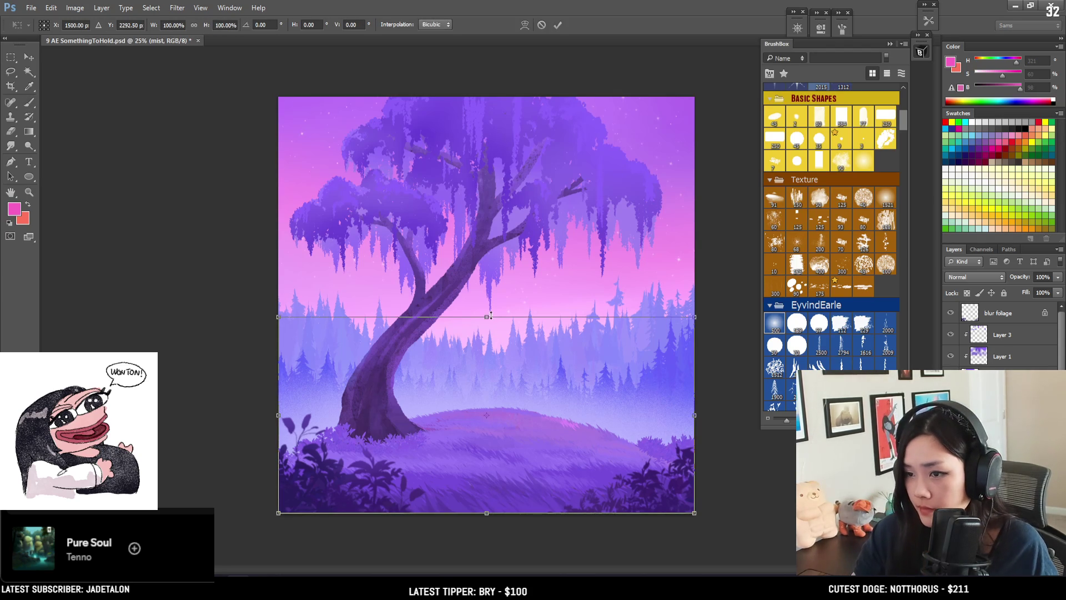
pyautogui.moveTo(492, 316); pyautogui.dragTo(497, 365)
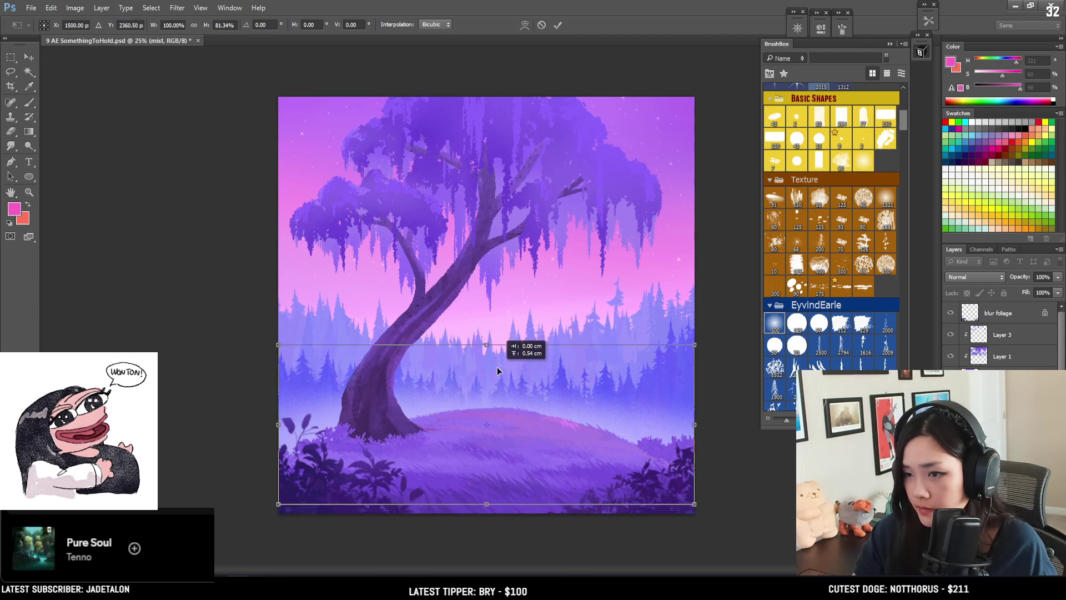
pyautogui.press('Return')
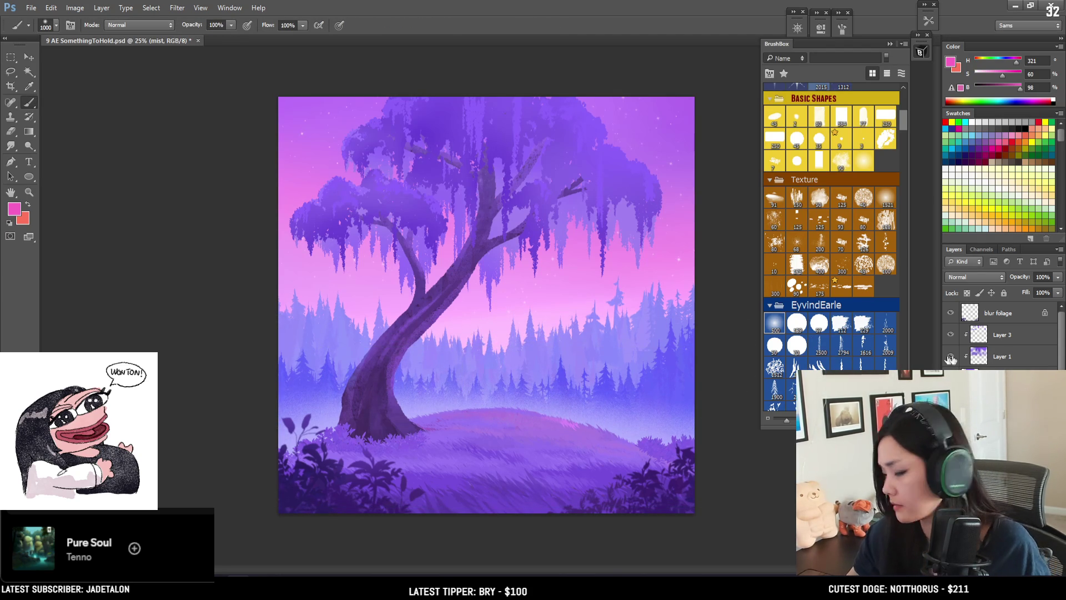
pyautogui.scroll(-3, 1000, 333)
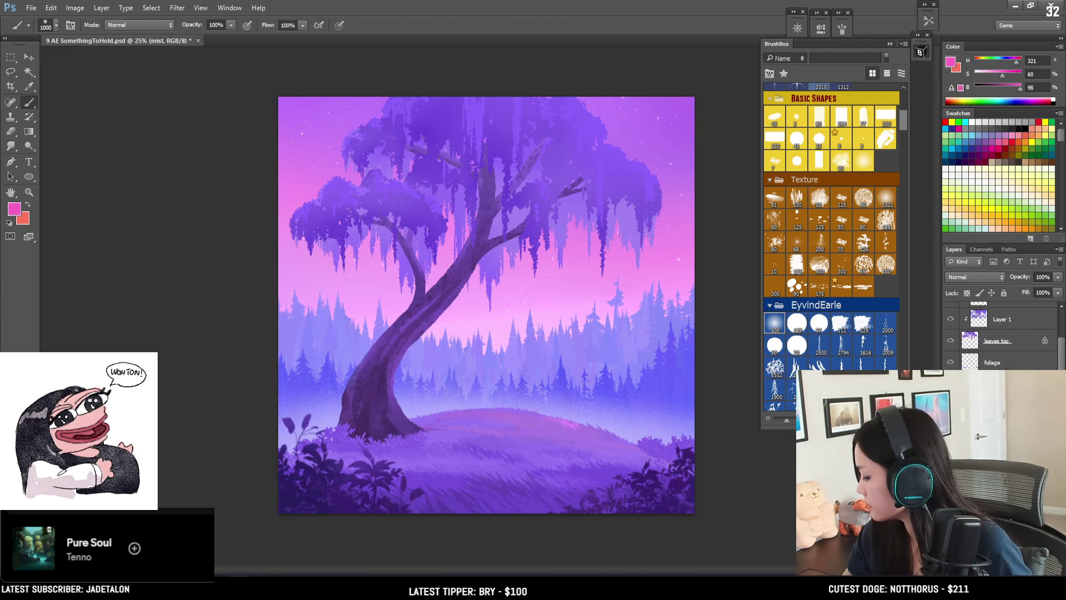
# Step: Toggle the back trees for comparison and brush pink glow over the trees right of the trunk
pyautogui.hotkey('ctrl', ',')
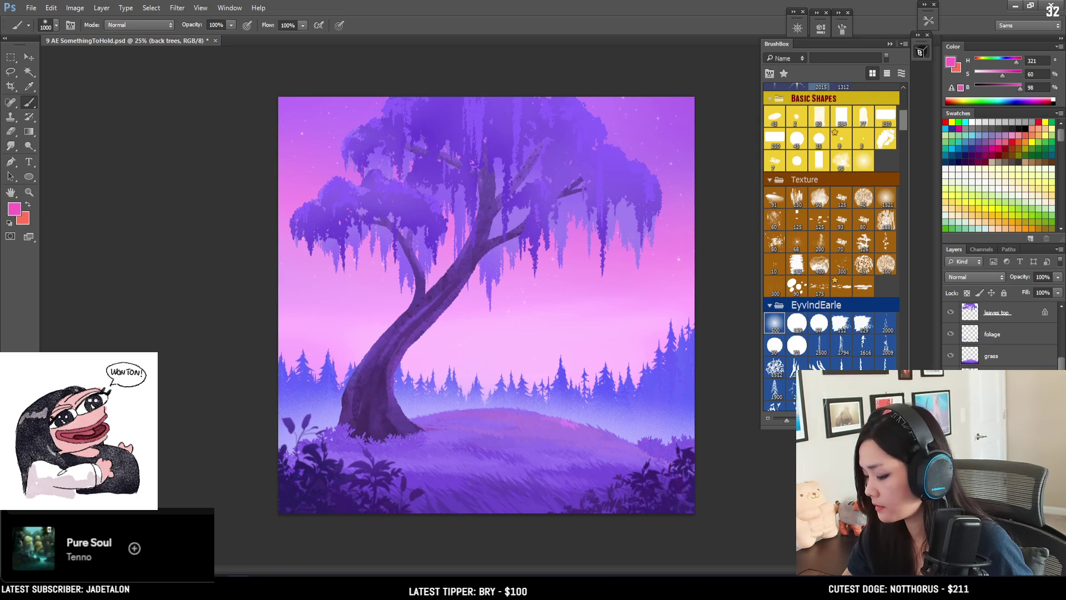
pyautogui.hotkey('ctrl', ',')
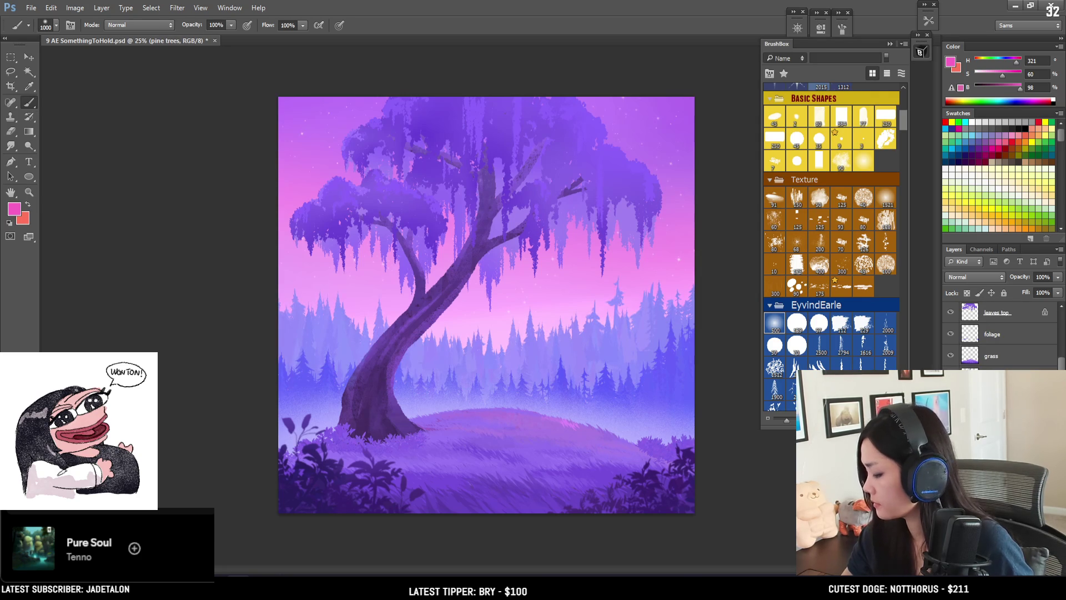
pyautogui.moveTo(600, 283); pyautogui.dragTo(668, 294)
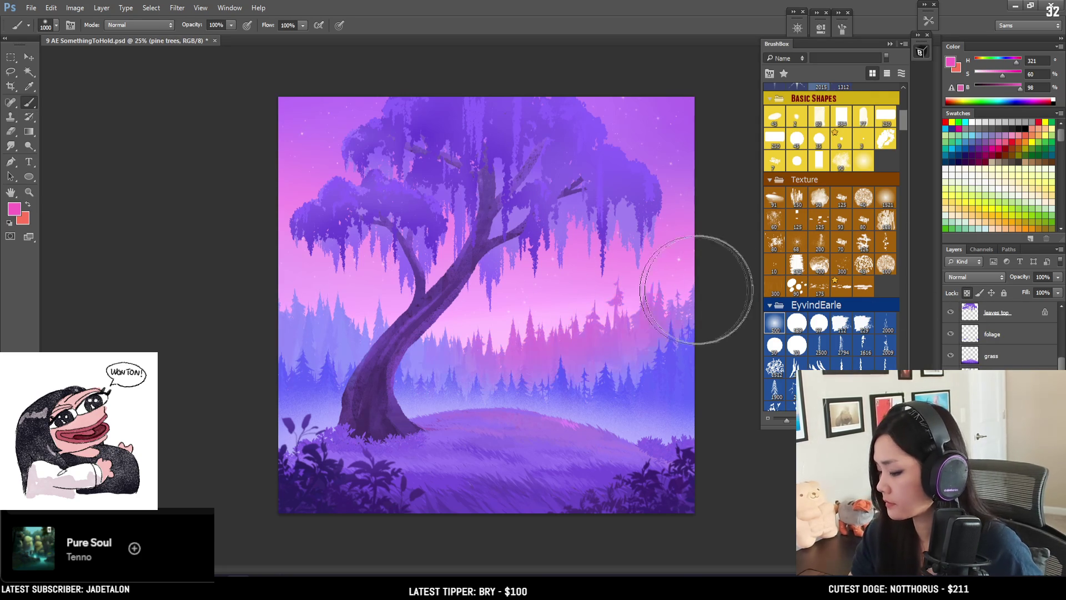
pyautogui.press('[')
pyautogui.press('[')
pyautogui.press('[')
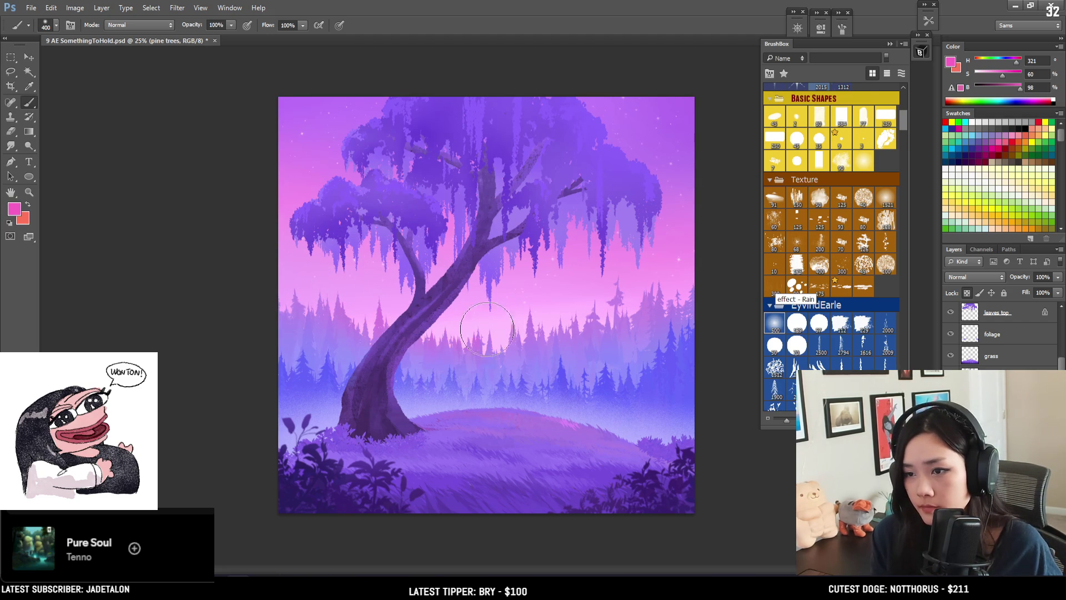
pyautogui.press(']')
pyautogui.press(']')
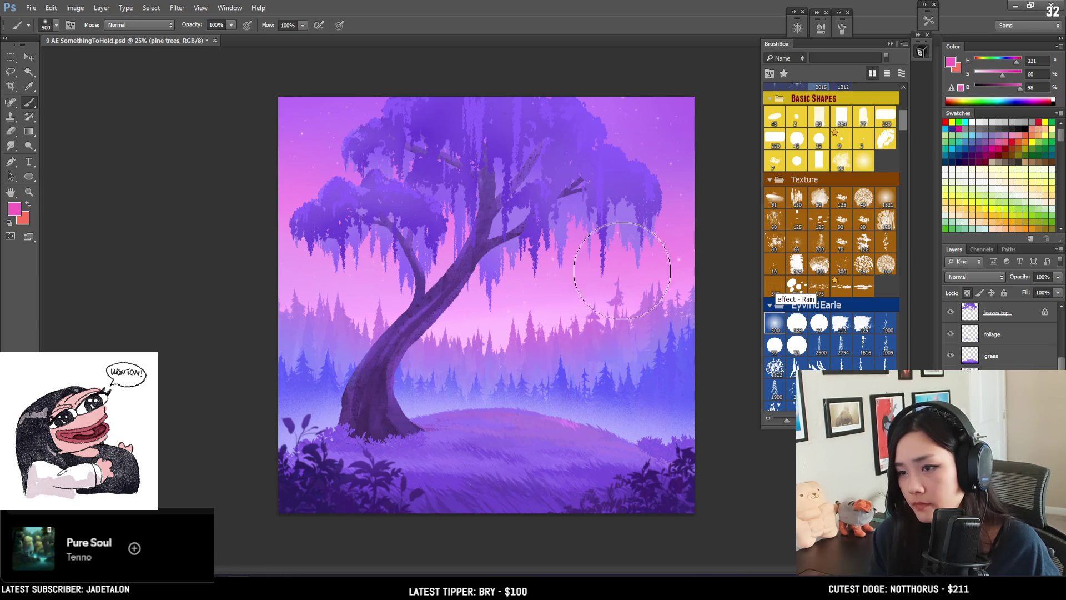
# Step: Set the foreground colour to pink #ff60c7 and return the brush to size 1000
pyautogui.click(998, 75)
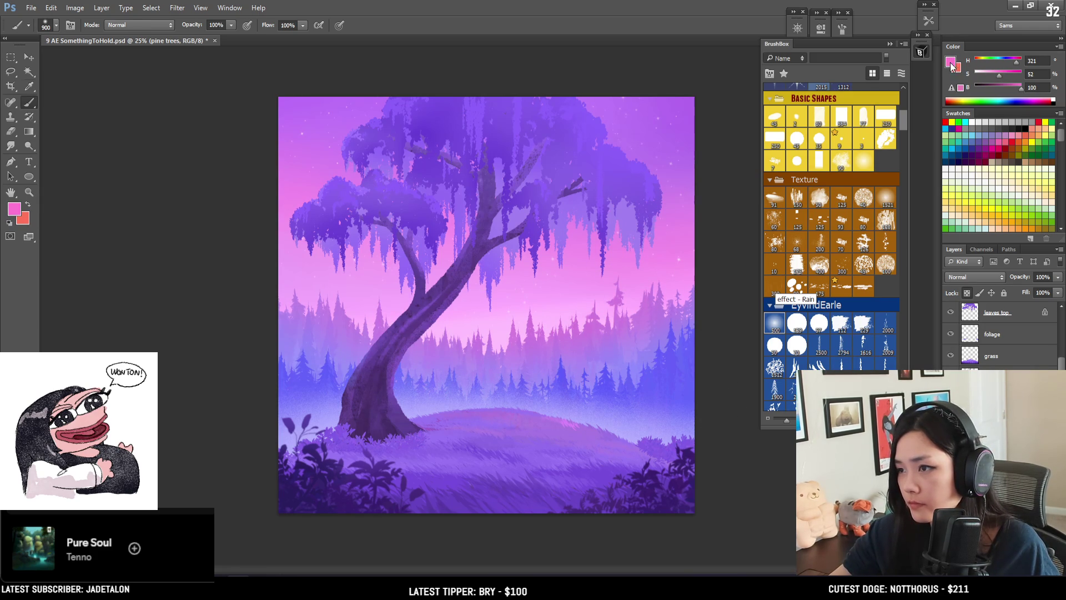
pyautogui.click(951, 65)
pyautogui.click(761, 194)
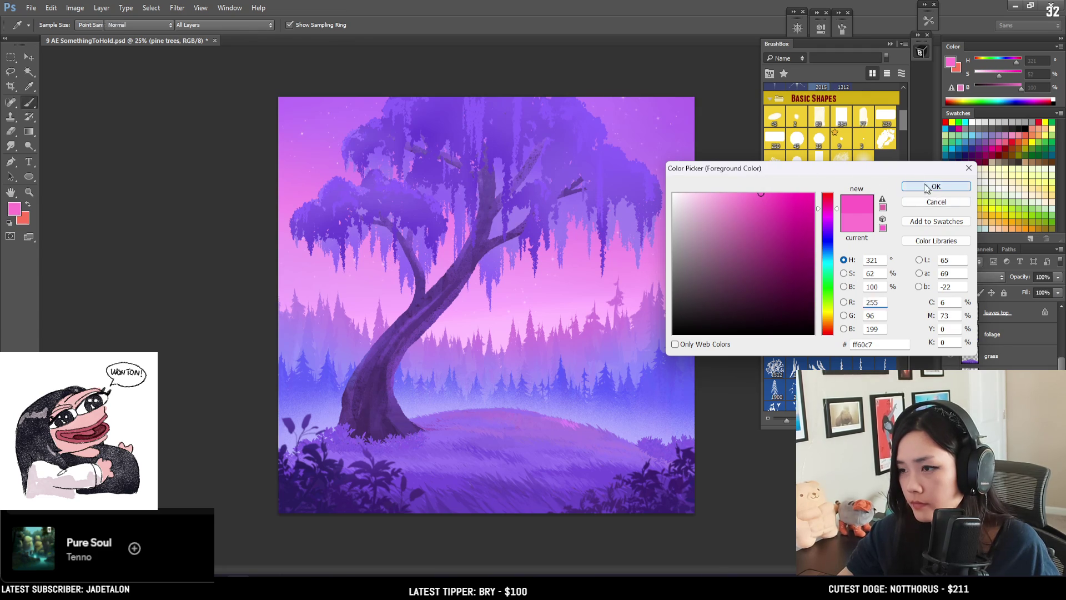
pyautogui.click(936, 187)
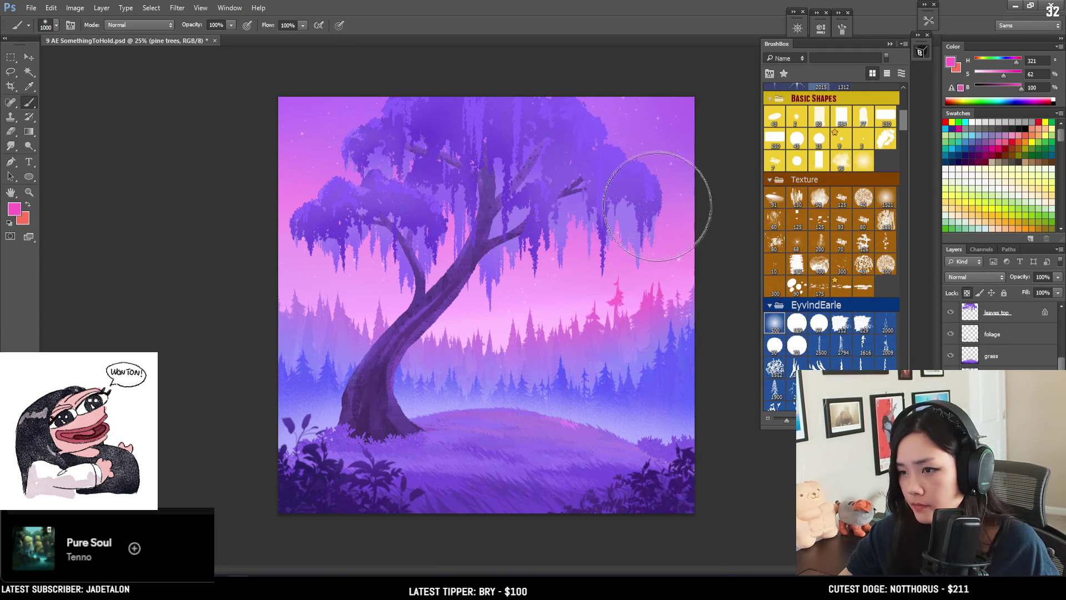
pyautogui.press('[')
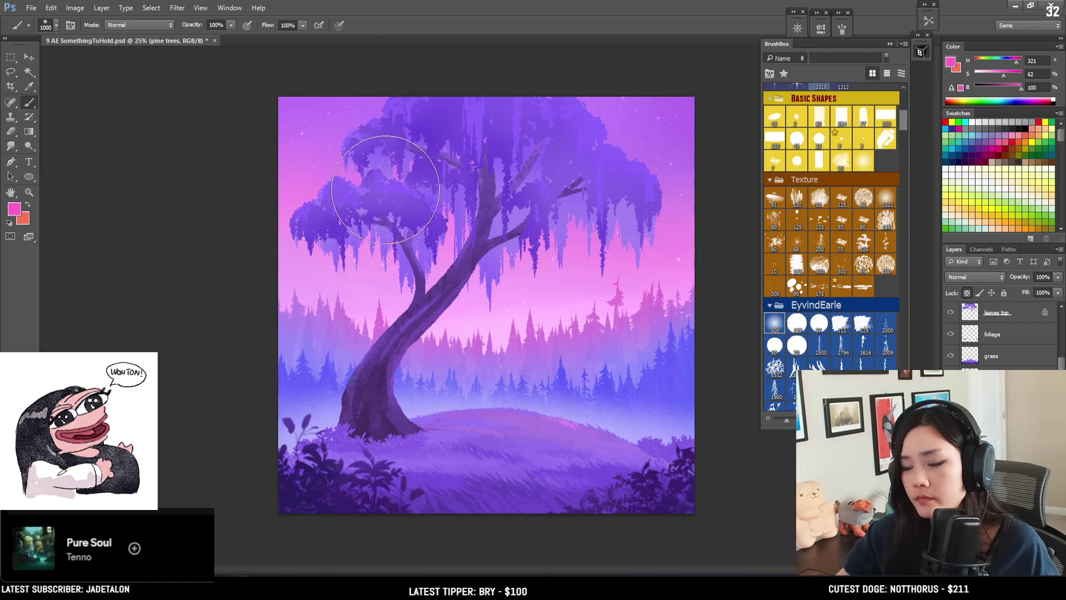
pyautogui.press(']')
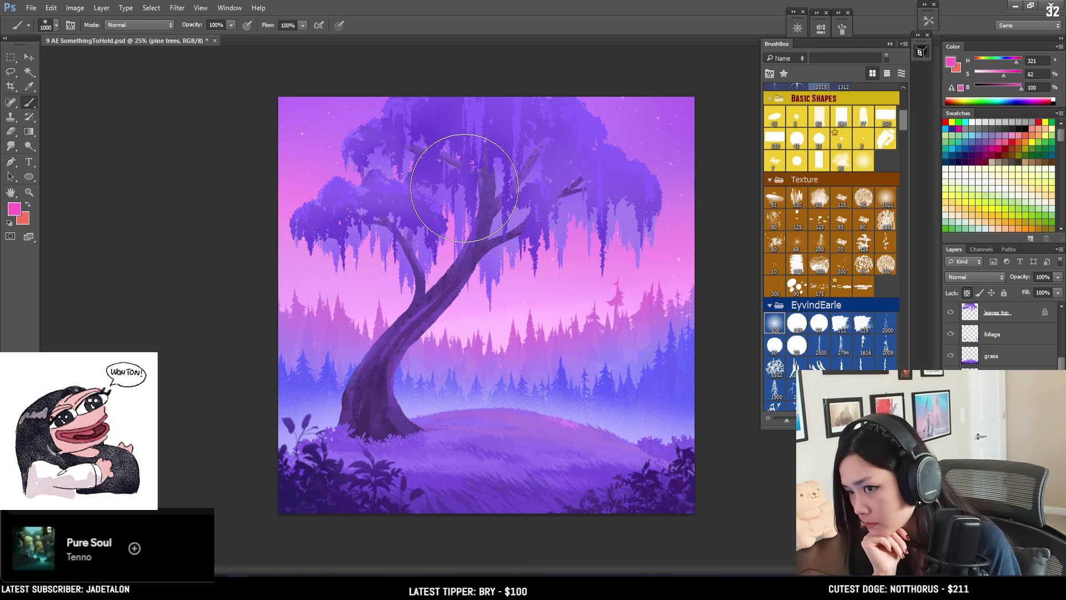
# Step: Save the painting, zoom to 33.3%, and scroll BrushBox down to the Nature flower brushes
pyautogui.hotkey('ctrl', 's')
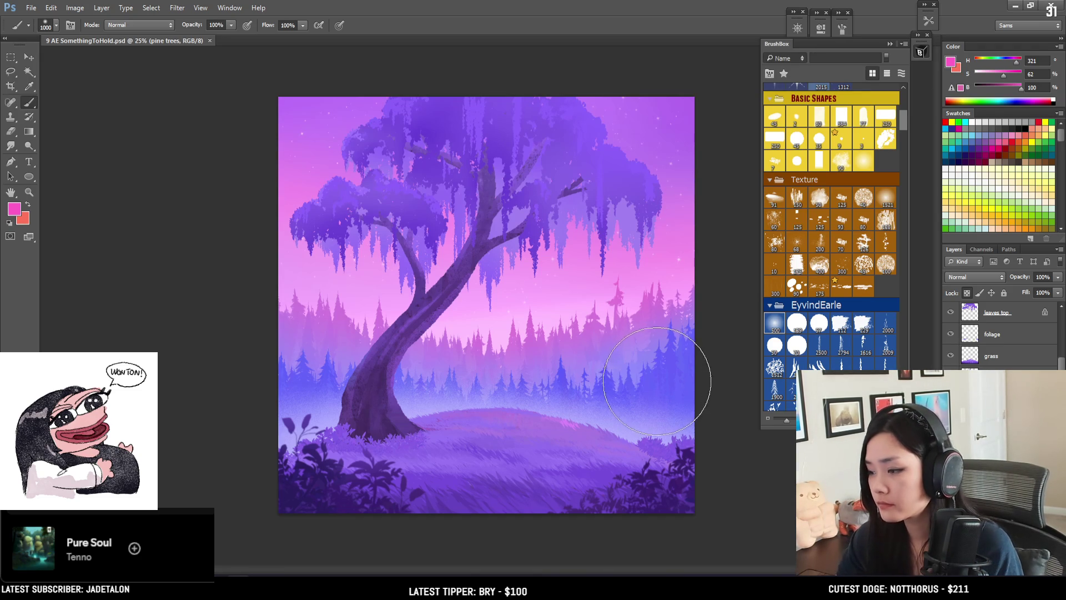
pyautogui.hotkey('ctrl', '+')
pyautogui.moveTo(902, 119); pyautogui.dragTo(901, 167)
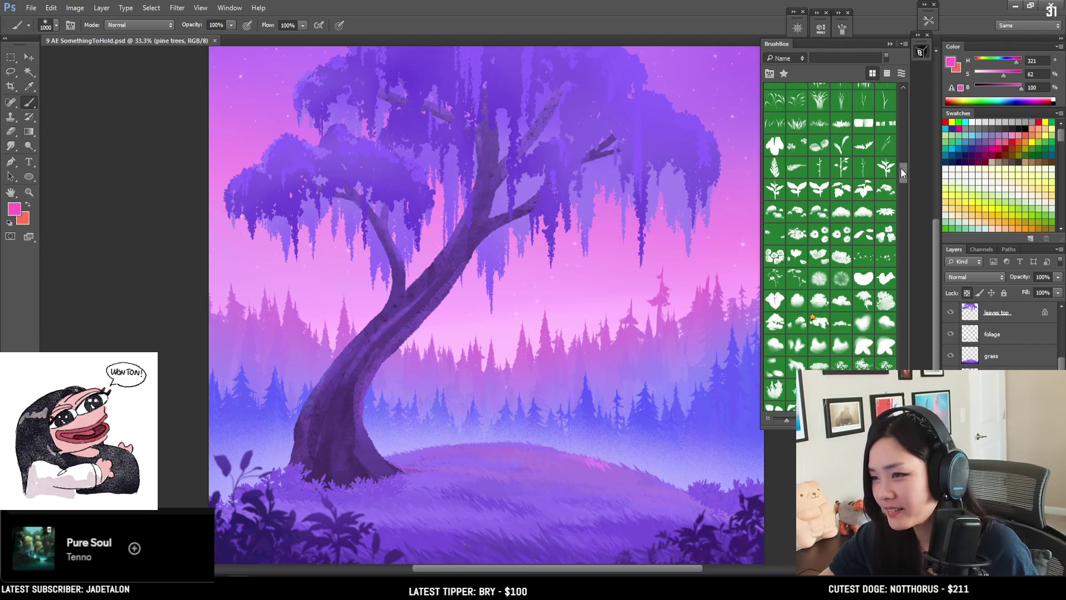
# Step: Switch to the flowers layer and test soft pink dabs with the distant wildflowers brush, then undo
pyautogui.click(868, 248)
pyautogui.scroll(3, 999, 333)
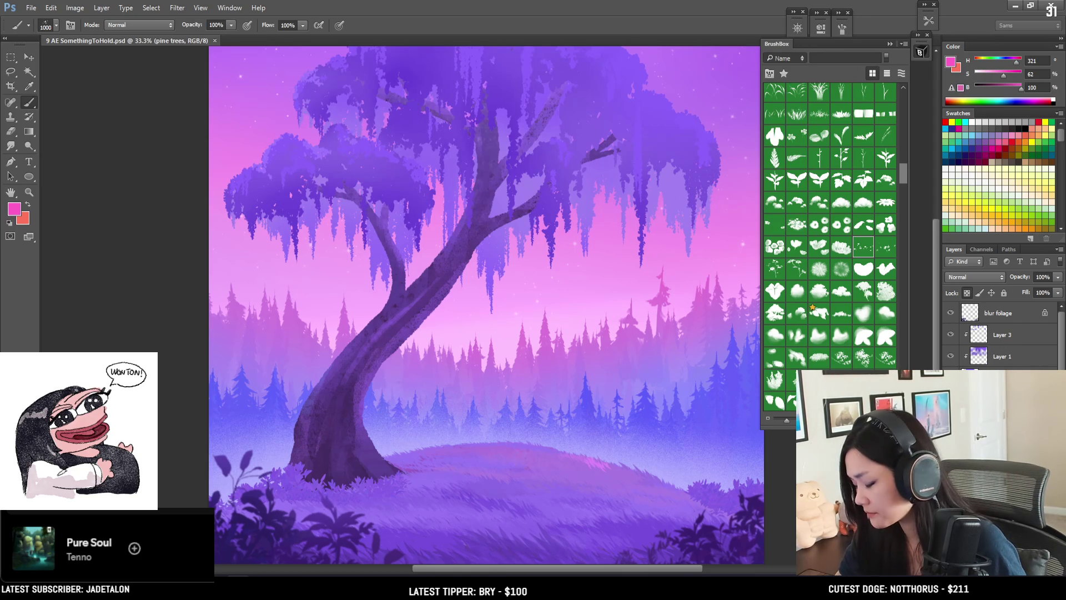
pyautogui.hotkey('alt', ']')
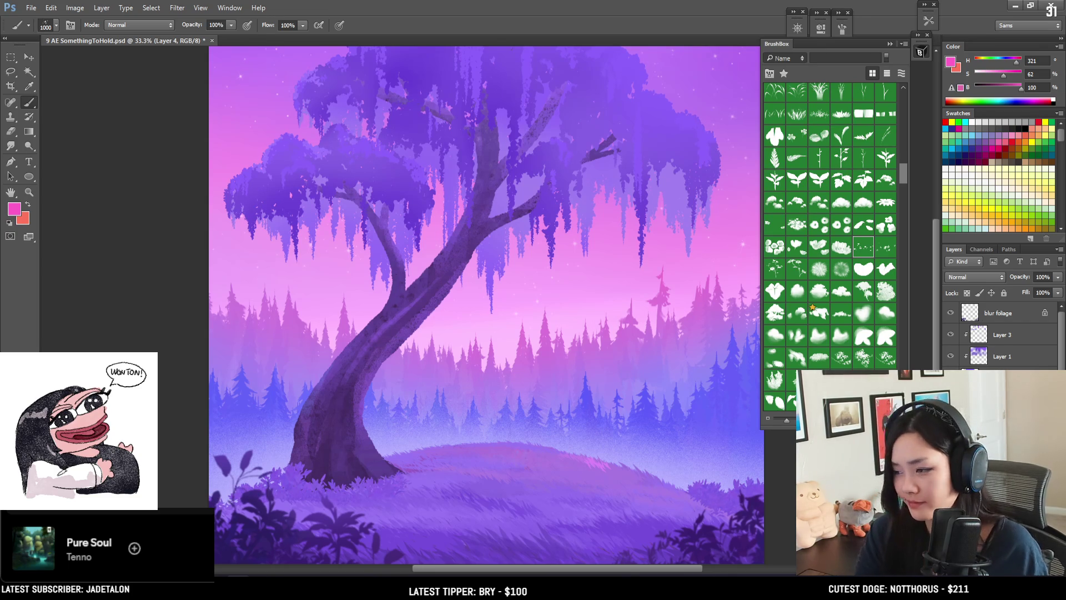
pyautogui.press(']')
pyautogui.hotkey('alt', ']')
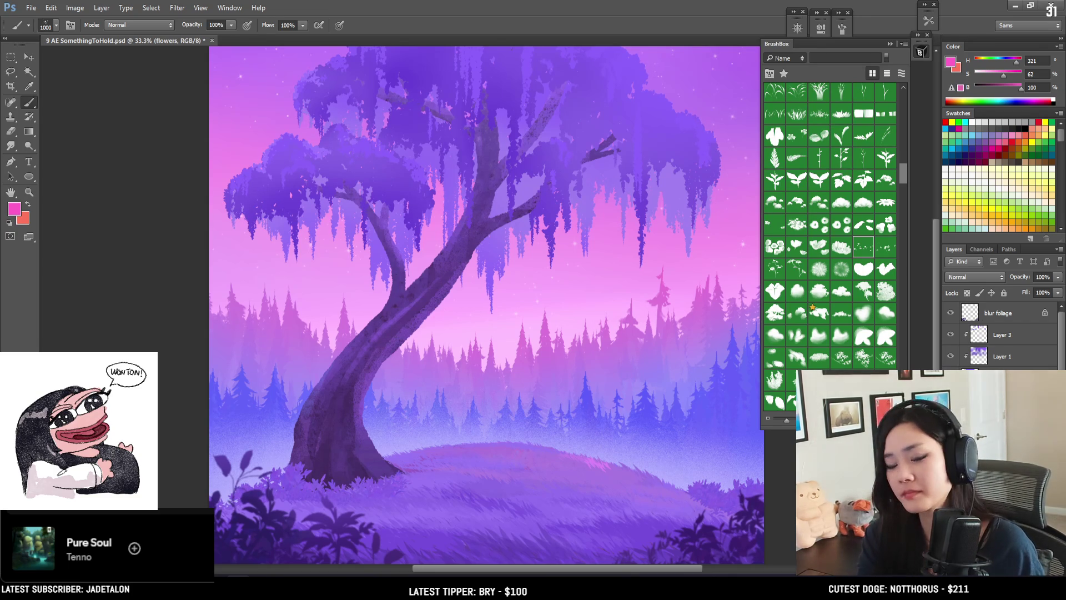
pyautogui.moveTo(394, 462); pyautogui.dragTo(527, 480)
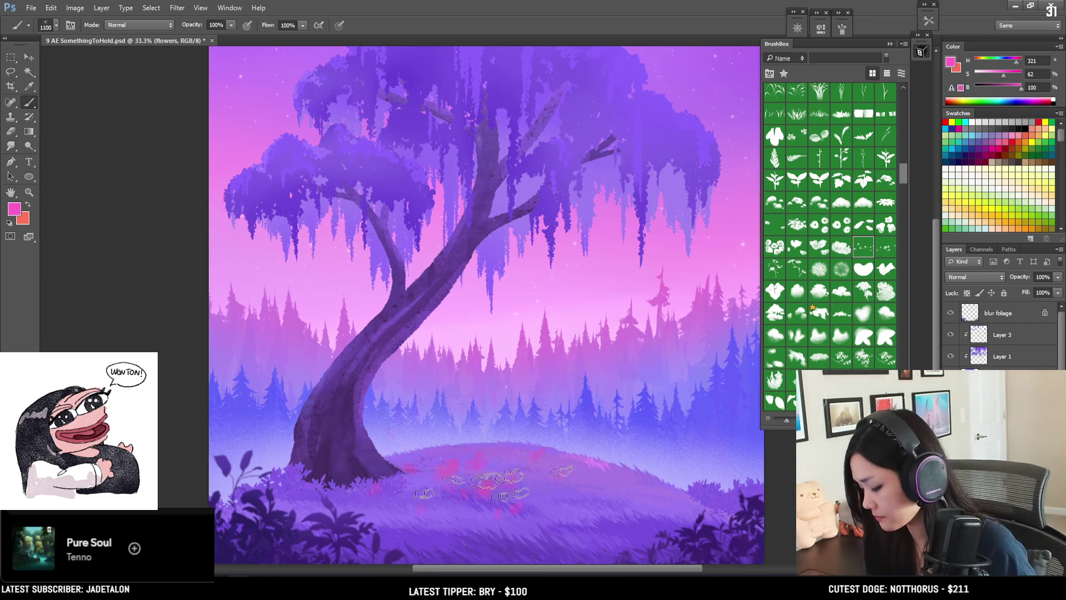
pyautogui.hotkey('ctrl', 'z')
pyautogui.press('[')
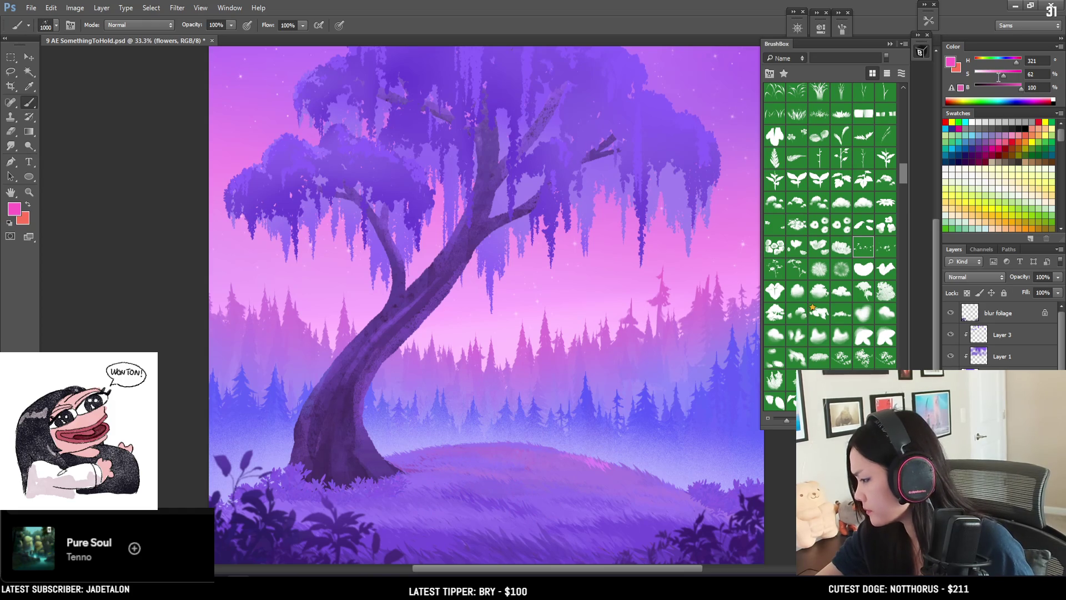
# Step: Try the Scattered wildflowers brush across the hill, undo it, and check its tip settings
pyautogui.click(863, 246)
pyautogui.moveTo(445, 449); pyautogui.dragTo(553, 457)
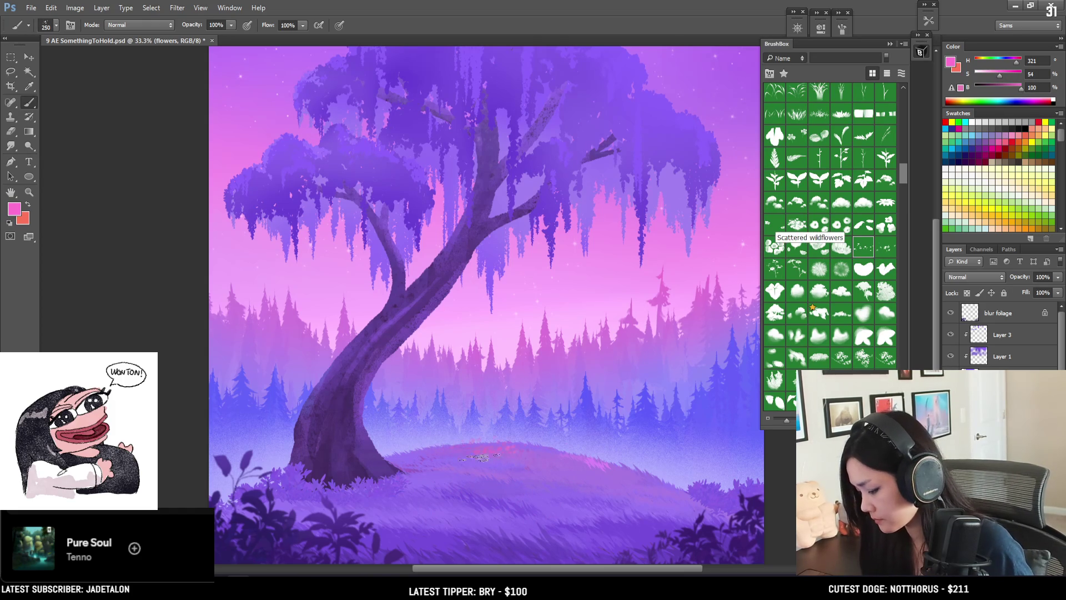
pyautogui.hotkey('ctrl', 'z')
pyautogui.click(841, 29)
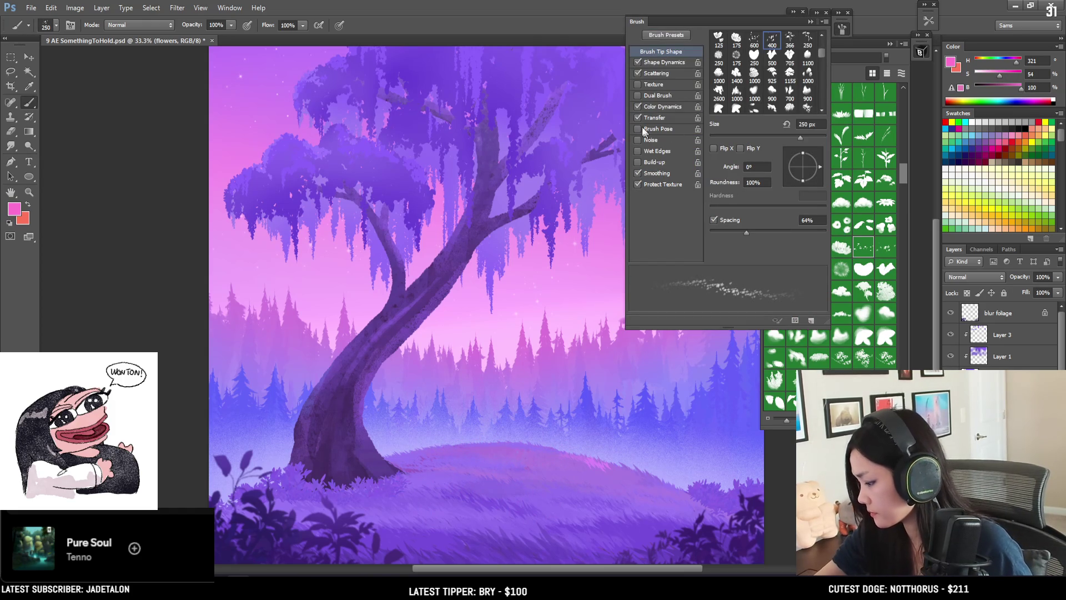
pyautogui.click(842, 28)
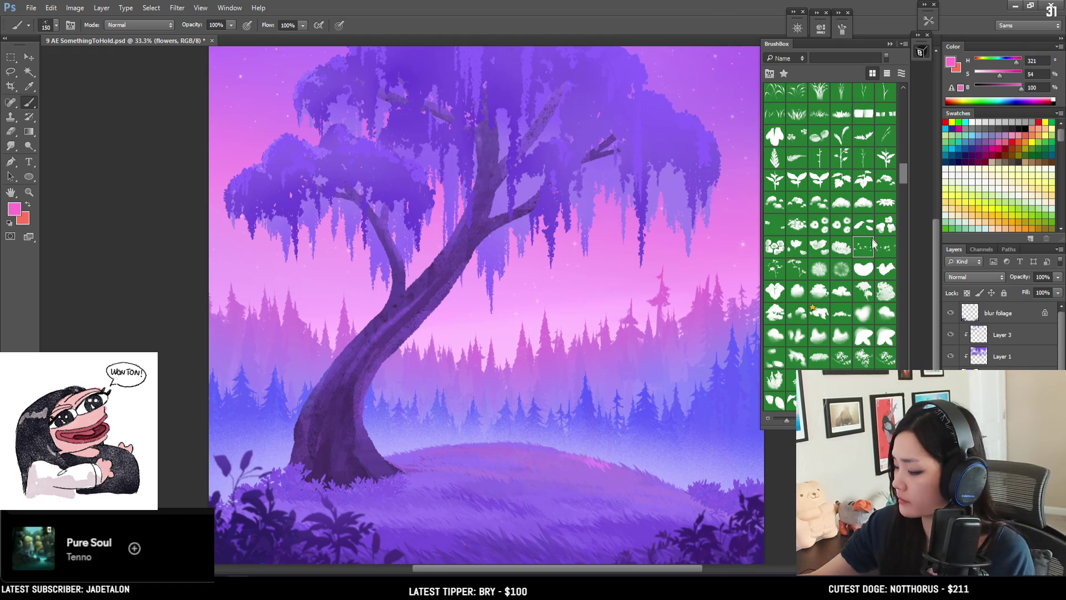
# Step: Pick another flower brush and size it between 150 and 400 px for the hilltop
pyautogui.click(886, 251)
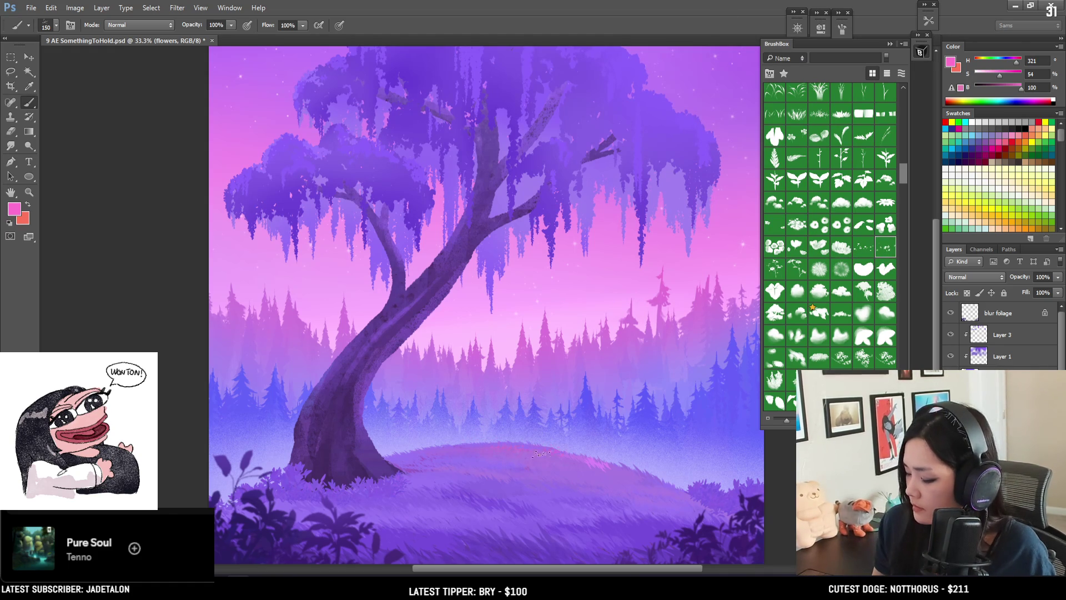
pyautogui.press(']')
pyautogui.press(']')
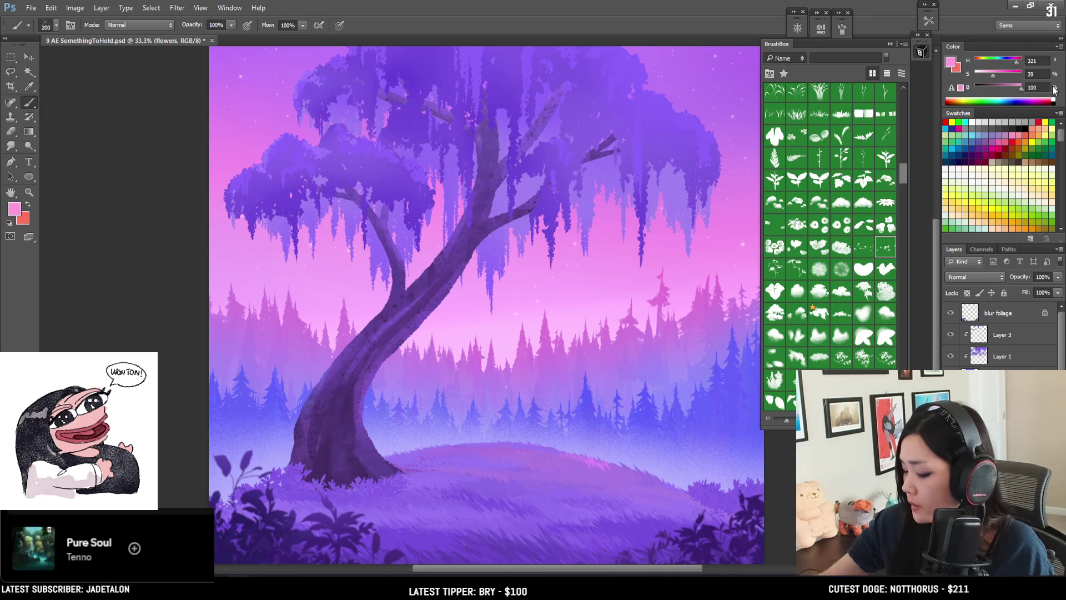
pyautogui.press('[')
pyautogui.press('[')
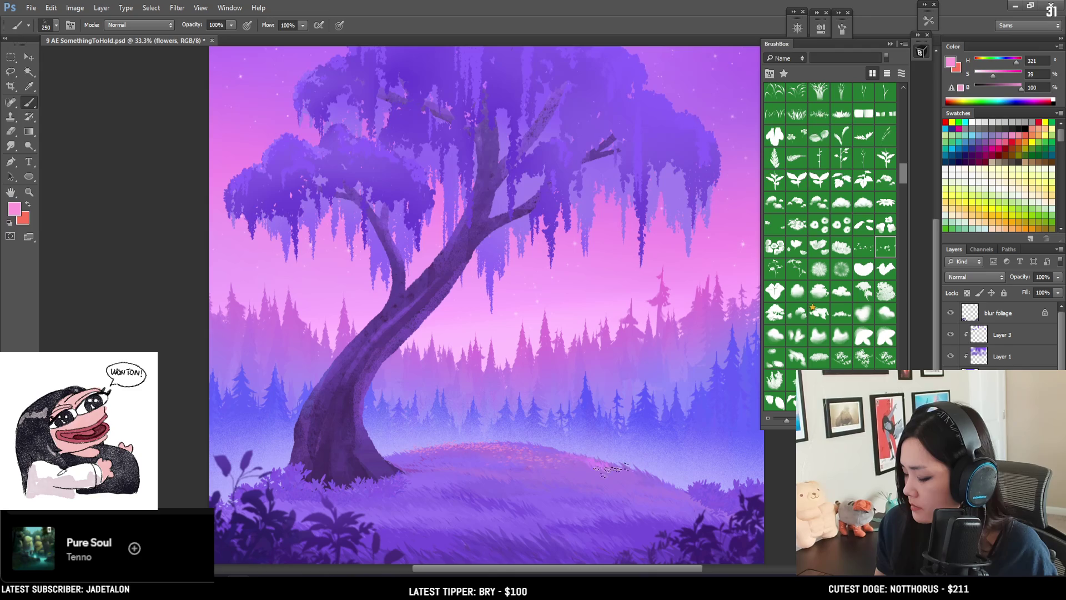
pyautogui.press('e')
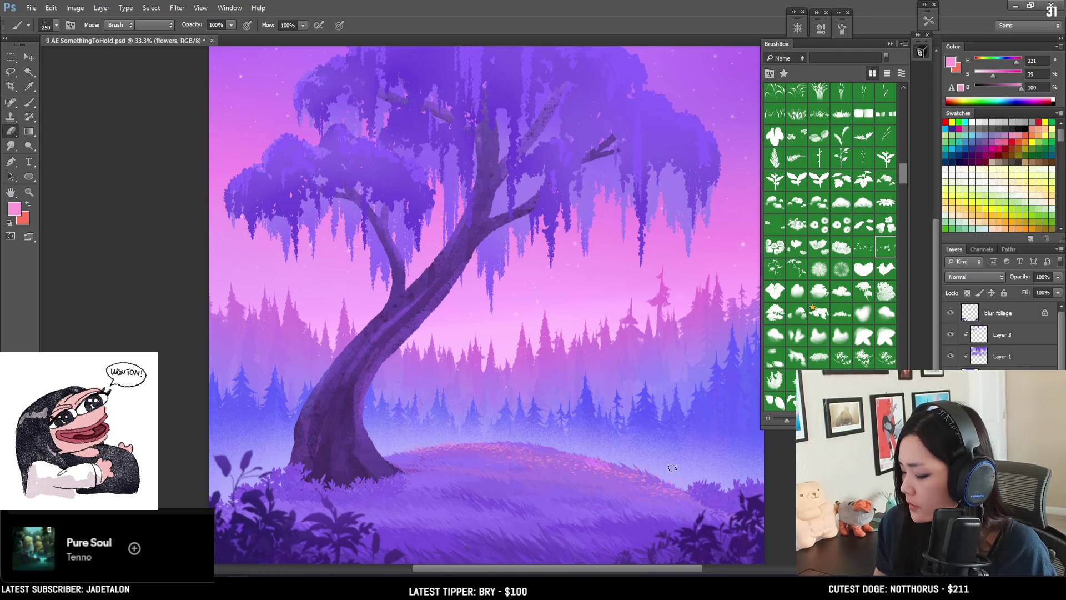
pyautogui.press('b')
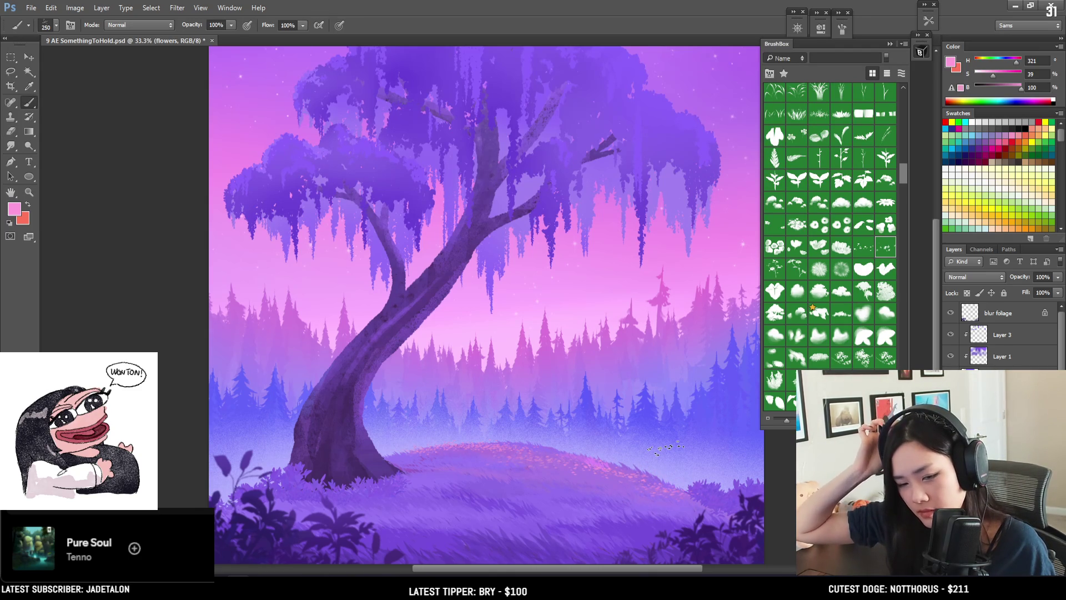
pyautogui.moveTo(436, 465)
pyautogui.mouseDown()
pyautogui.moveTo(410, 381)
pyautogui.moveTo(416, 392)
pyautogui.mouseUp()
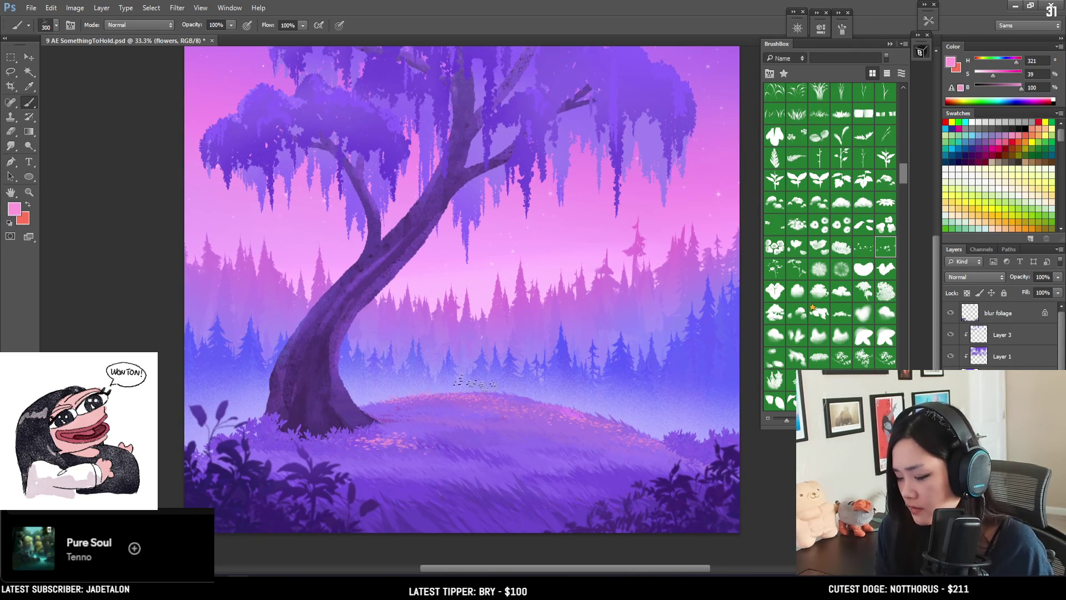
pyautogui.press(']')
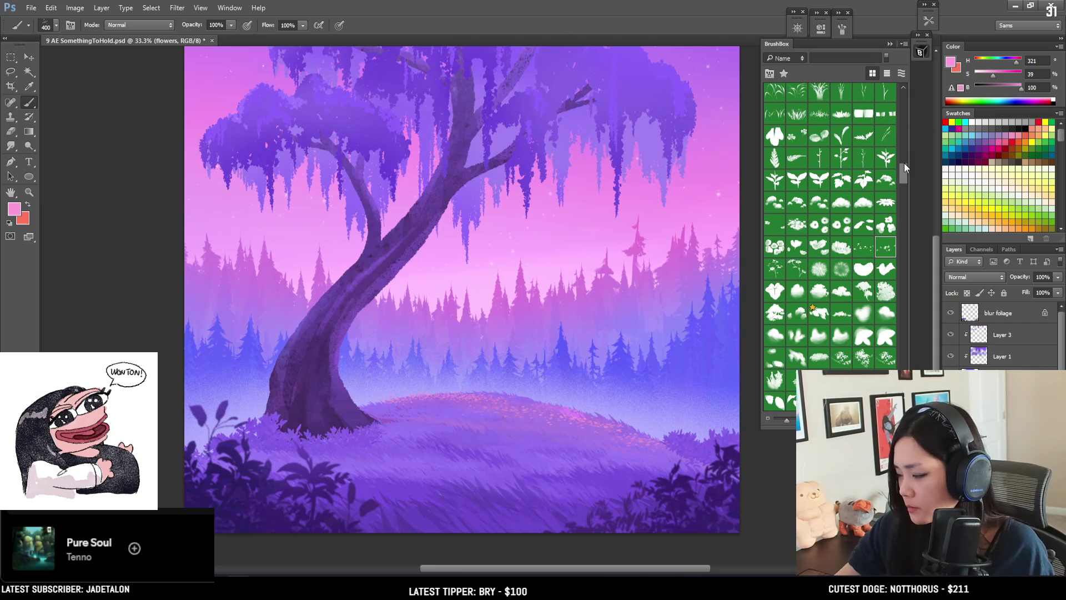
pyautogui.moveTo(904, 165); pyautogui.dragTo(898, 133)
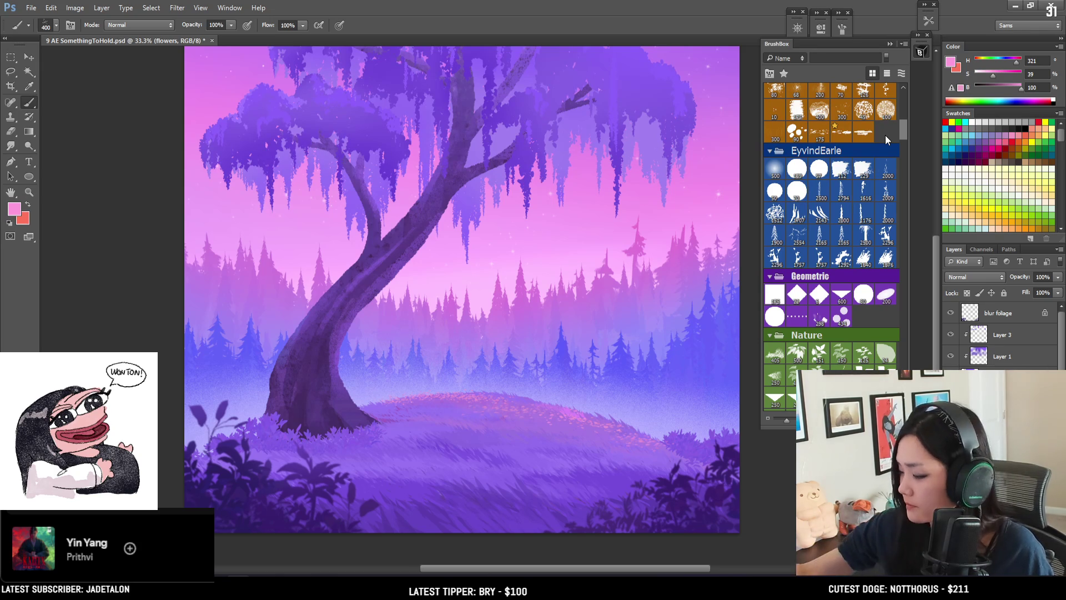
pyautogui.moveTo(902, 127); pyautogui.dragTo(897, 204)
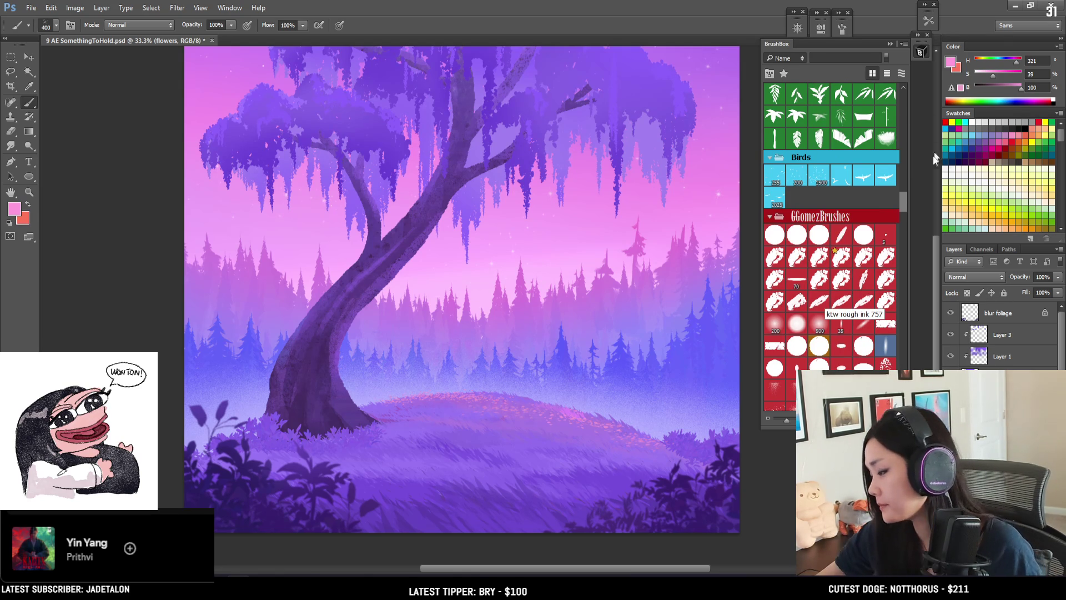
pyautogui.moveTo(901, 201); pyautogui.dragTo(903, 274)
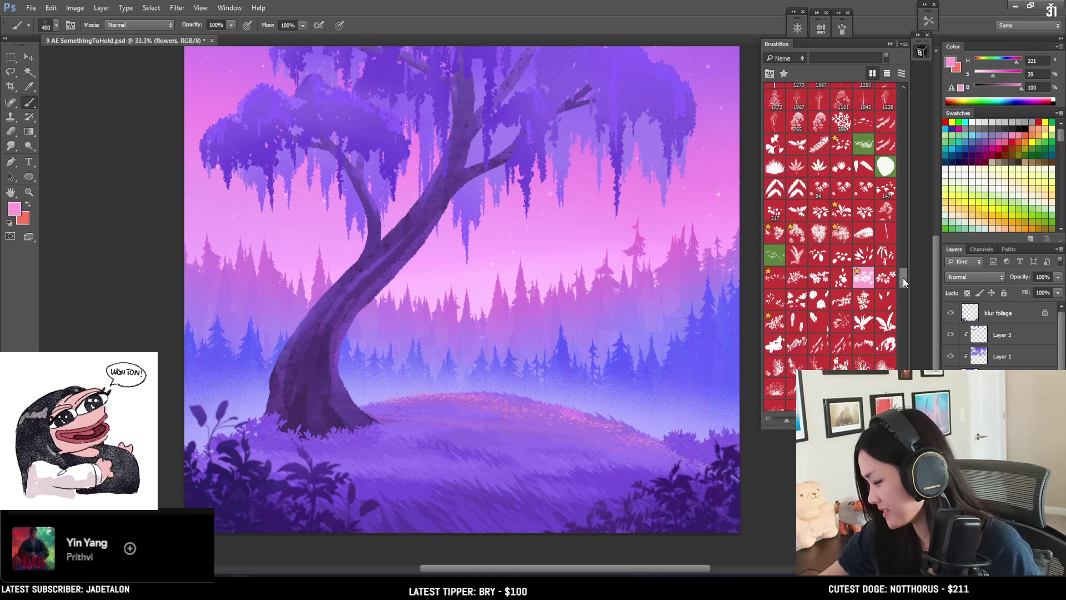
pyautogui.moveTo(903, 274); pyautogui.dragTo(895, 169)
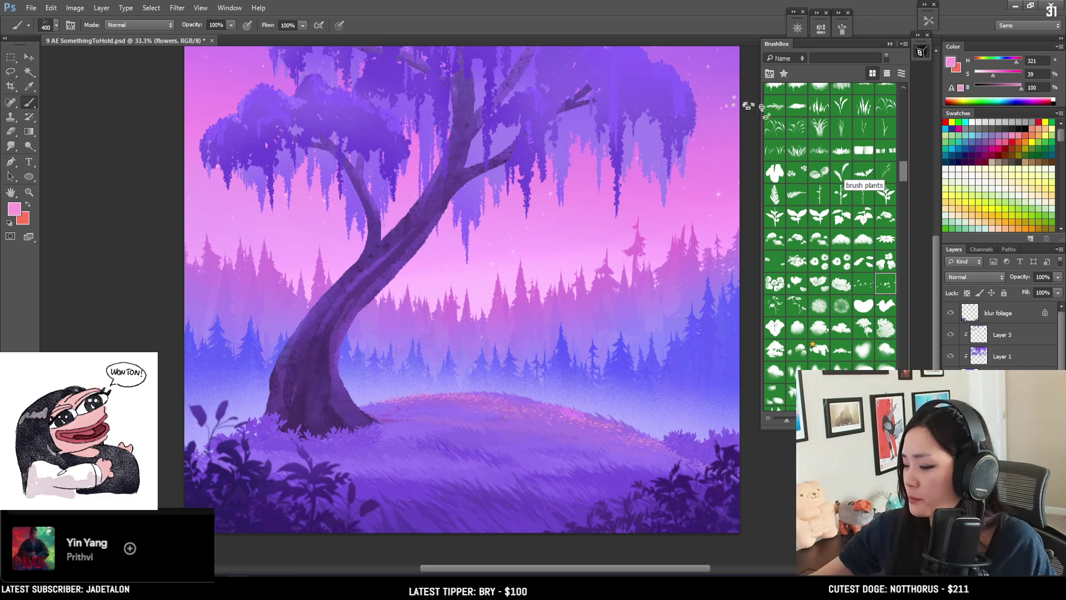
pyautogui.moveTo(616, 225); pyautogui.dragTo(589, 288)
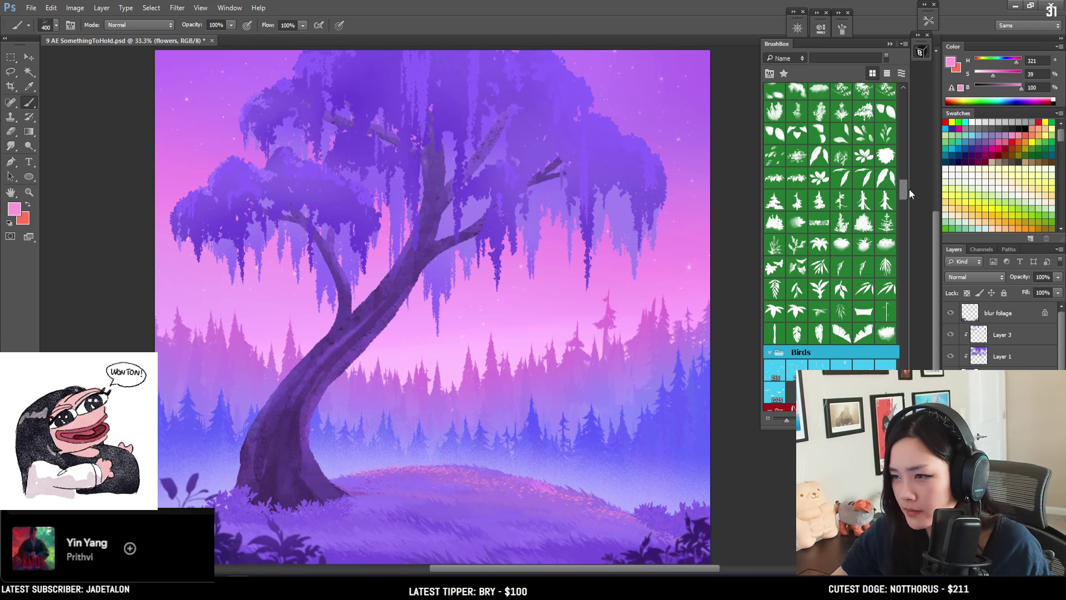
# Step: Choose a flower brush and paint small pink flowers around the trunk base, erasing strays
pyautogui.moveTo(902, 186); pyautogui.dragTo(906, 168)
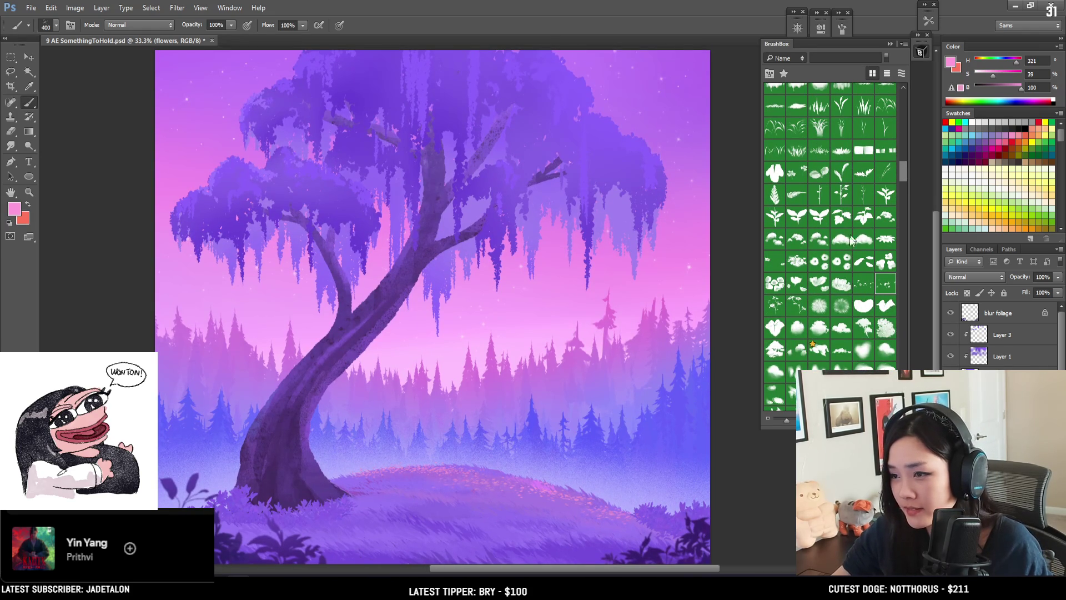
pyautogui.click(772, 262)
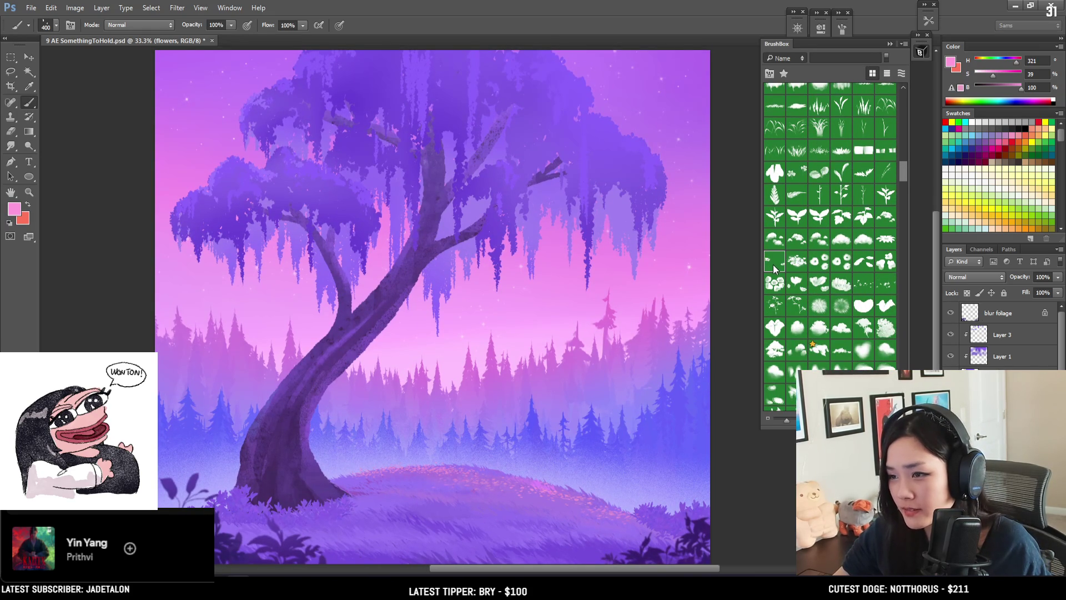
pyautogui.press('e')
pyautogui.press('b')
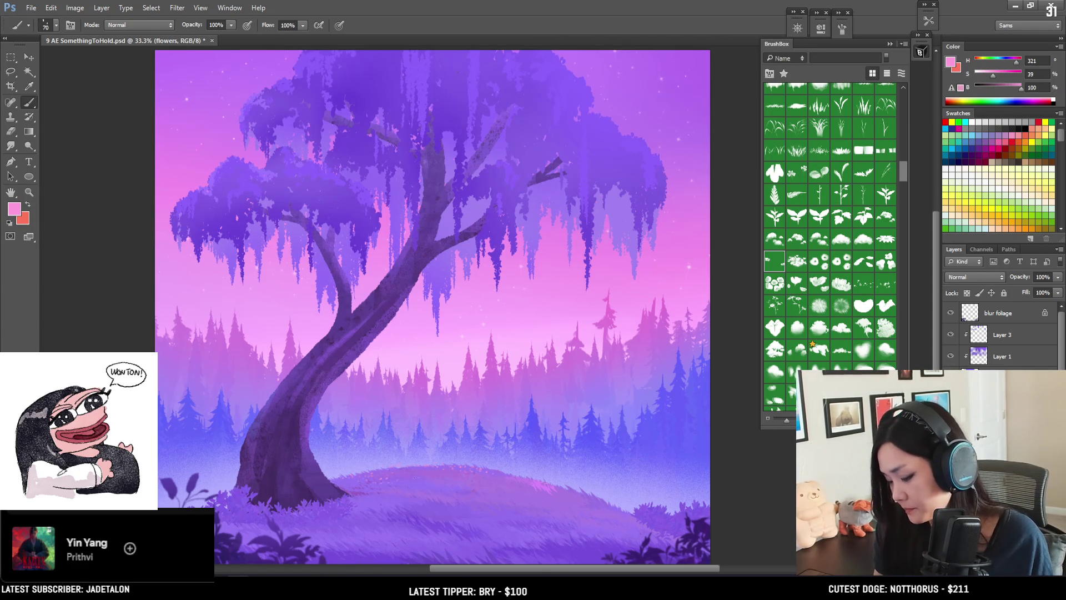
pyautogui.press('e')
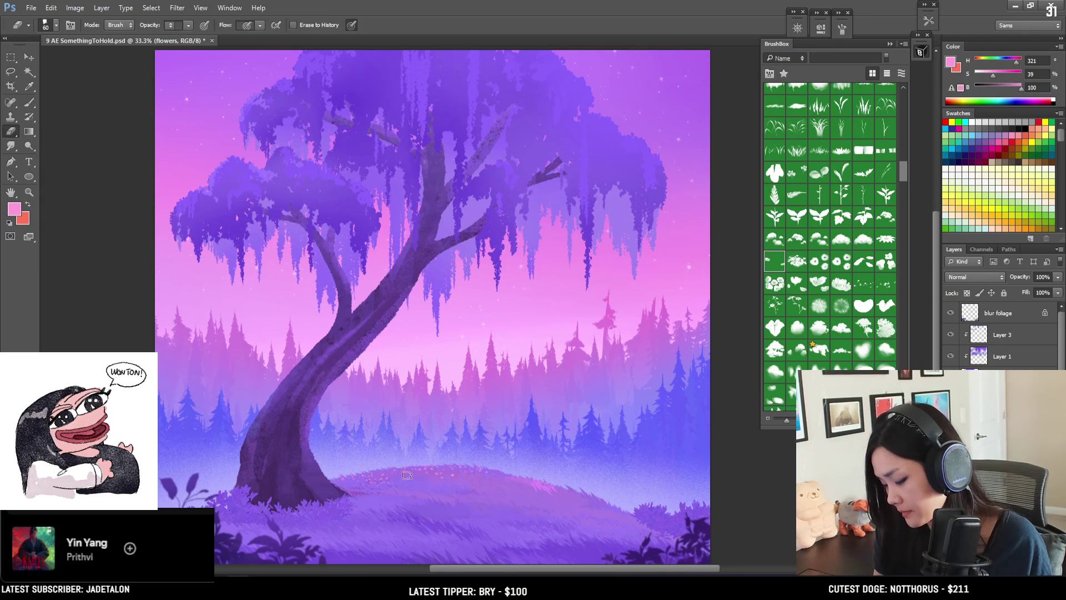
pyautogui.press('b')
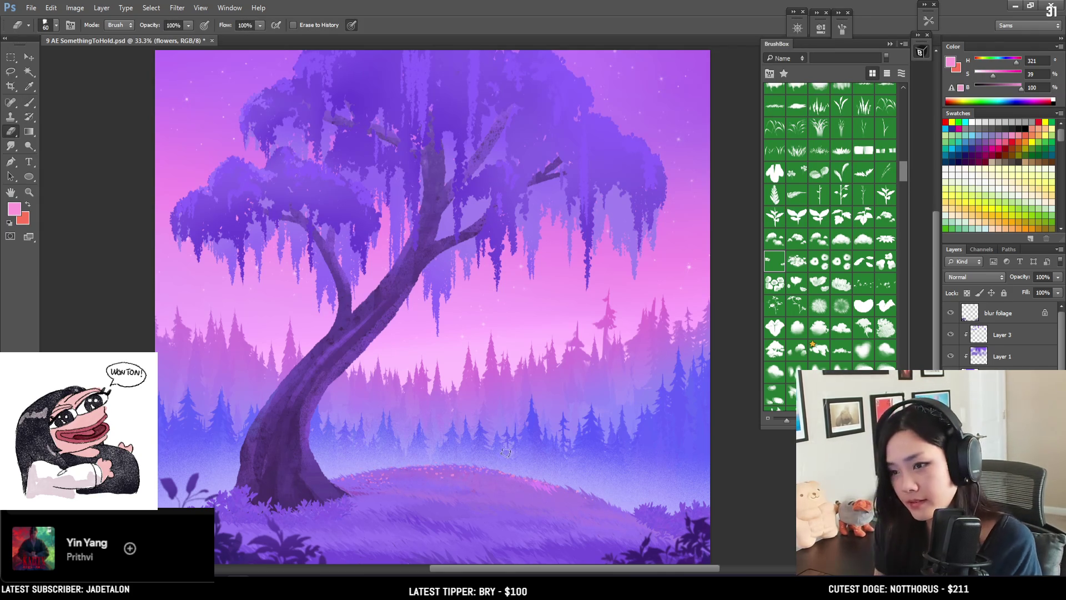
pyautogui.hotkey('ctrl', '-')
pyautogui.hotkey('ctrl', '+')
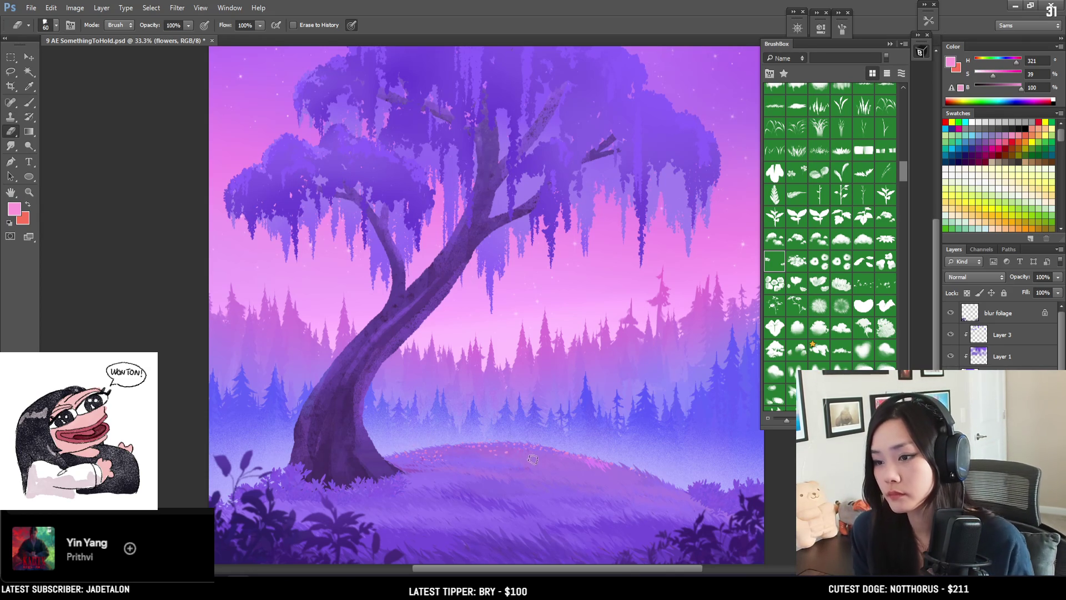
pyautogui.press('b')
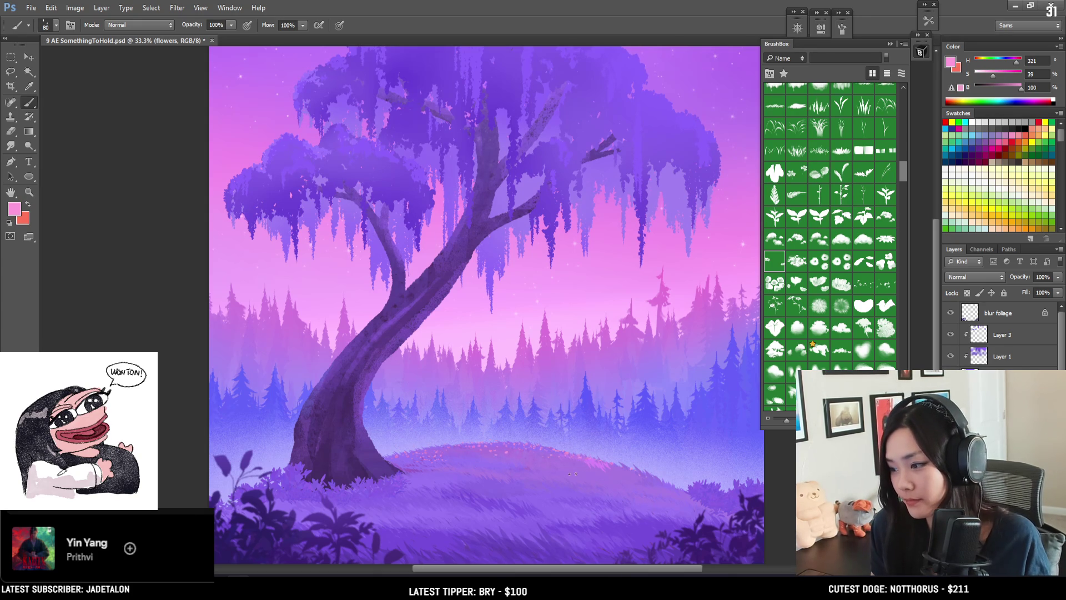
pyautogui.moveTo(576, 473); pyautogui.dragTo(553, 414)
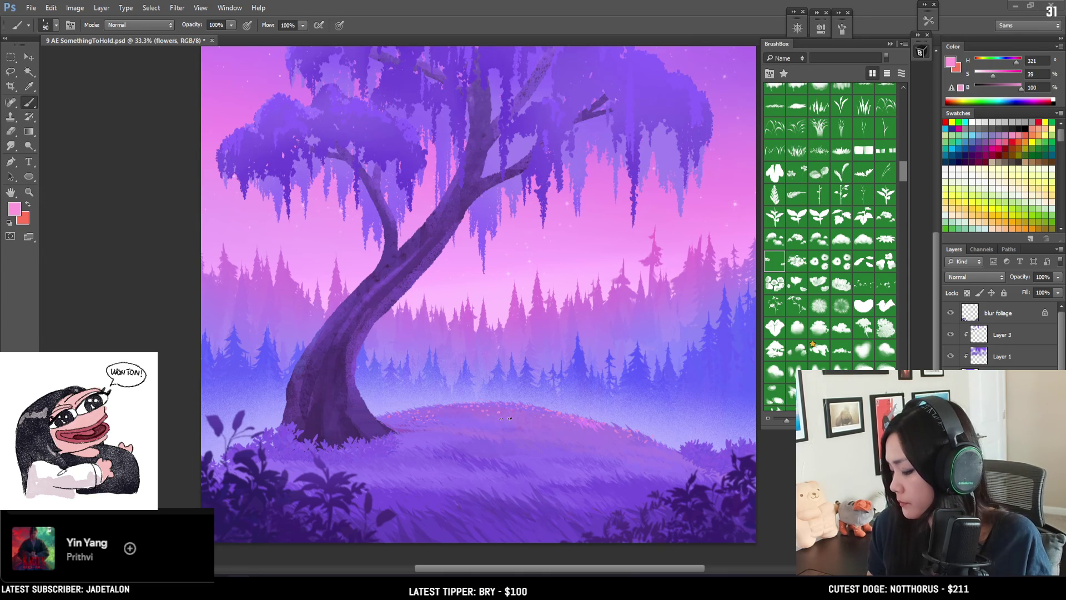
# Step: Refine the flowers with a smaller brush and open the foreground colour settings
pyautogui.scroll(1, 520, 424)
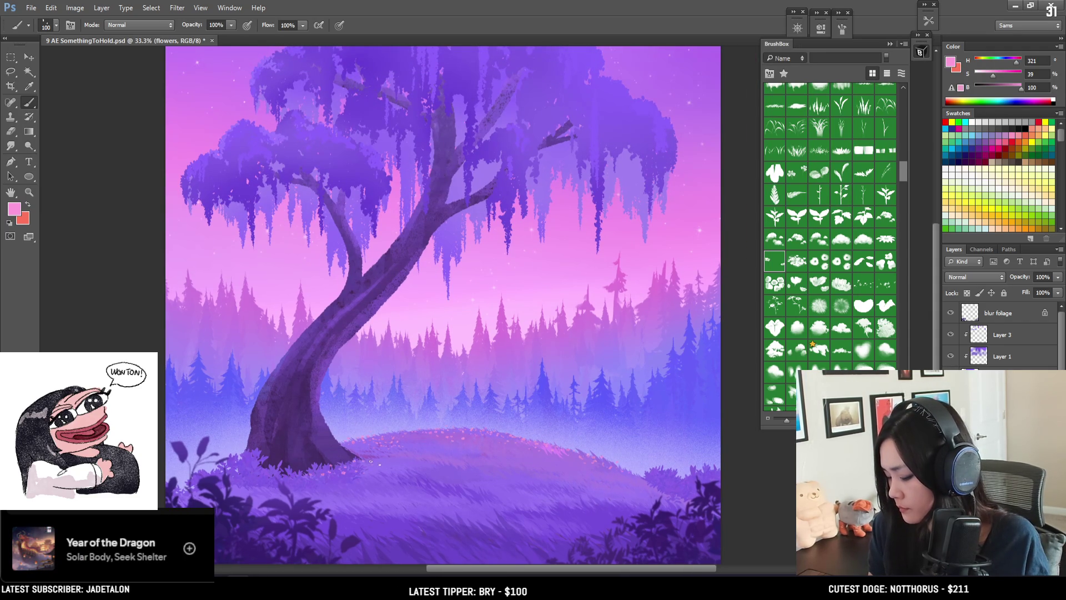
pyautogui.press('e')
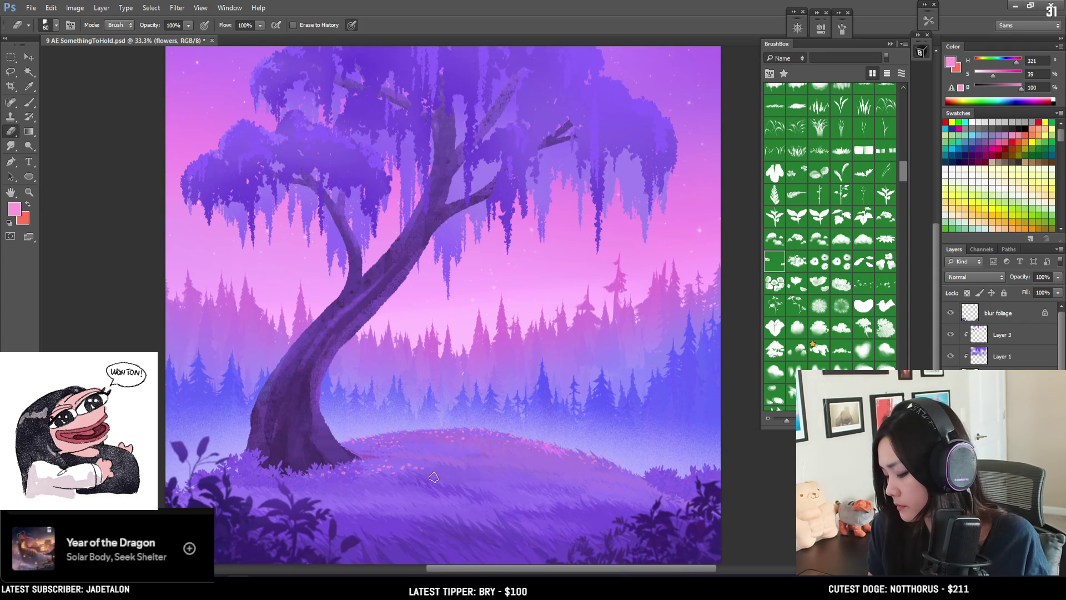
pyautogui.press('b')
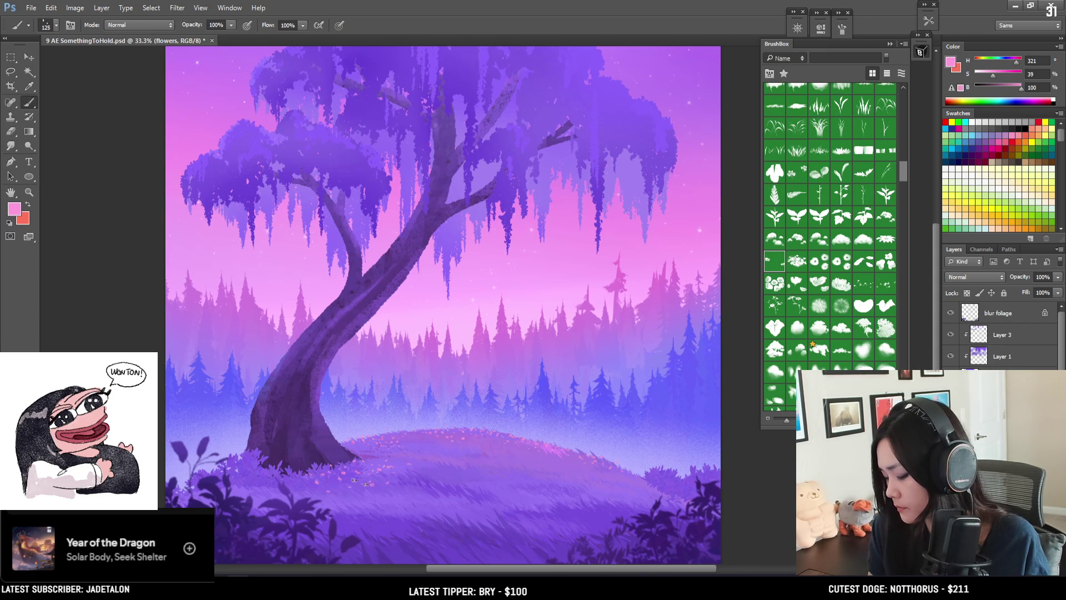
pyautogui.press('e')
pyautogui.press('b')
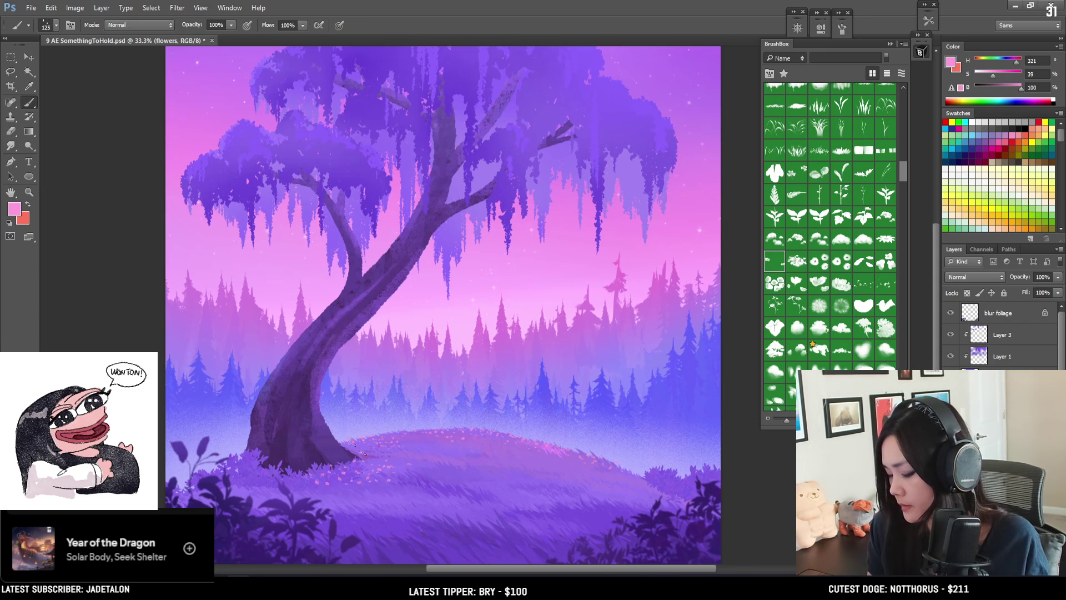
pyautogui.press('[')
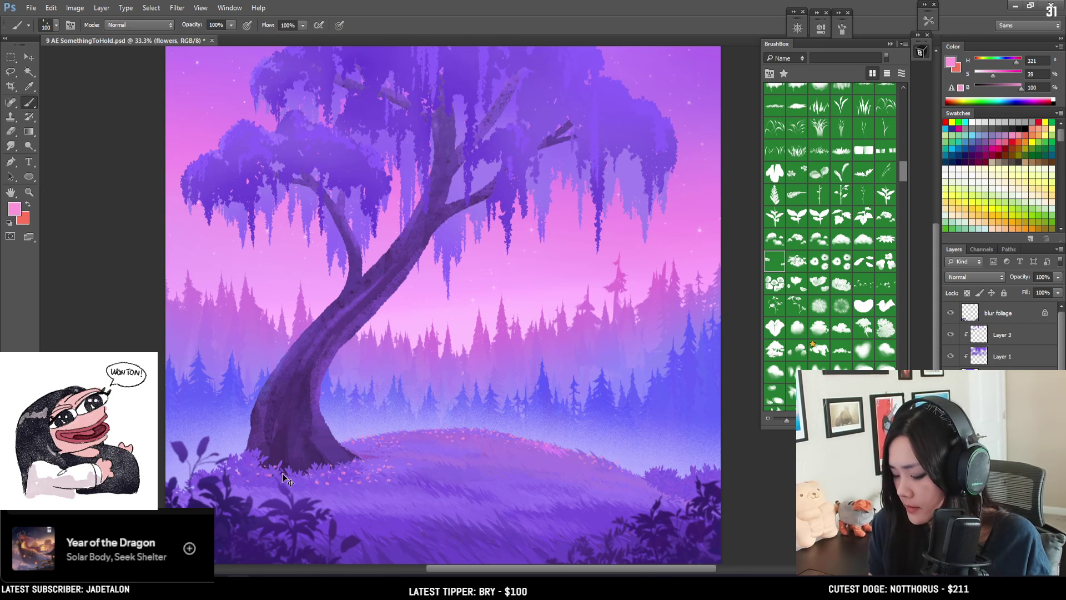
pyautogui.press('[')
pyautogui.press('[')
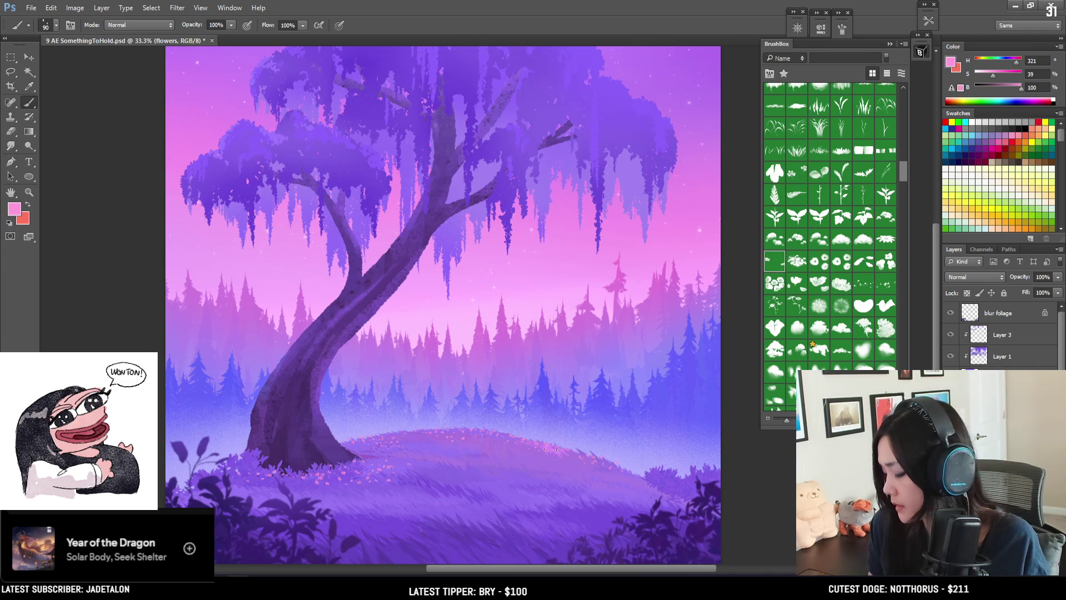
pyautogui.press('F12')
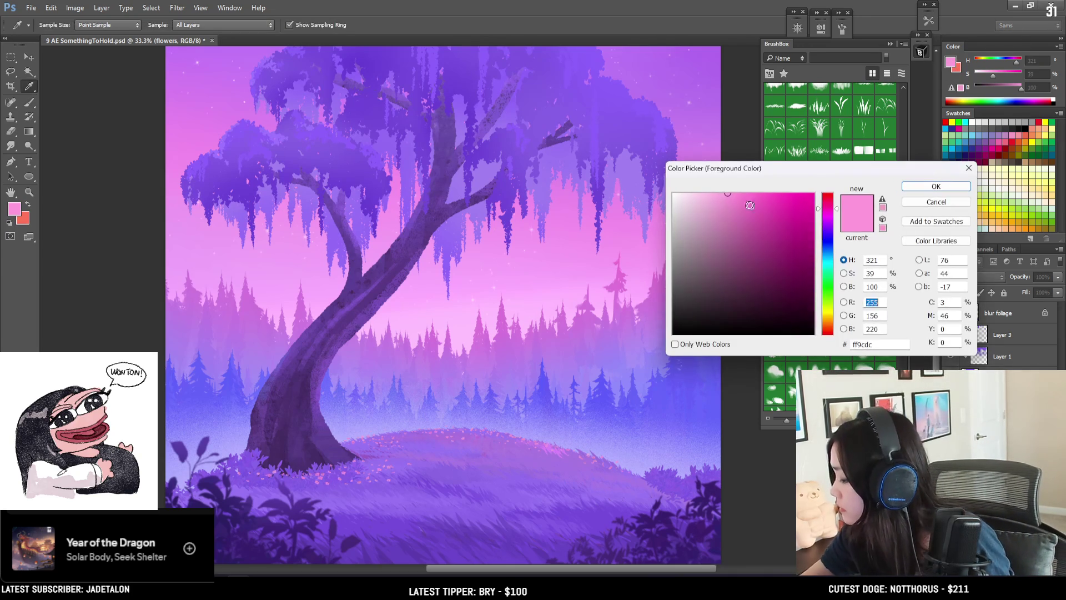
# Step: Switch to a deeper, warmer pink and dot larger flower clusters on the hill, erasing extras
pyautogui.click(857, 225)
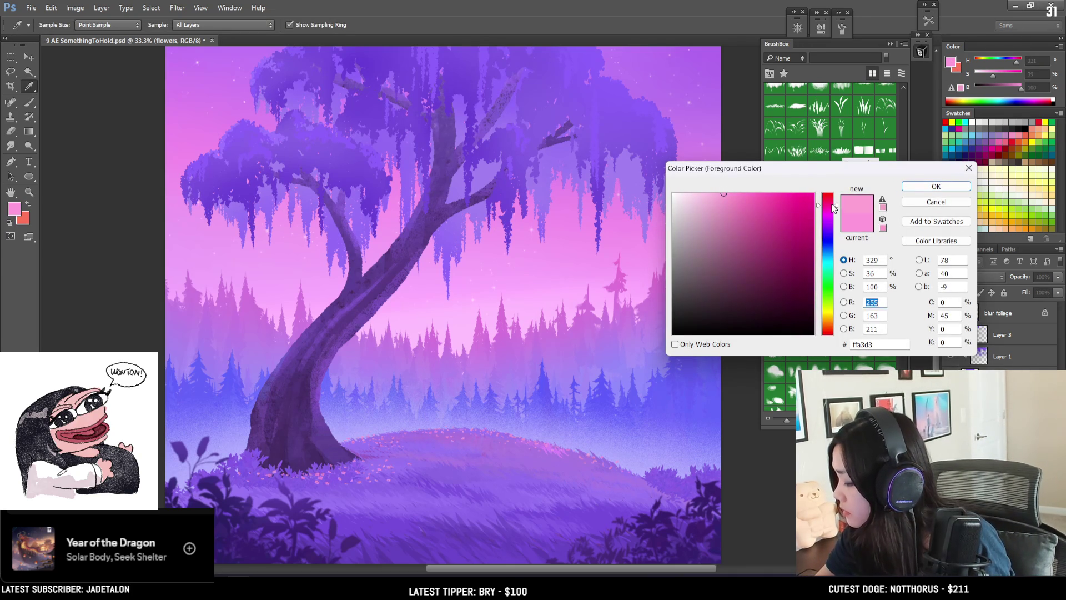
pyautogui.click(921, 189)
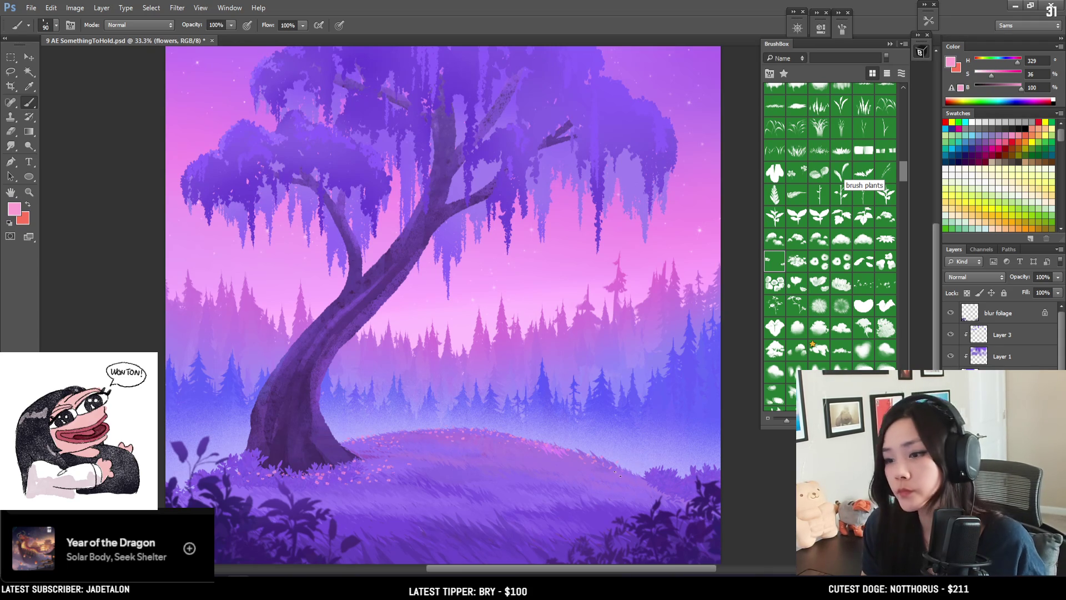
pyautogui.press('e')
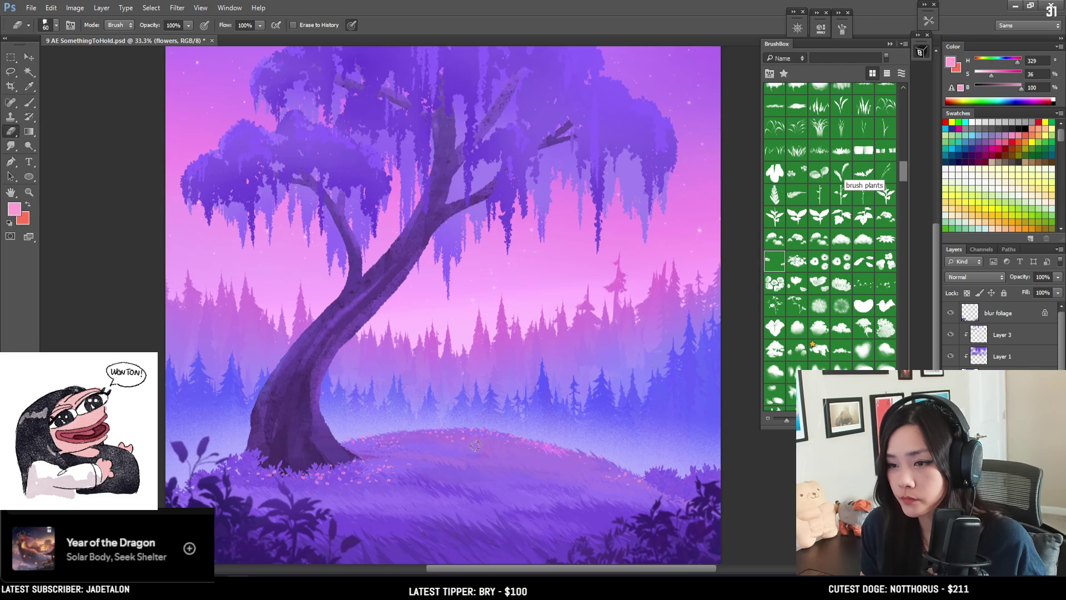
pyautogui.press('b')
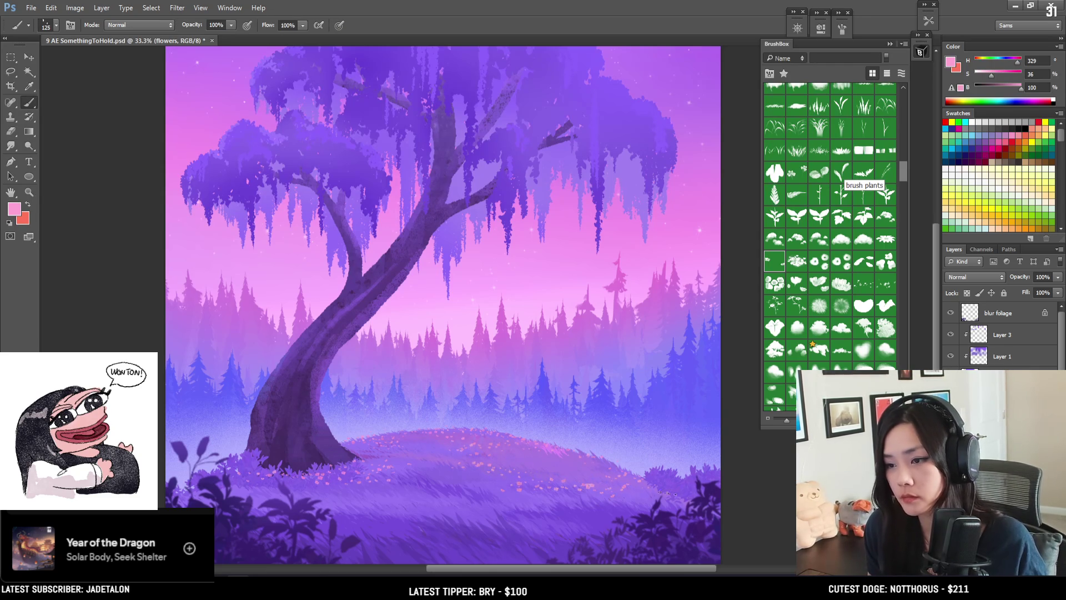
pyautogui.press('e')
pyautogui.press('b')
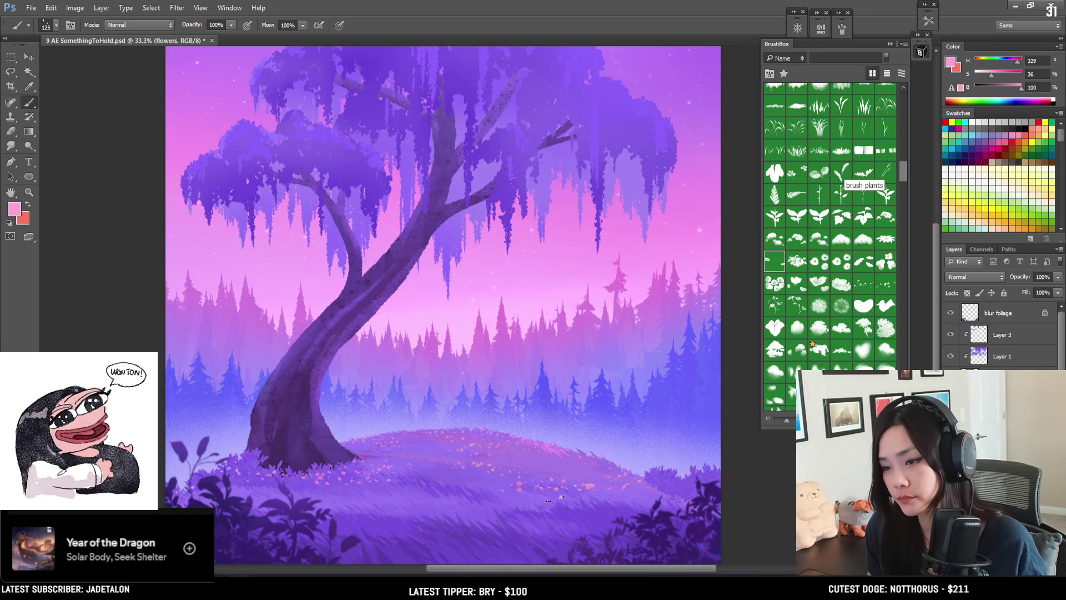
pyautogui.press(']')
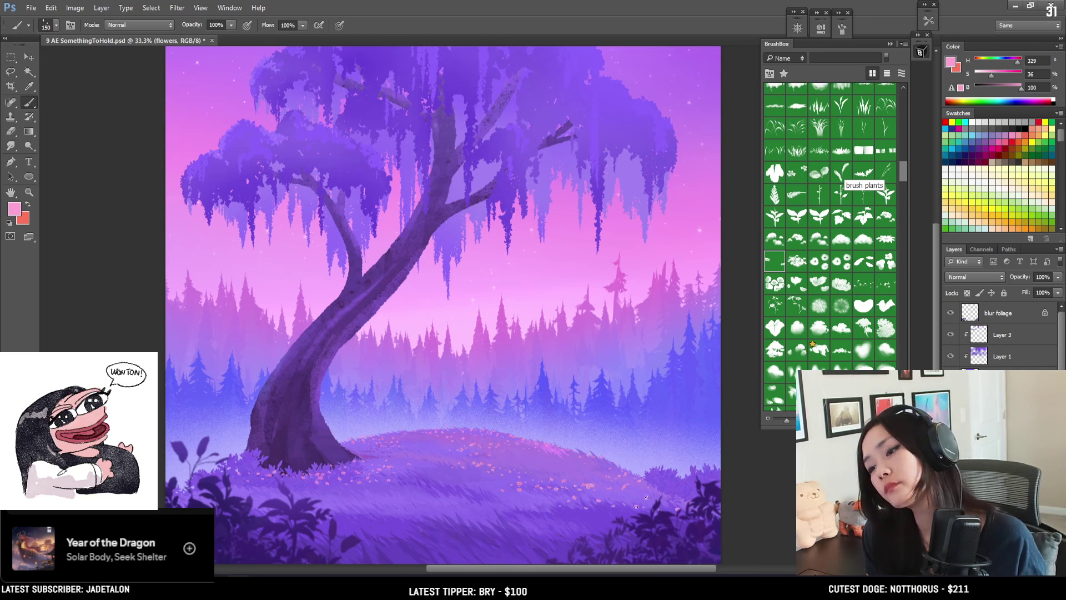
pyautogui.press('e')
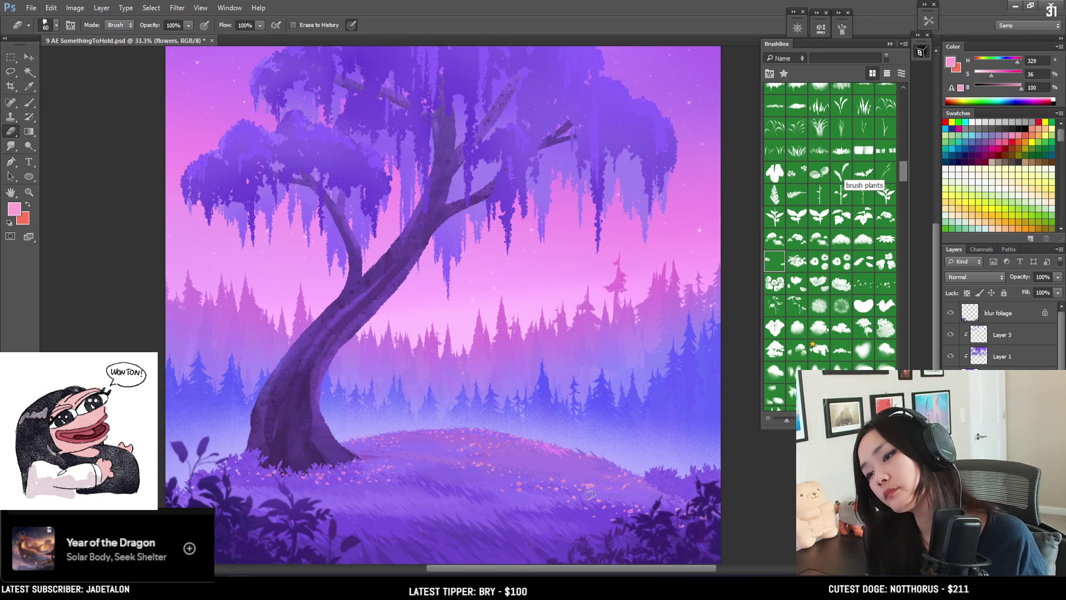
pyautogui.press('b')
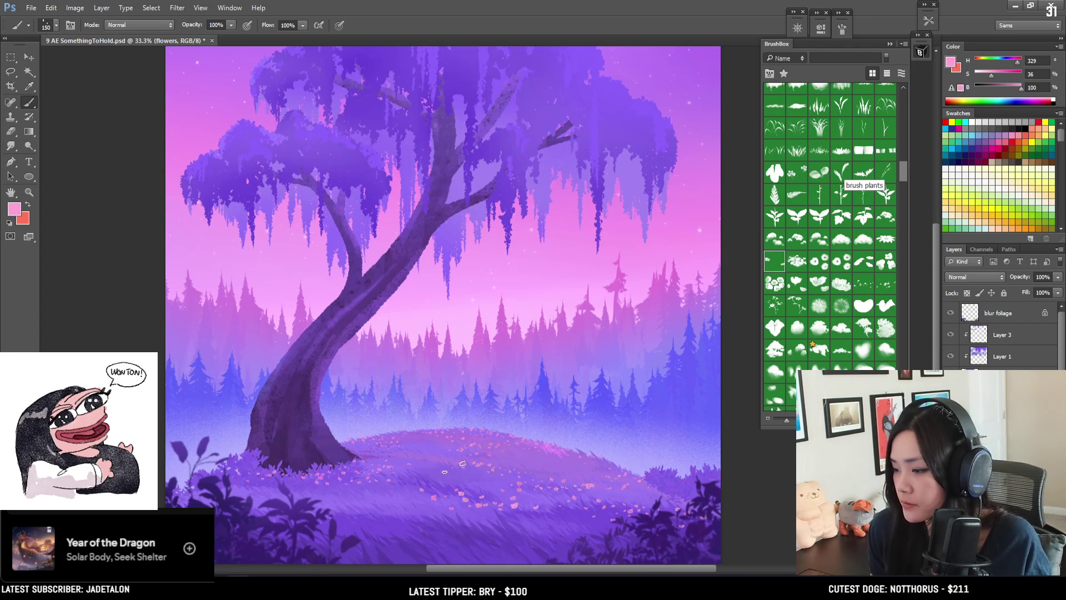
# Step: Pan down the hill and keep painting flower specks with a smaller brush, cleaning up strays
pyautogui.moveTo(460, 463)
pyautogui.mouseDown()
pyautogui.moveTo(576, 409)
pyautogui.moveTo(476, 428)
pyautogui.moveTo(481, 412)
pyautogui.mouseUp()
pyautogui.press('[')
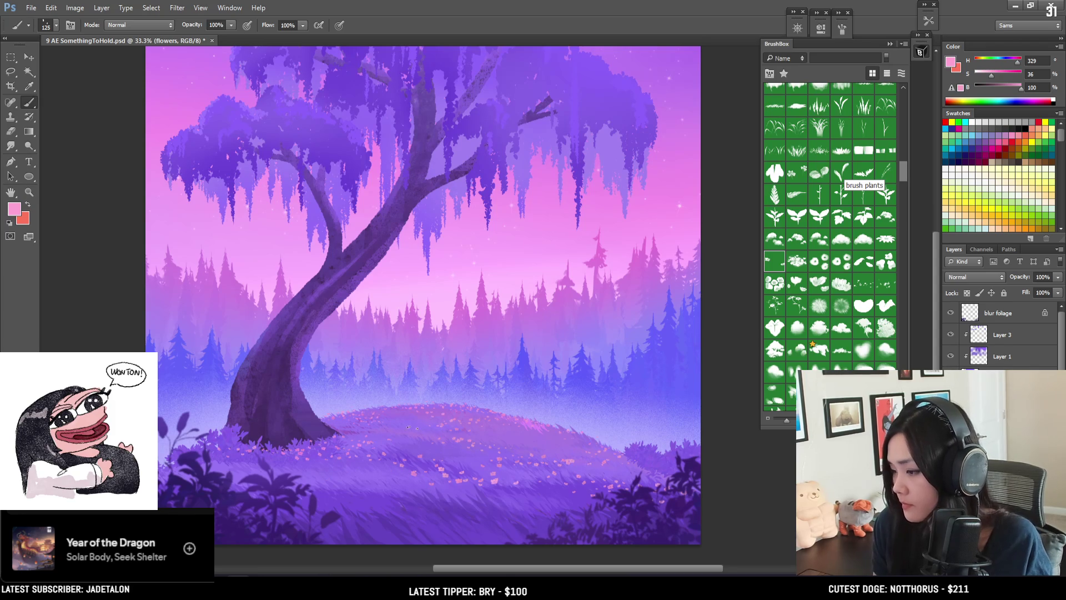
pyautogui.press('e')
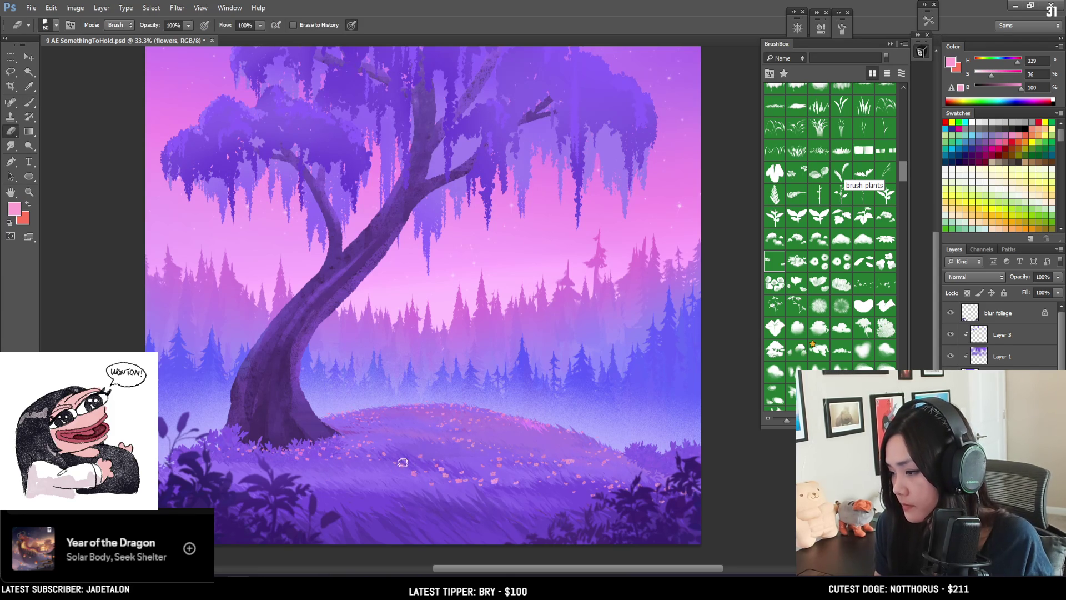
pyautogui.press('[')
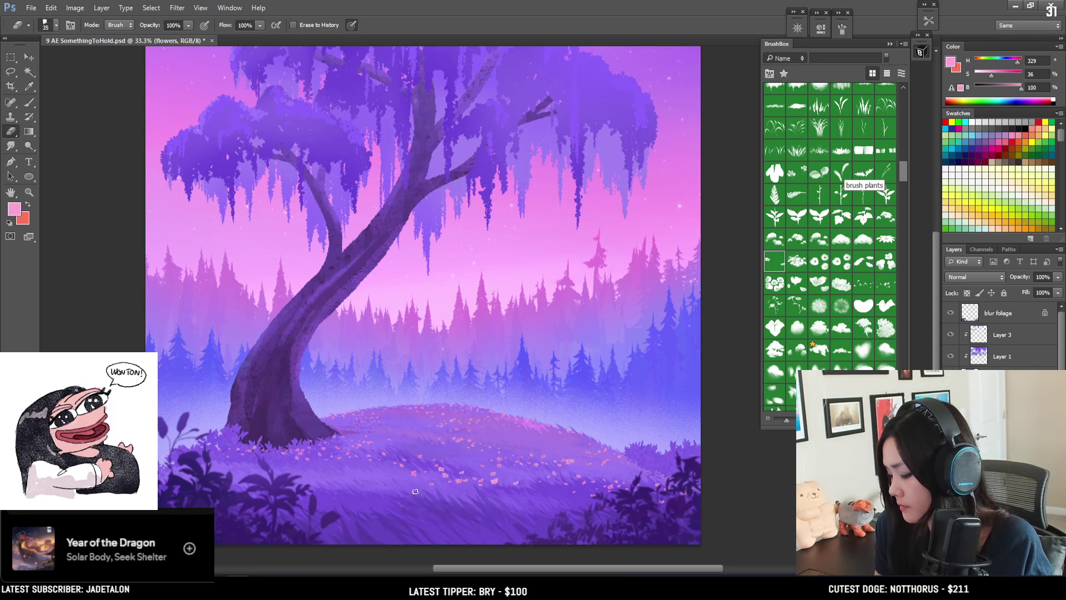
pyautogui.press('b')
pyautogui.press('e')
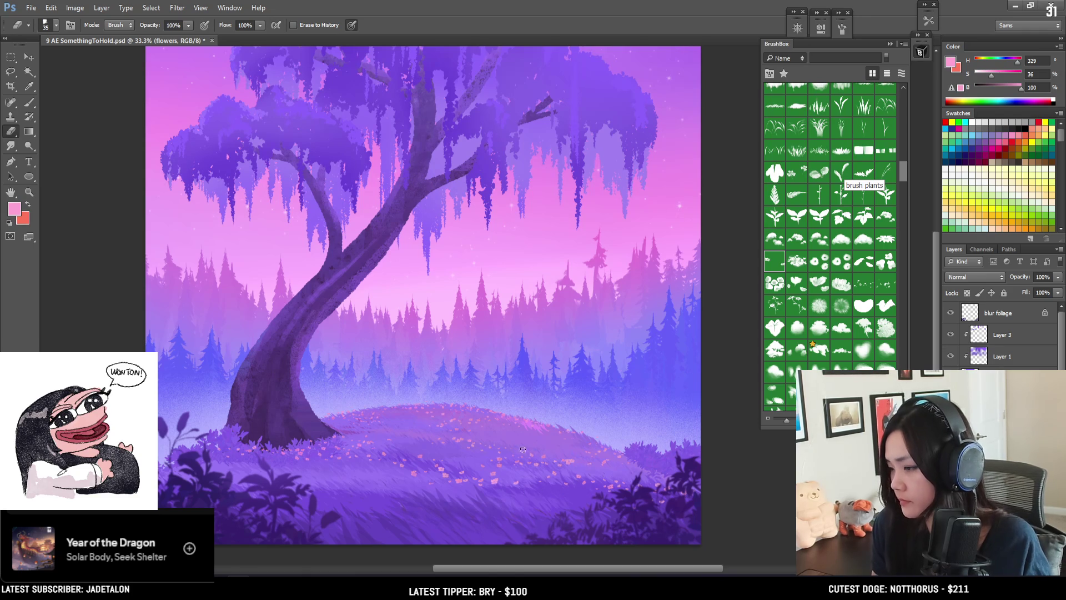
pyautogui.press('b')
pyautogui.press('e')
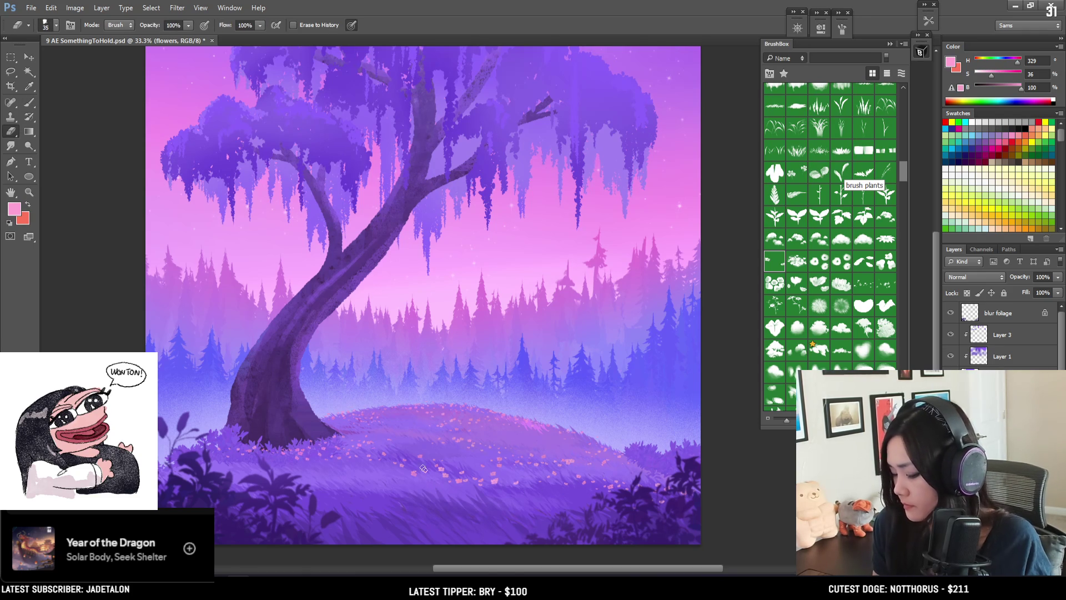
pyautogui.press('b')
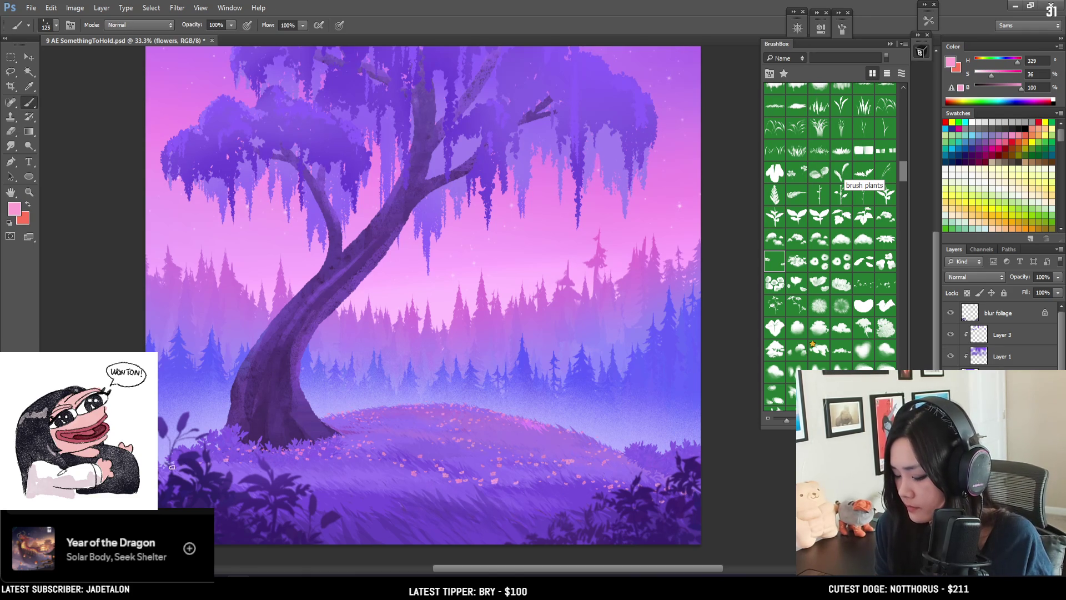
pyautogui.press('[')
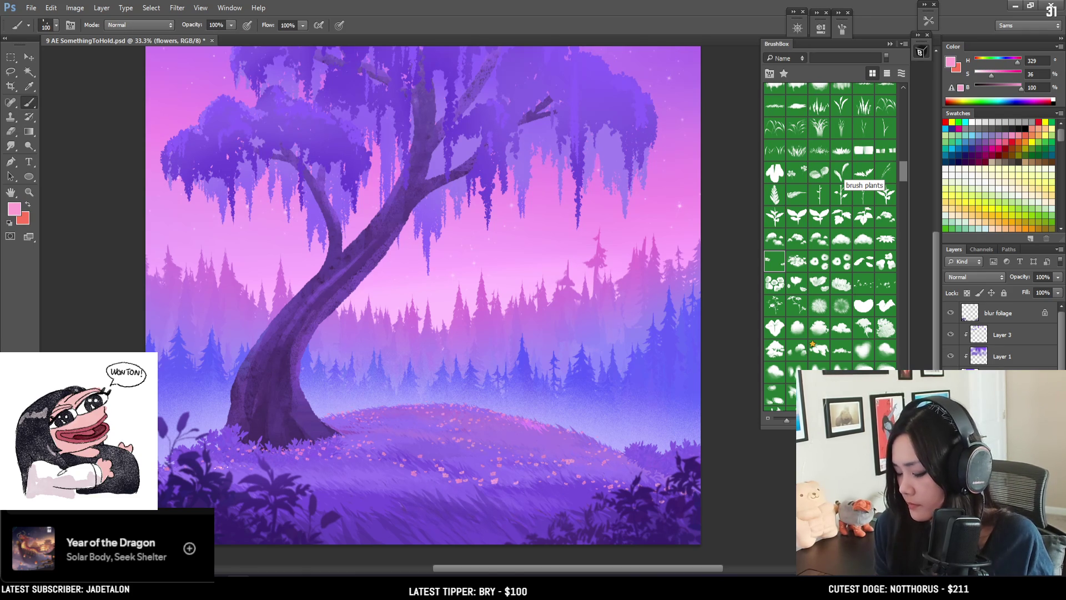
pyautogui.press(']')
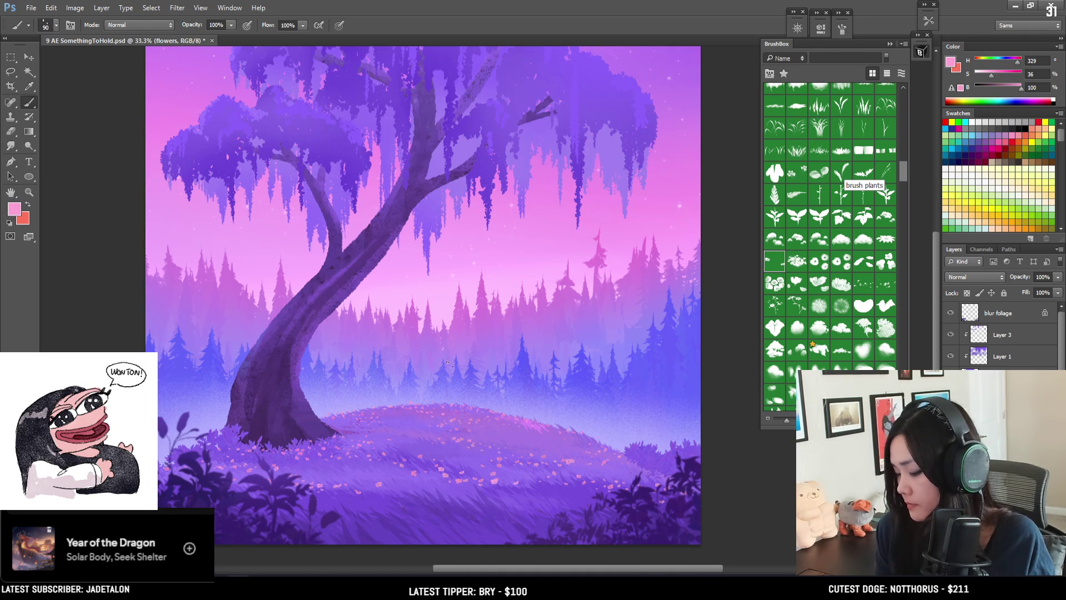
# Step: Spread flower specks down the front slope toward the foreground foliage, varying brush and eraser sizes
pyautogui.press('e')
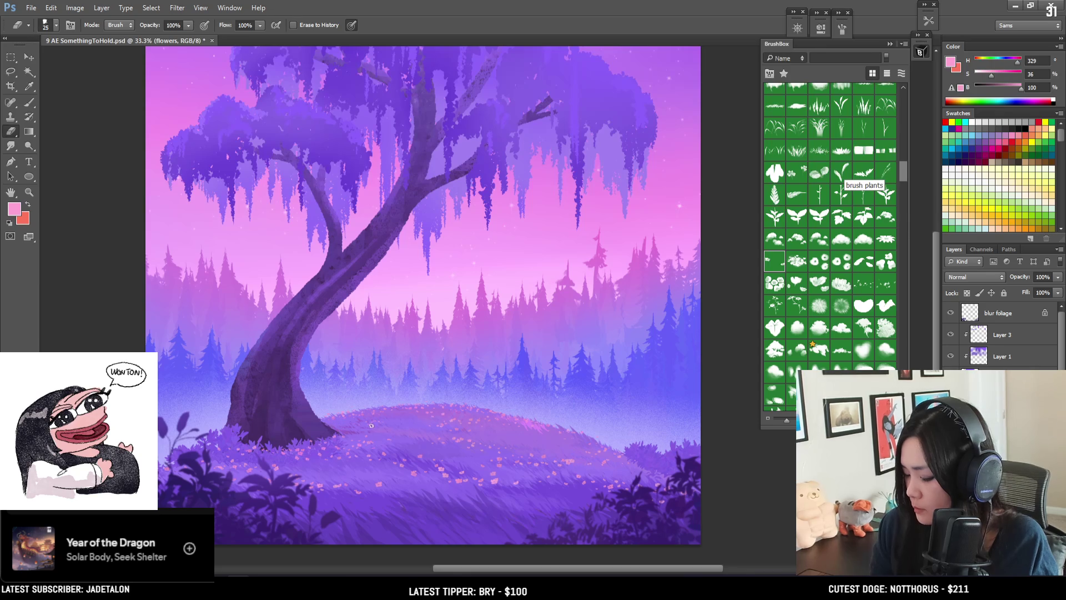
pyautogui.press('b')
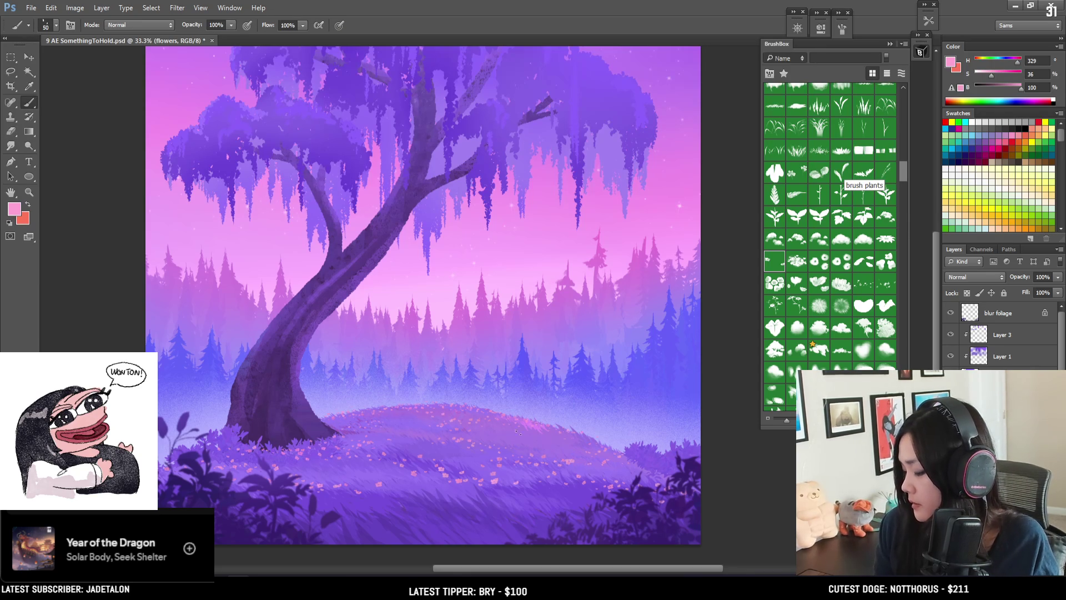
pyautogui.press('e')
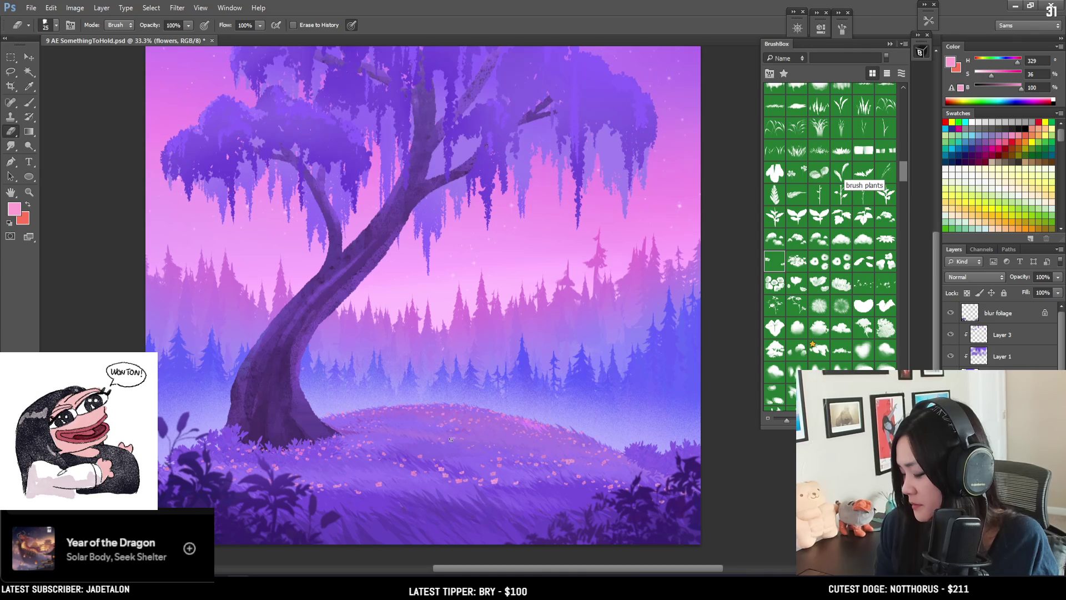
pyautogui.press('b')
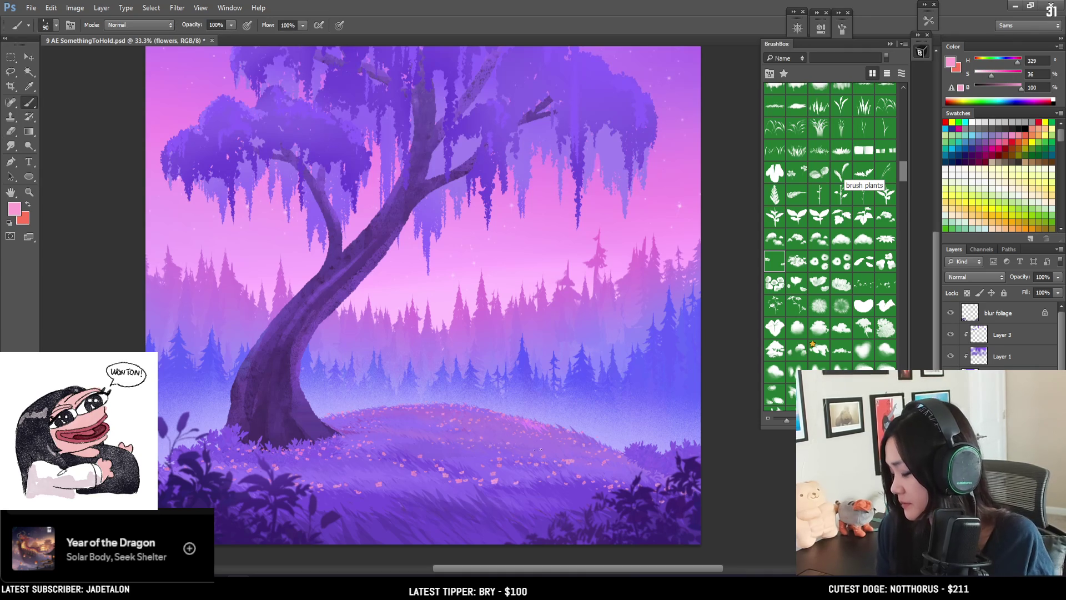
pyautogui.press('e')
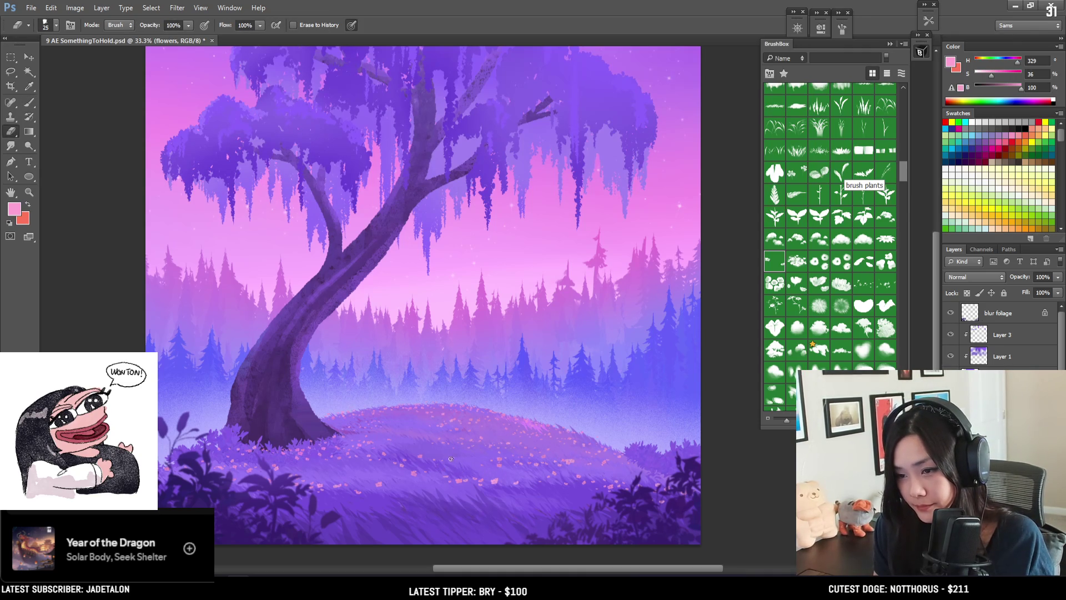
pyautogui.press(']')
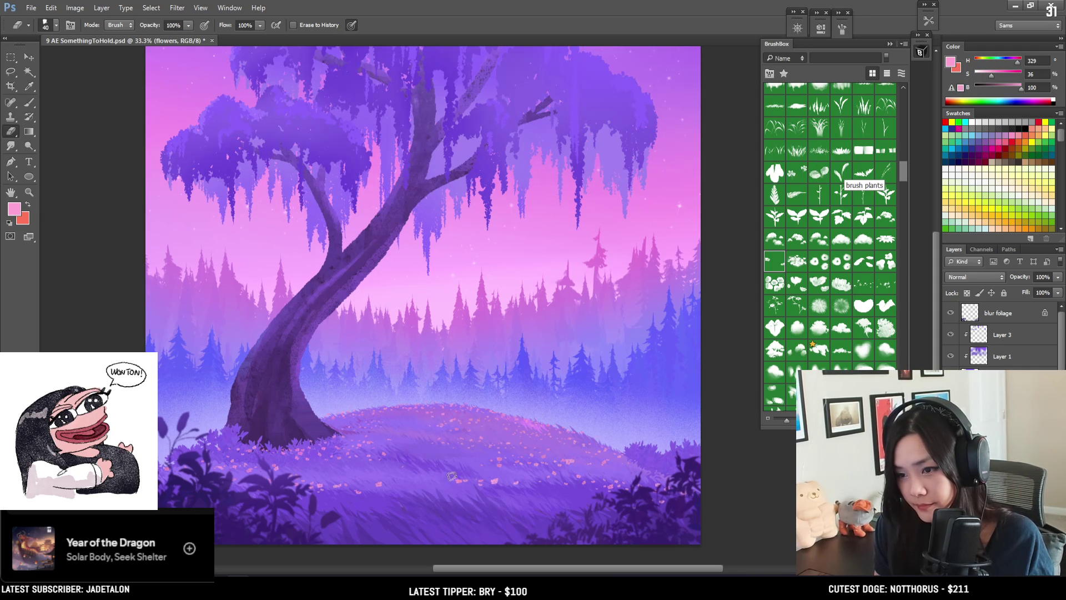
pyautogui.press('b')
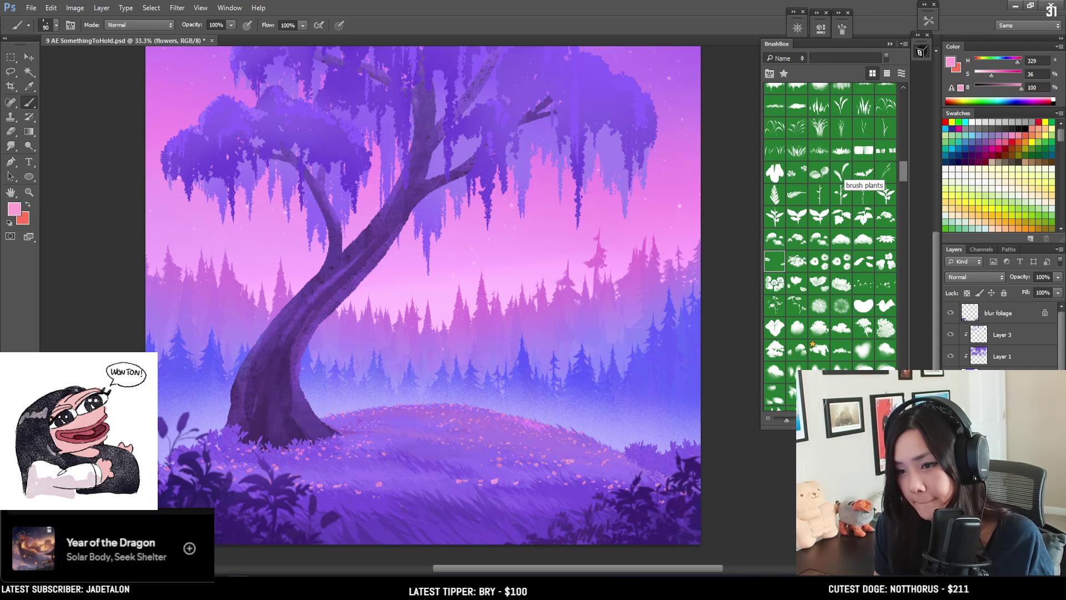
pyautogui.press(']')
pyautogui.press(']')
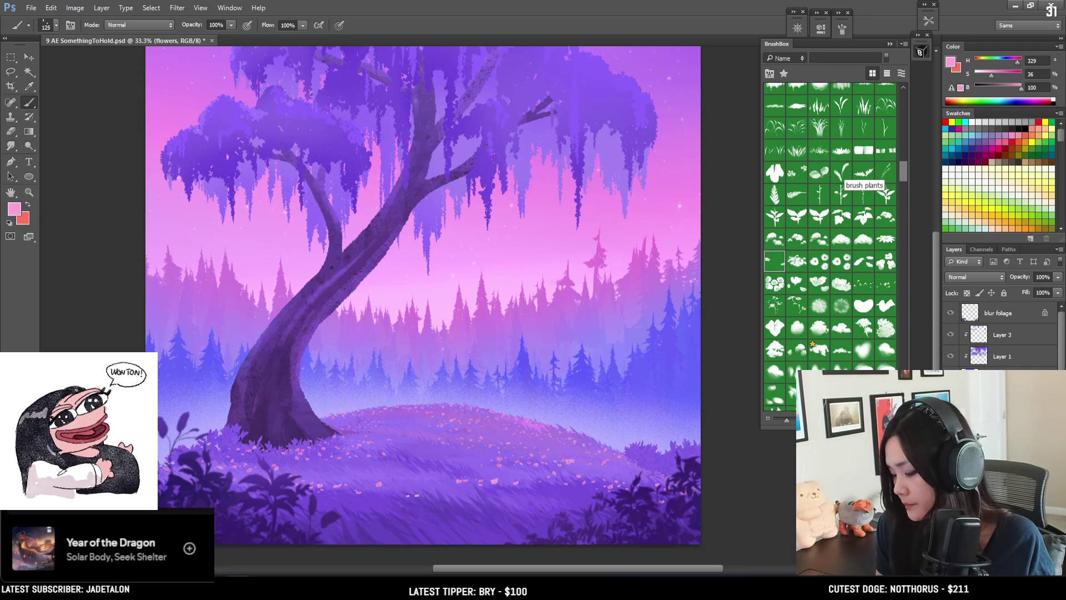
pyautogui.press('e')
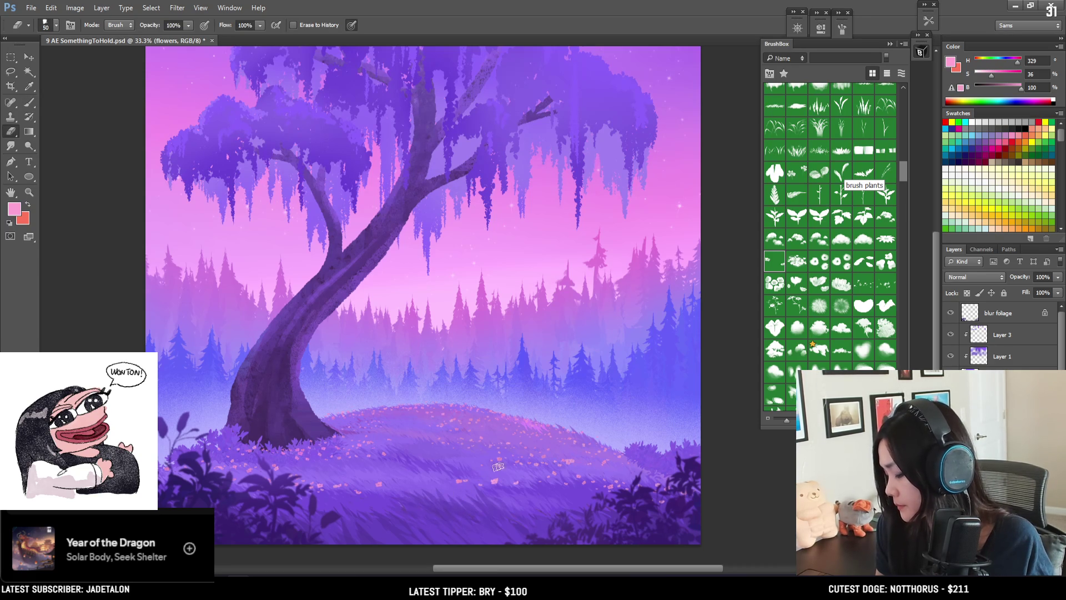
pyautogui.press('b')
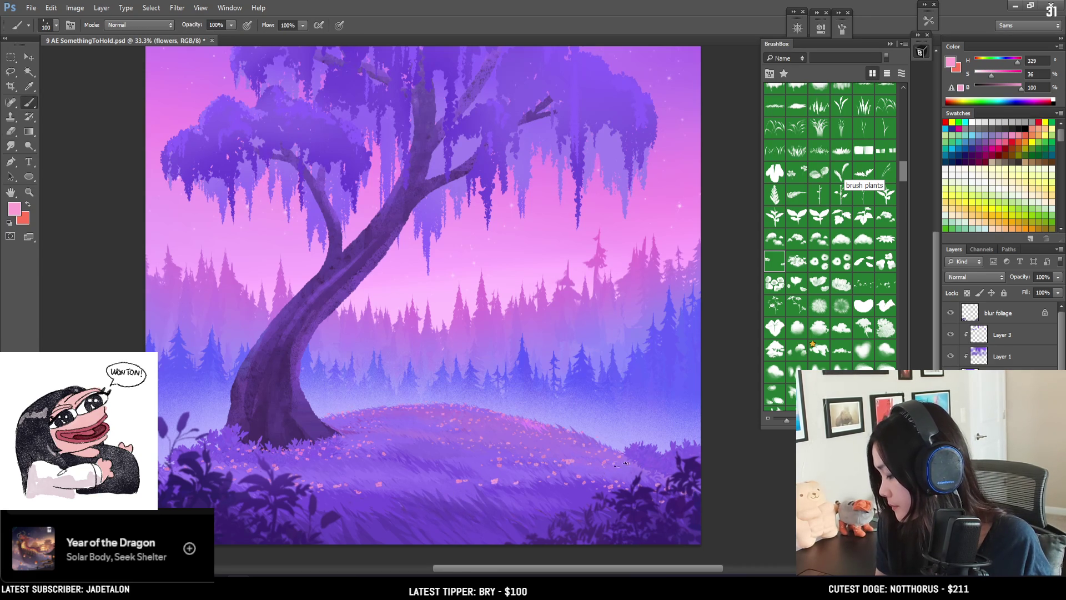
pyautogui.press('[')
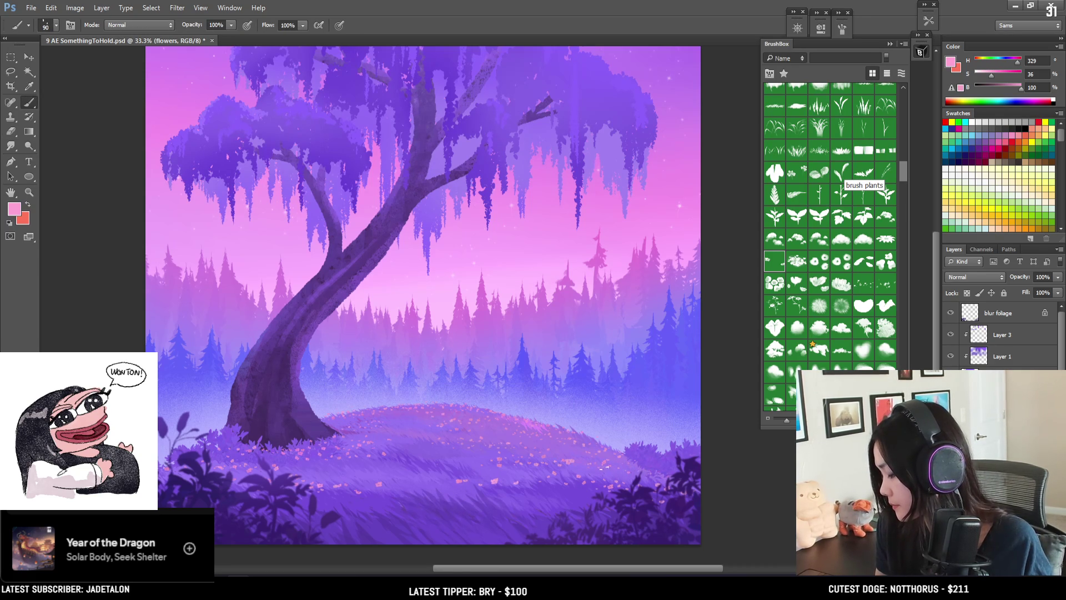
pyautogui.press('e')
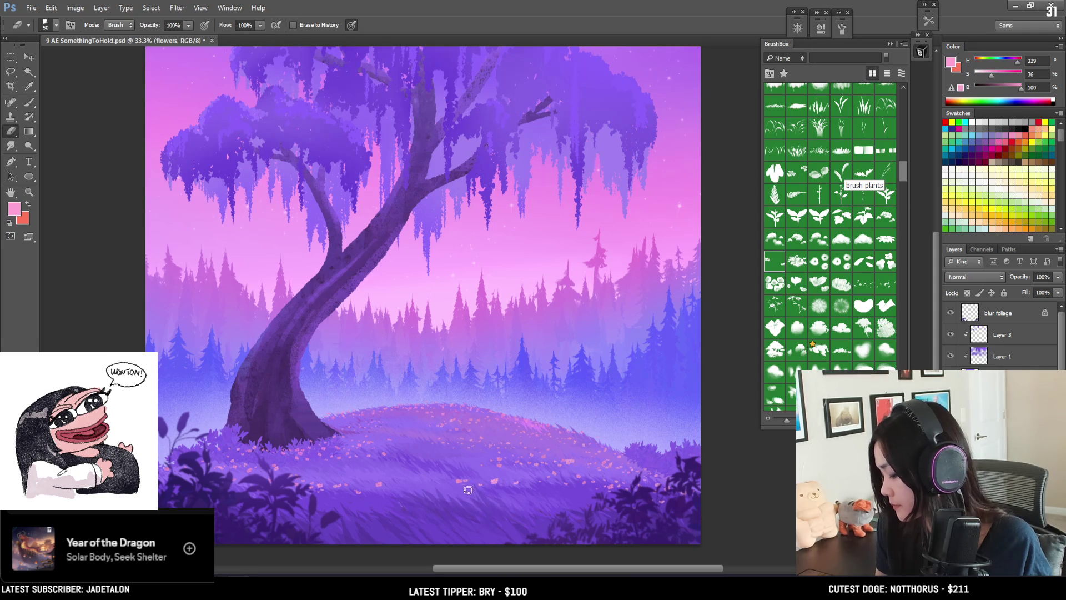
pyautogui.press('b')
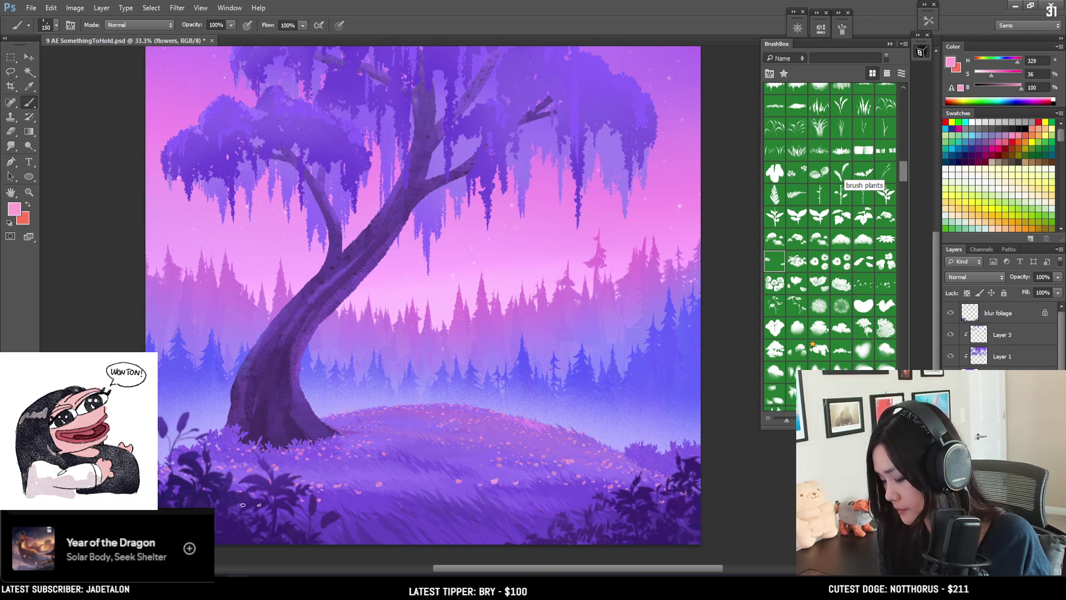
pyautogui.press(']')
pyautogui.press(']')
pyautogui.press(']')
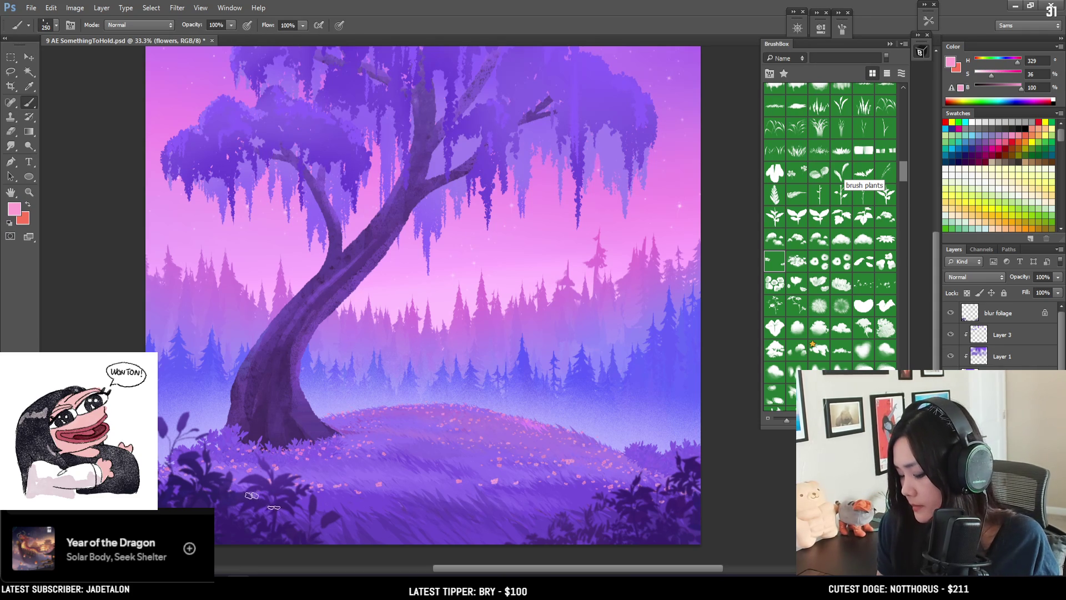
# Step: Stamp larger pink flowers along the bottom foreground at several brush sizes, undoing the poor attempts
pyautogui.moveTo(289, 519); pyautogui.dragTo(433, 525)
pyautogui.hotkey('ctrl', 'z')
pyautogui.press(']')
pyautogui.press(']')
pyautogui.press(']')
pyautogui.moveTo(355, 539); pyautogui.dragTo(444, 537)
pyautogui.hotkey('ctrl', 'z')
pyautogui.press('[')
pyautogui.moveTo(314, 491); pyautogui.dragTo(427, 525)
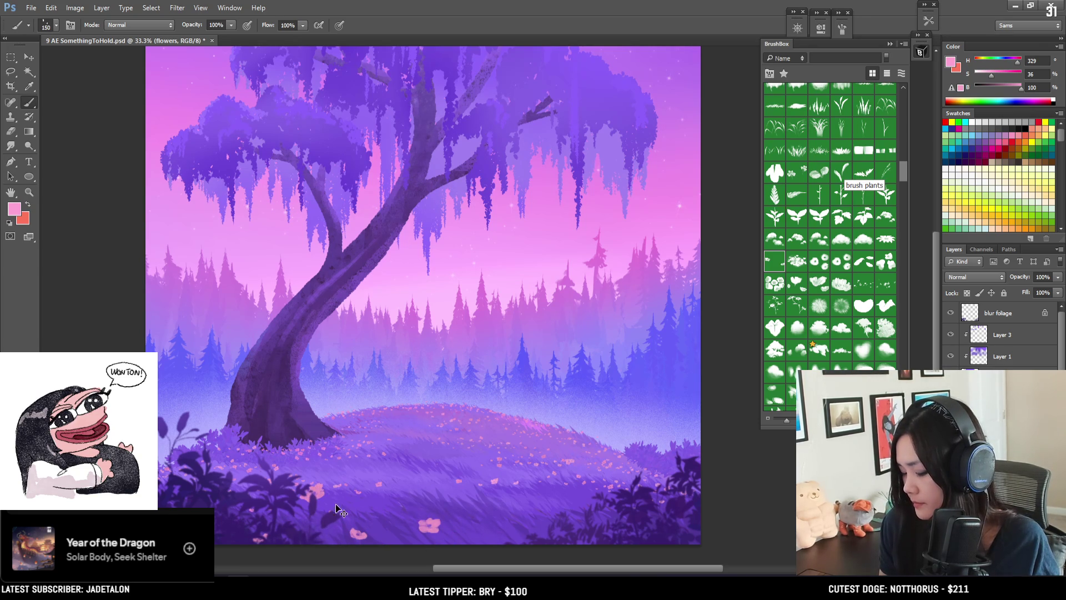
pyautogui.hotkey('ctrl', 'z')
pyautogui.press(']')
pyautogui.press(']')
pyautogui.press(']')
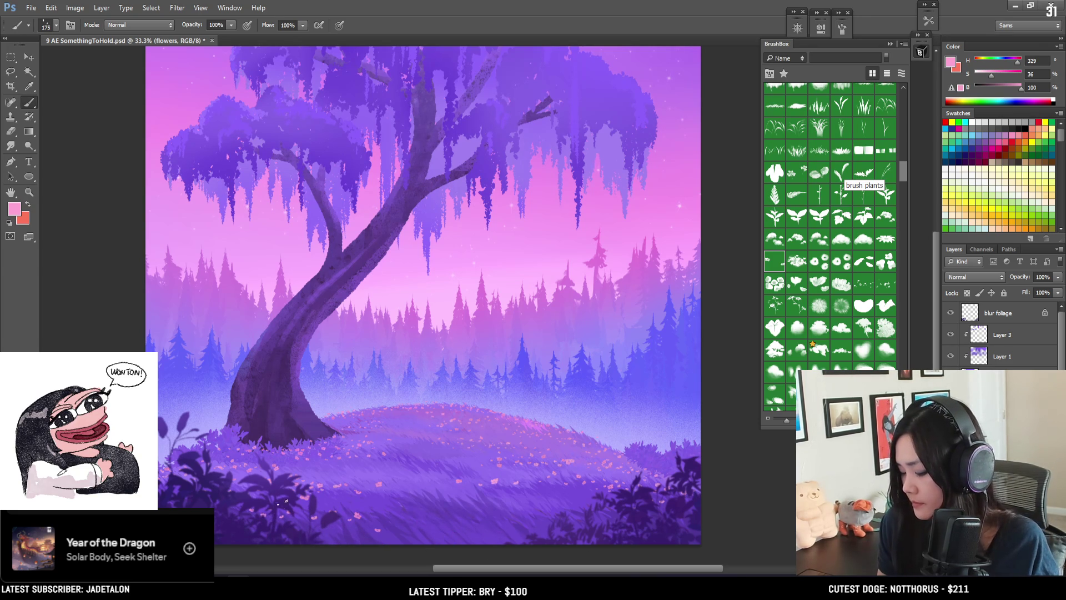
pyautogui.moveTo(332, 518); pyautogui.dragTo(351, 510)
# Step: Erase two unwanted flower stamps in the lower foreground and return to a smaller brush
pyautogui.press('[')
pyautogui.press('[')
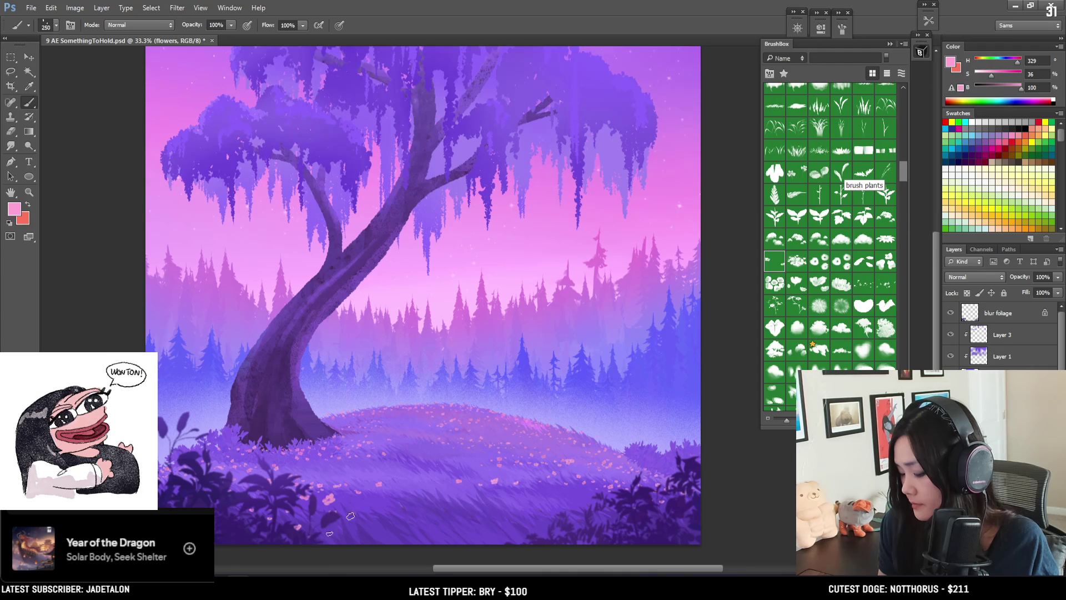
pyautogui.press('e')
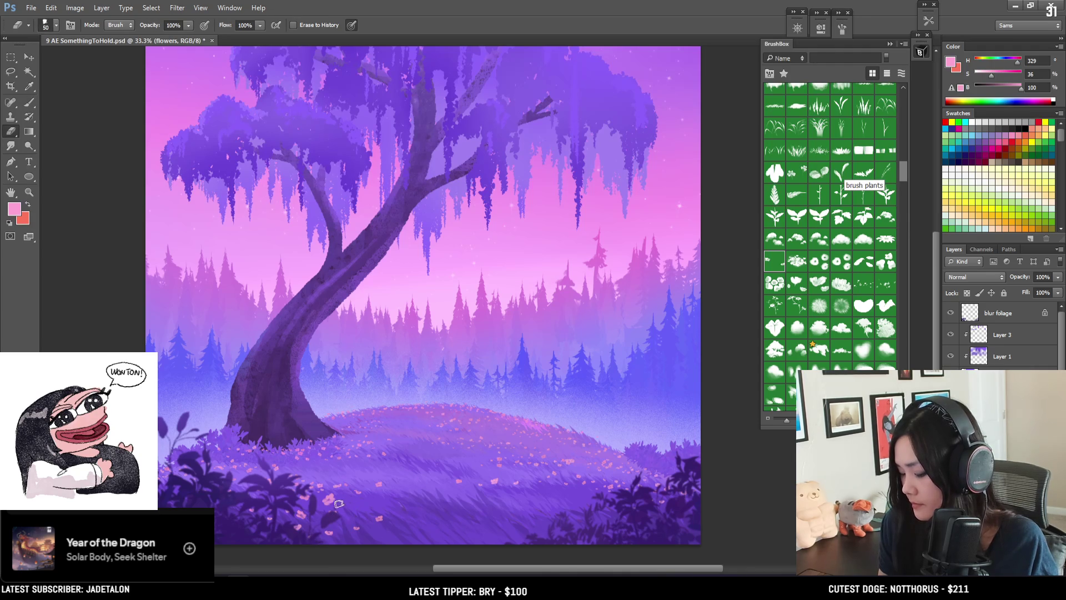
pyautogui.click(379, 518)
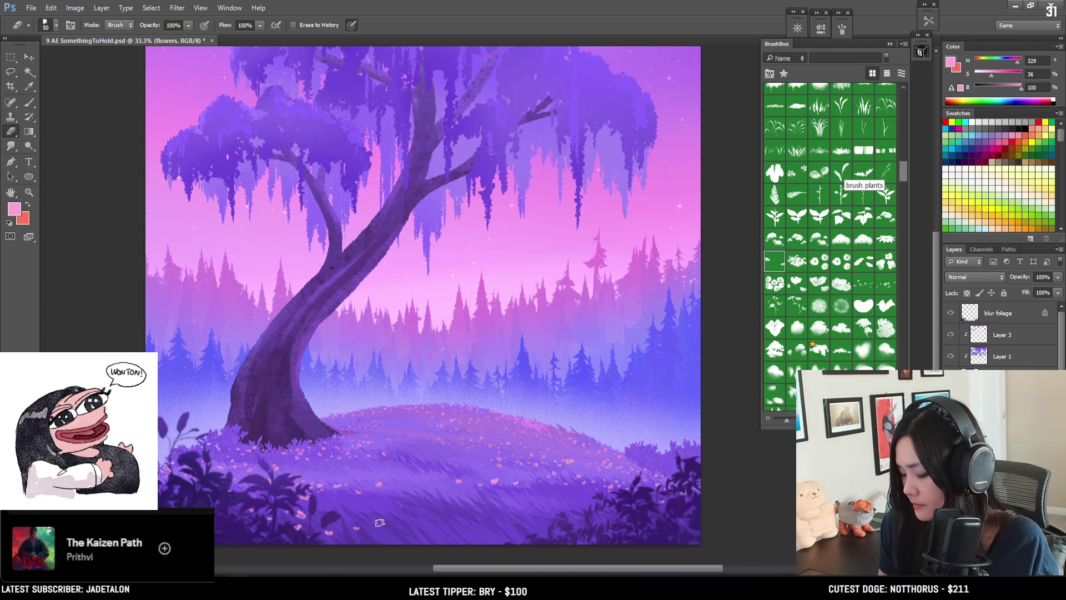
pyautogui.click(328, 532)
pyautogui.press('b')
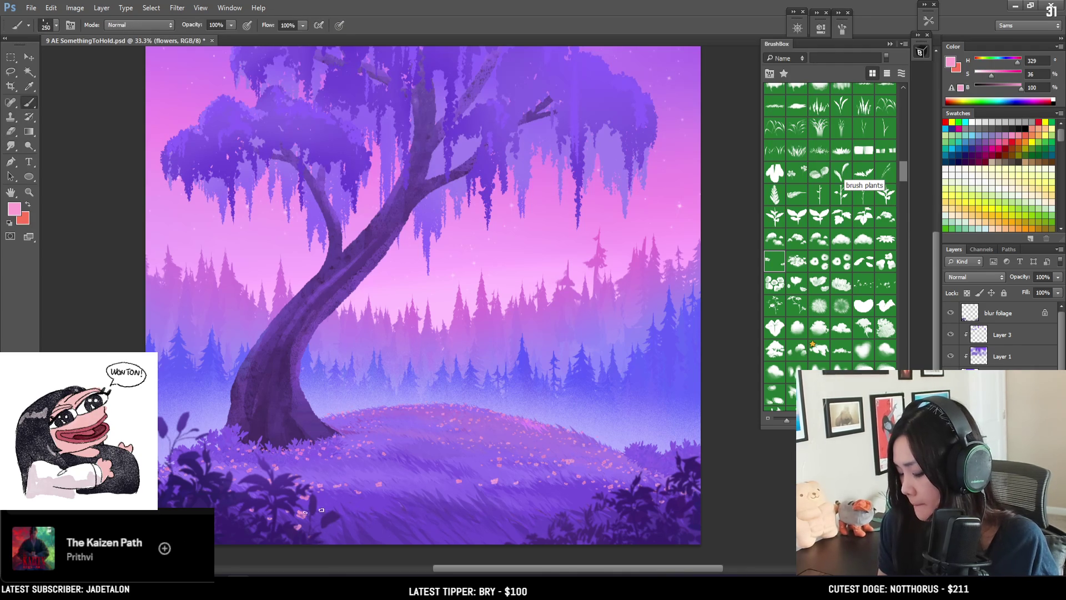
pyautogui.press('[')
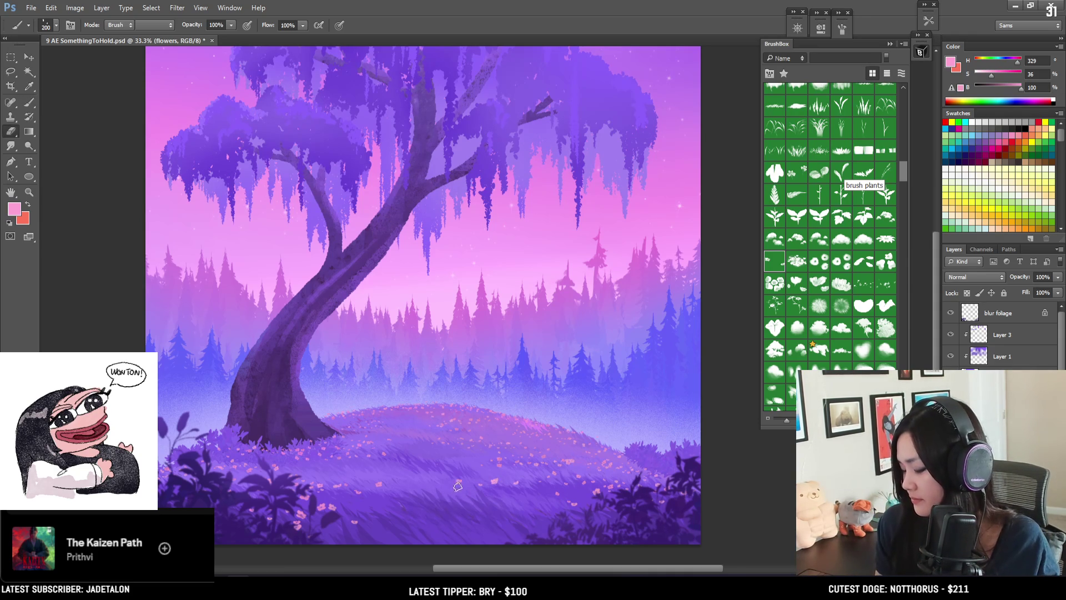
pyautogui.press('[')
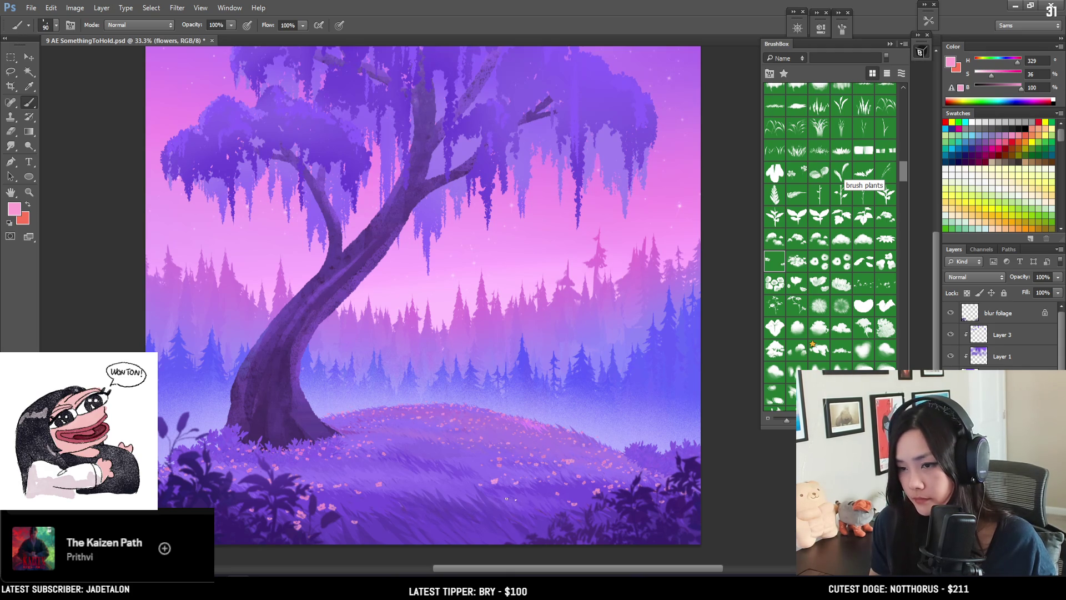
# Step: Perspective-transform the flowers layer, dragging the bottom-right handle outward to widen its bottom edge
pyautogui.hotkey('ctrl', 't')
pyautogui.rightClick(495, 475)
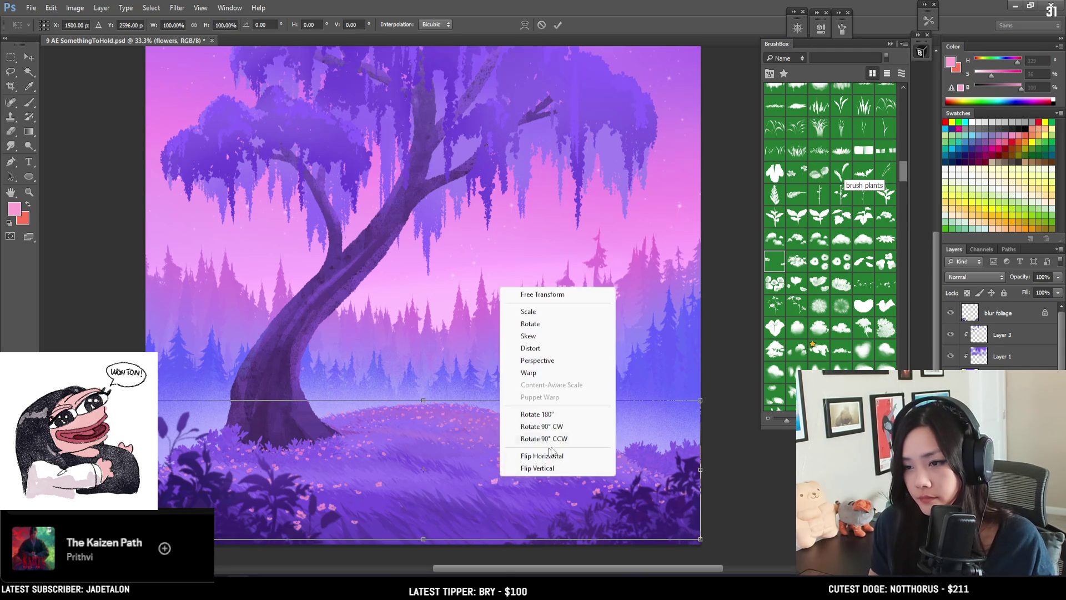
pyautogui.click(538, 361)
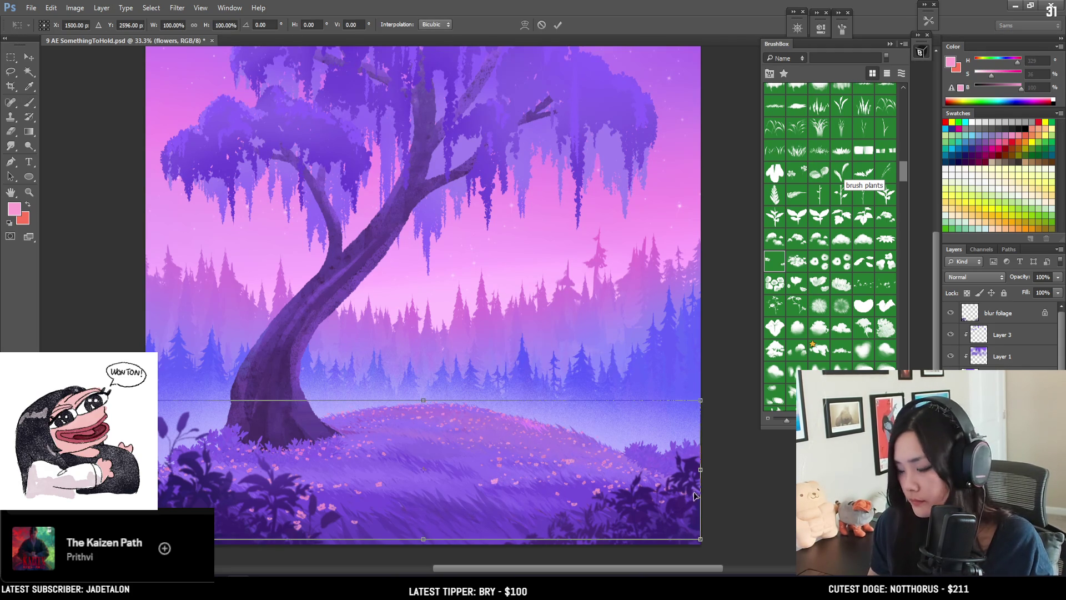
pyautogui.moveTo(701, 542); pyautogui.dragTo(725, 538)
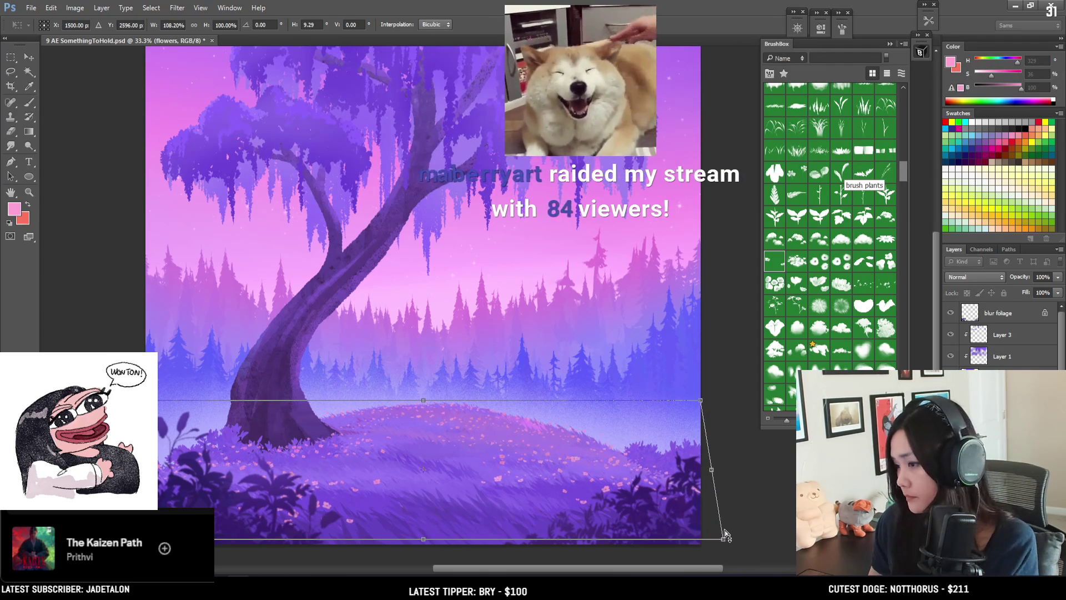
pyautogui.press('Return')
pyautogui.press('b')
pyautogui.scroll(-1, 615, 499)
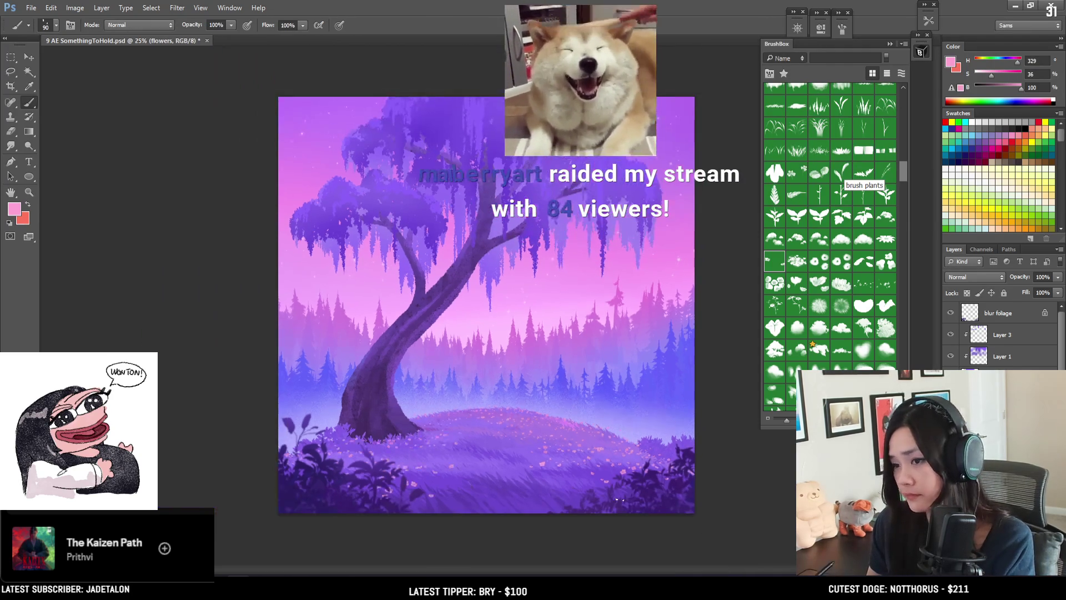
pyautogui.scroll(1, 617, 454)
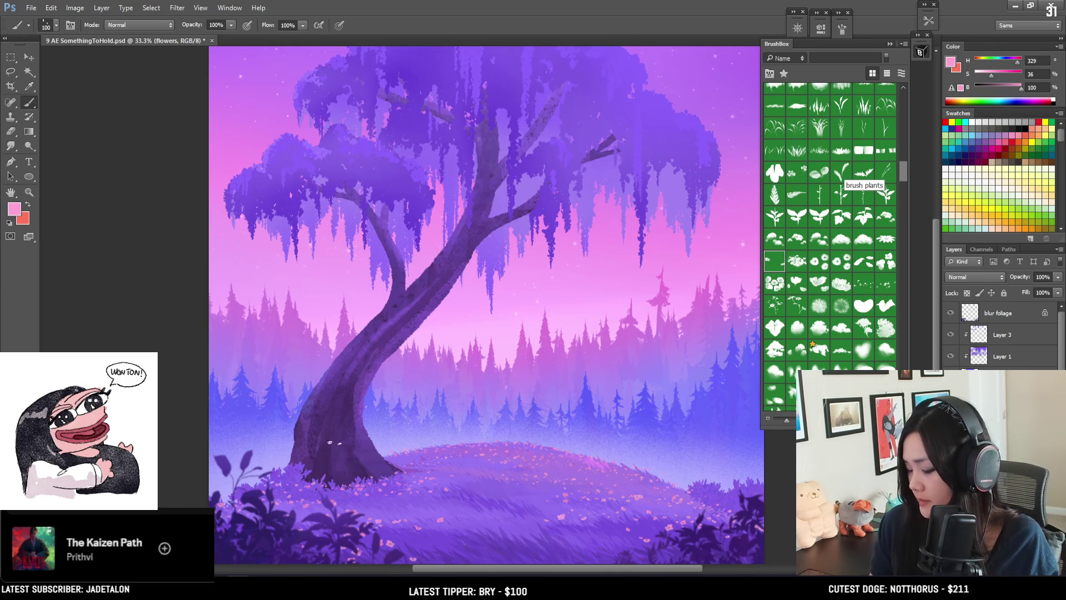
pyautogui.press('e')
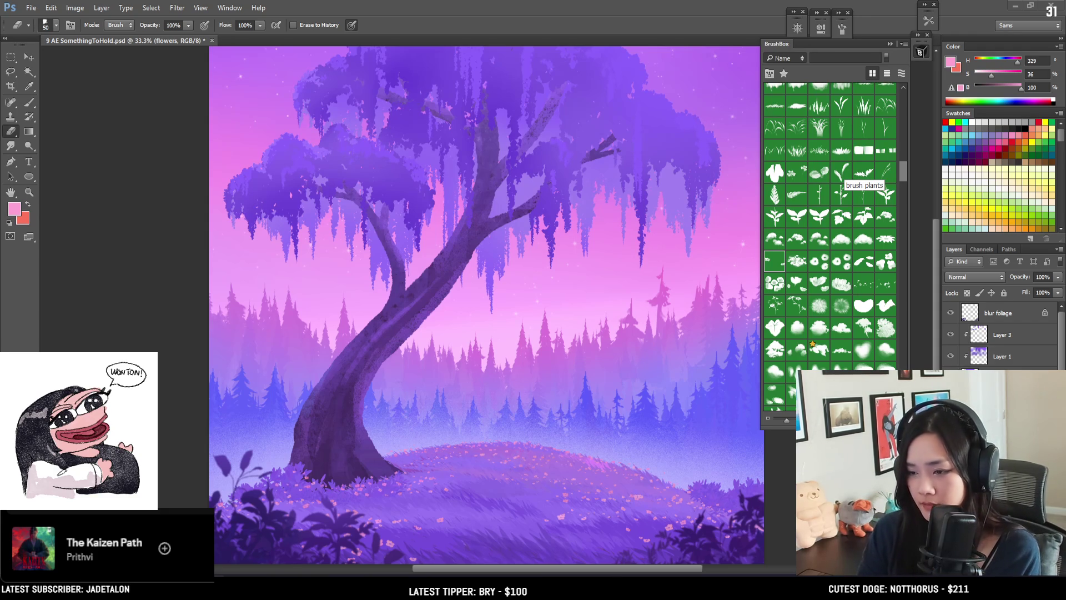
# Step: Select the blur foliage layer and zoom out to 25%
pyautogui.click(983, 314)
pyautogui.hotkey('ctrl', '-')
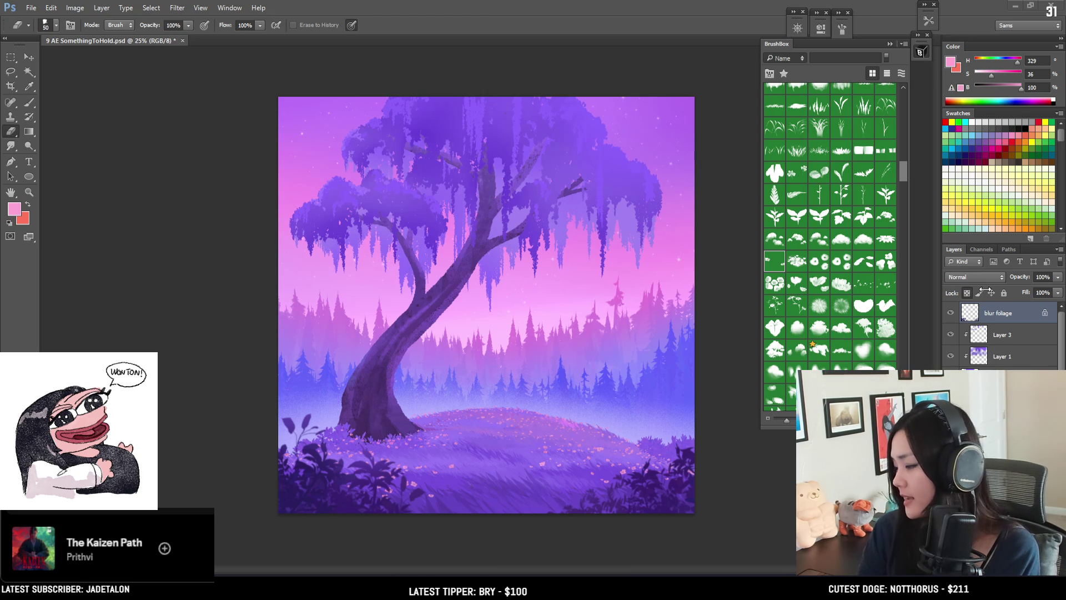
# Step: Activate the blur foliage layer and toggle its visibility off and on to check it
pyautogui.click(973, 318)
pyautogui.click(951, 314)
pyautogui.click(951, 314)
pyautogui.click(951, 314)
pyautogui.click(950, 314)
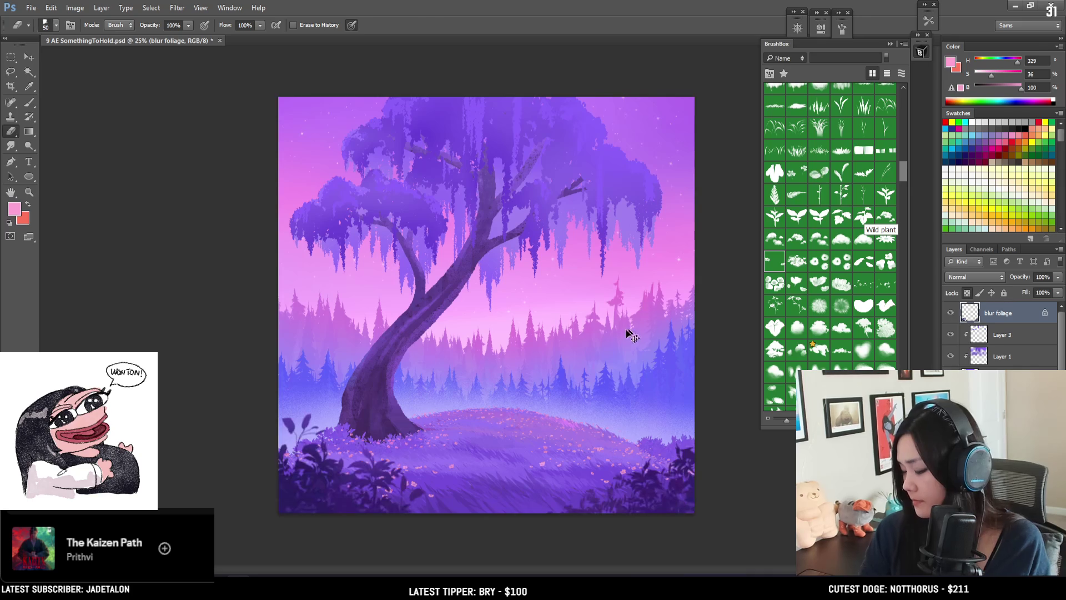
# Step: Perspective-transform the blur foliage, nudging the top corner and spreading the bottom edge, then zoom to 33.3%
pyautogui.hotkey('ctrl', 't')
pyautogui.rightClick(614, 419)
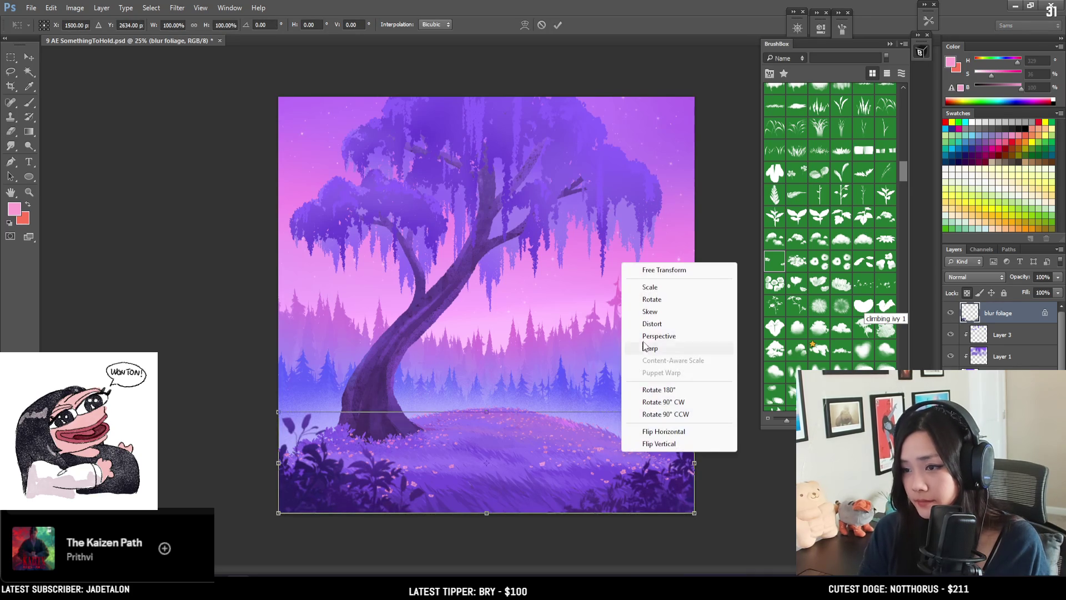
pyautogui.click(647, 336)
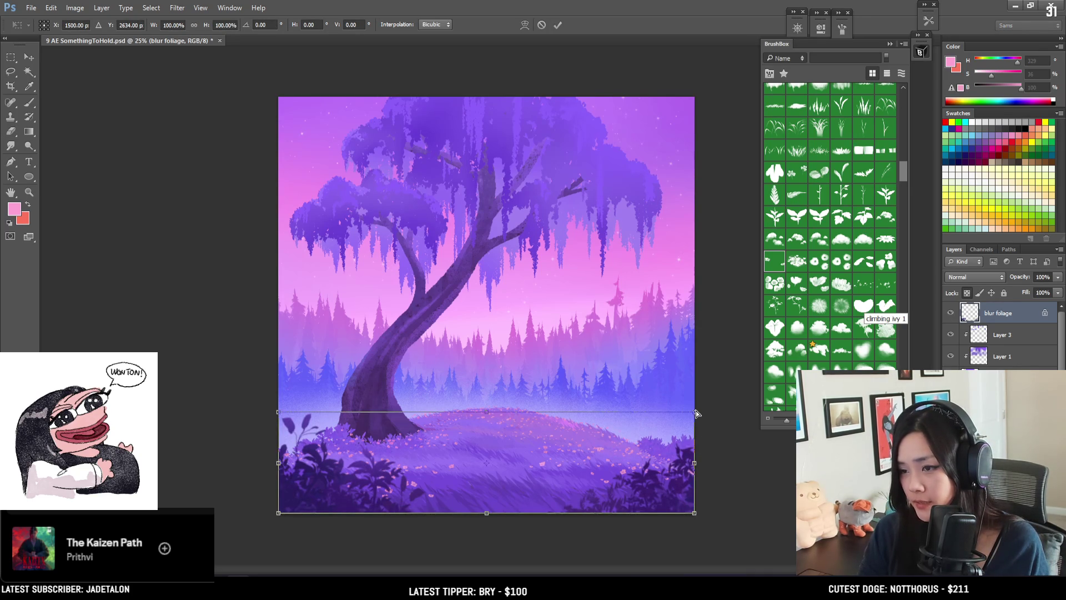
pyautogui.moveTo(697, 413); pyautogui.dragTo(707, 407)
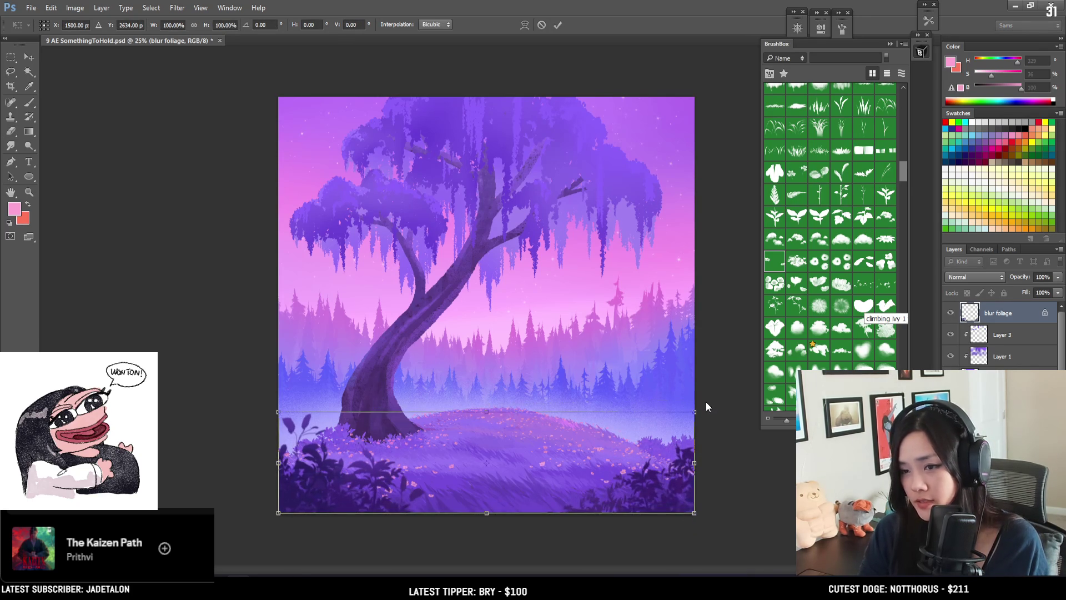
pyautogui.moveTo(695, 514); pyautogui.dragTo(703, 523)
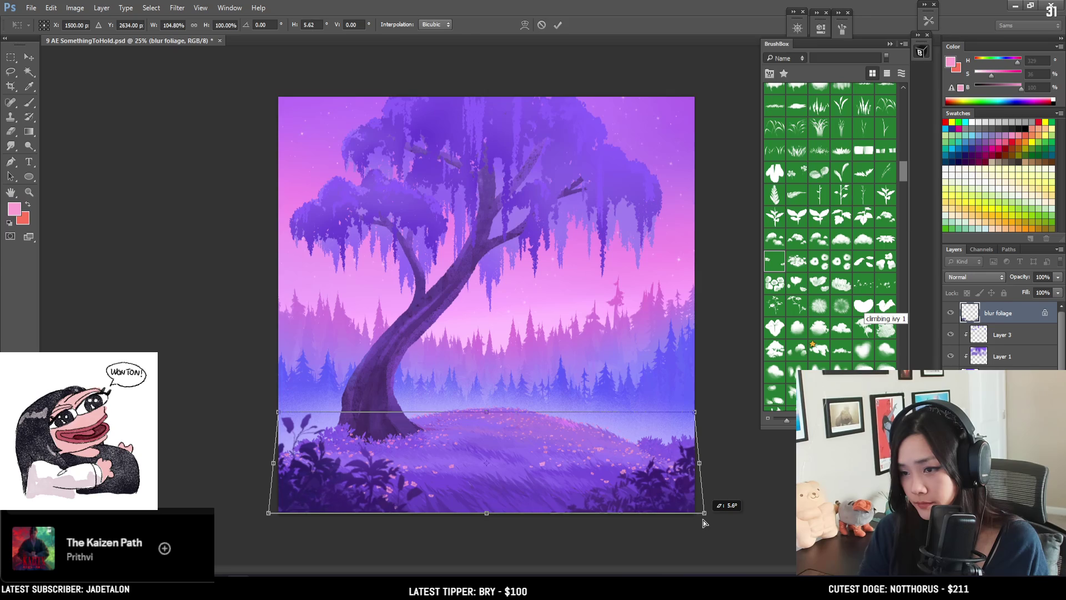
pyautogui.press('Return')
pyautogui.press('e')
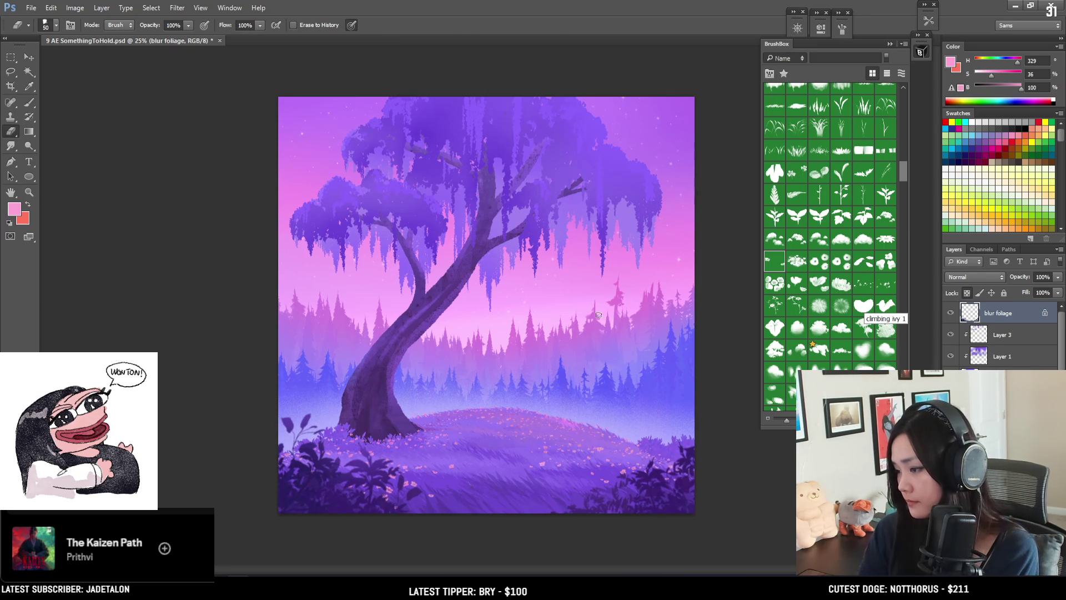
pyautogui.hotkey('ctrl', '+')
pyautogui.moveTo(563, 388)
pyautogui.mouseDown()
pyautogui.moveTo(536, 348)
pyautogui.moveTo(553, 369)
pyautogui.mouseUp()
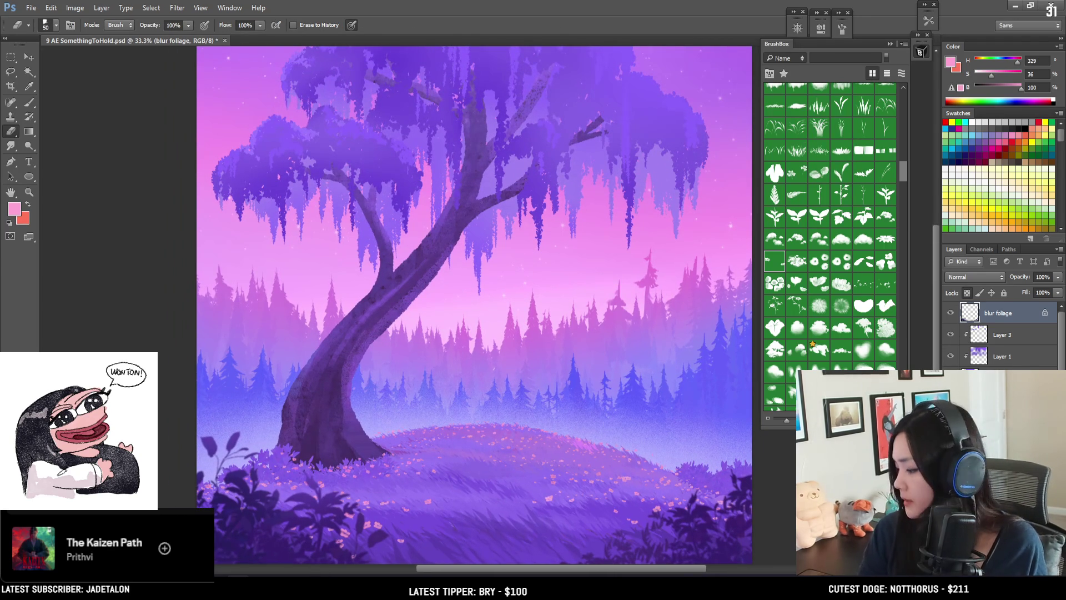
# Step: Zoom out to view the whole painting and select the leaves behind layer
pyautogui.scroll(-3, 851, 338)
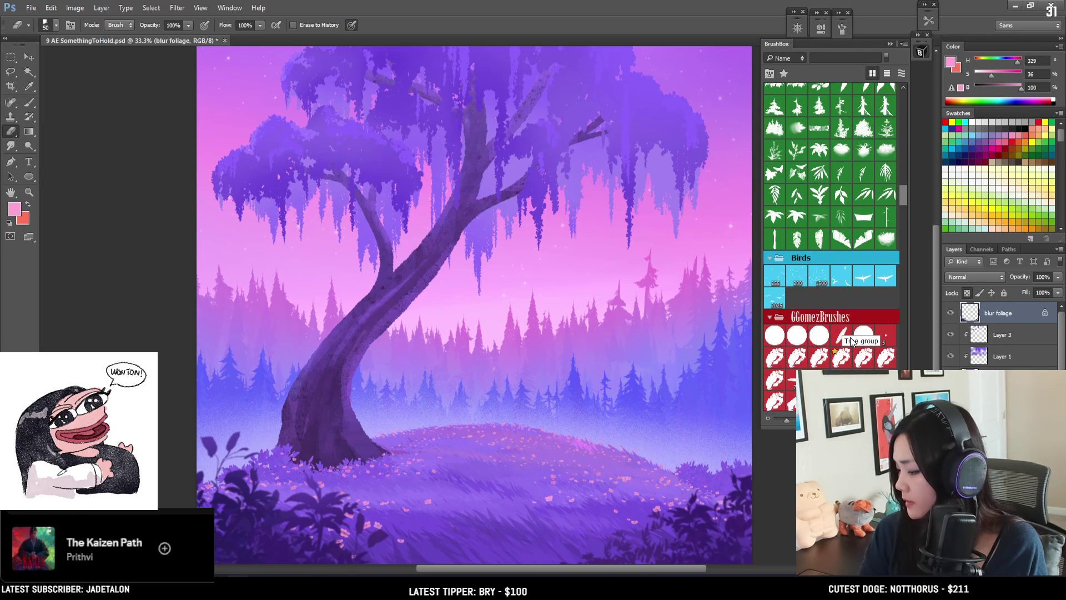
pyautogui.scroll(5, 855, 256)
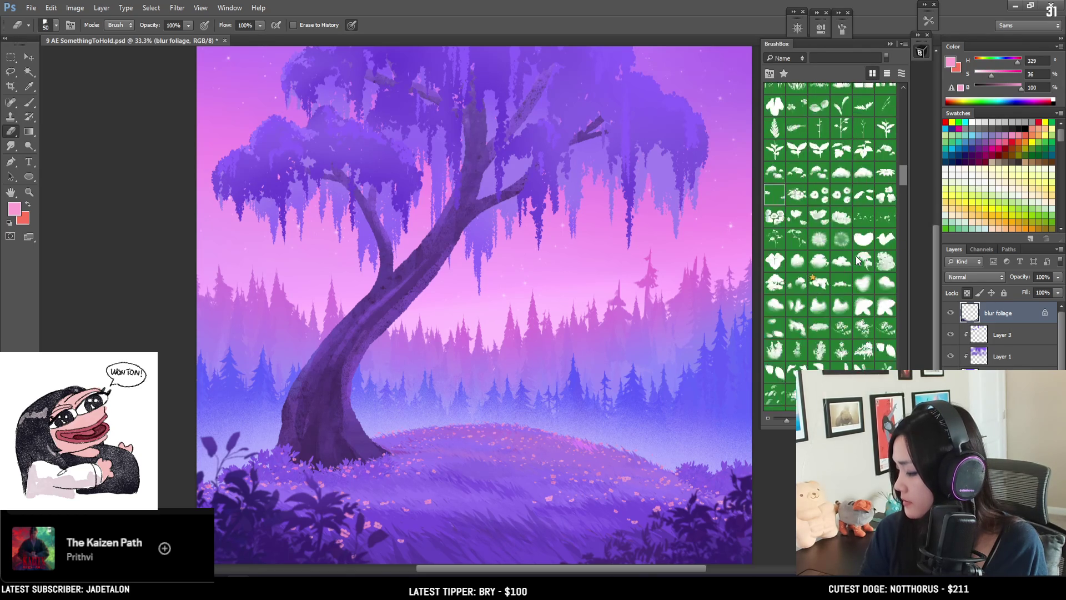
pyautogui.scroll(5, 859, 261)
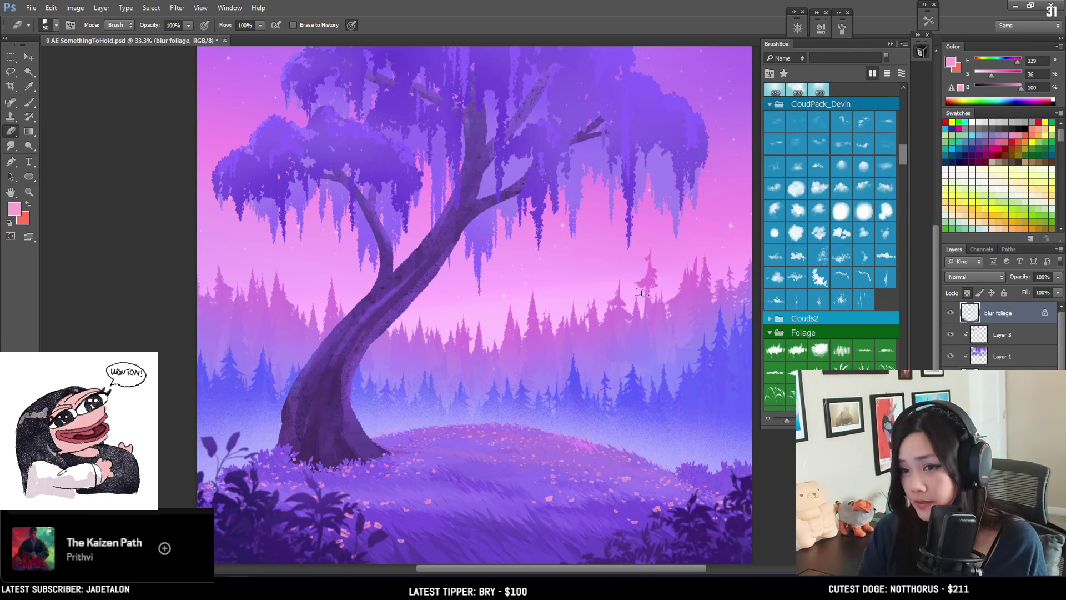
pyautogui.hotkey('ctrl', 'z')
pyautogui.scroll(-1, 482, 290)
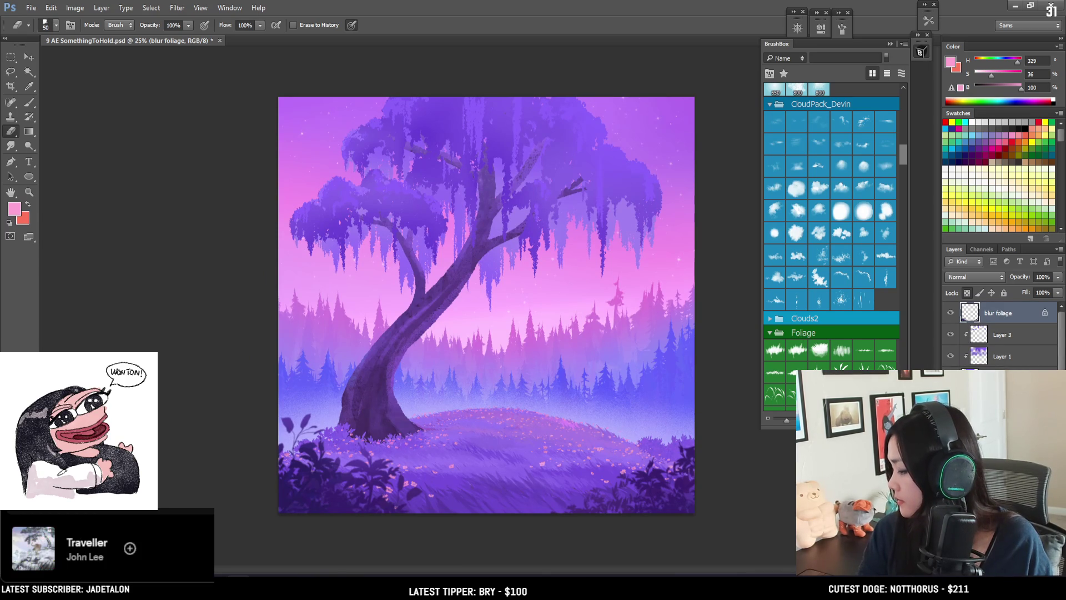
pyautogui.scroll(-2, 999, 333)
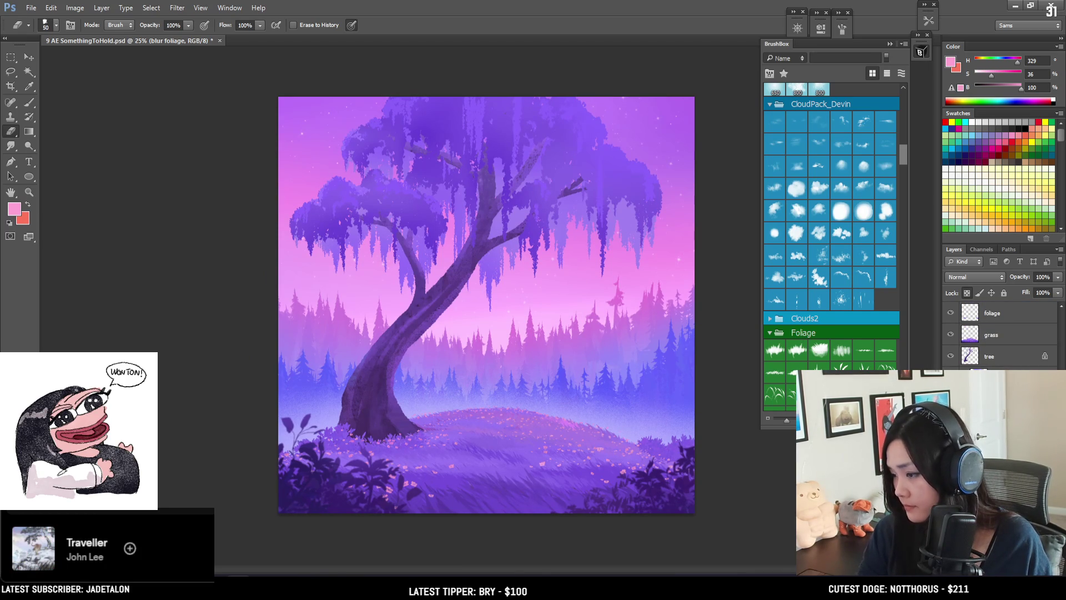
pyautogui.scroll(2, 1000, 333)
pyautogui.scroll(-2, 999, 333)
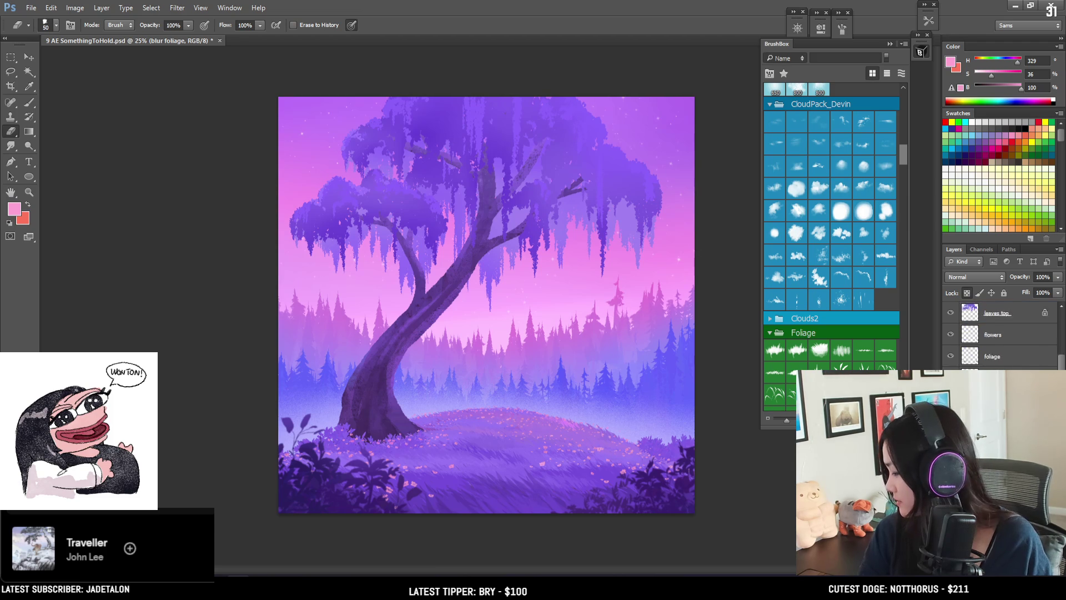
pyautogui.click(994, 400)
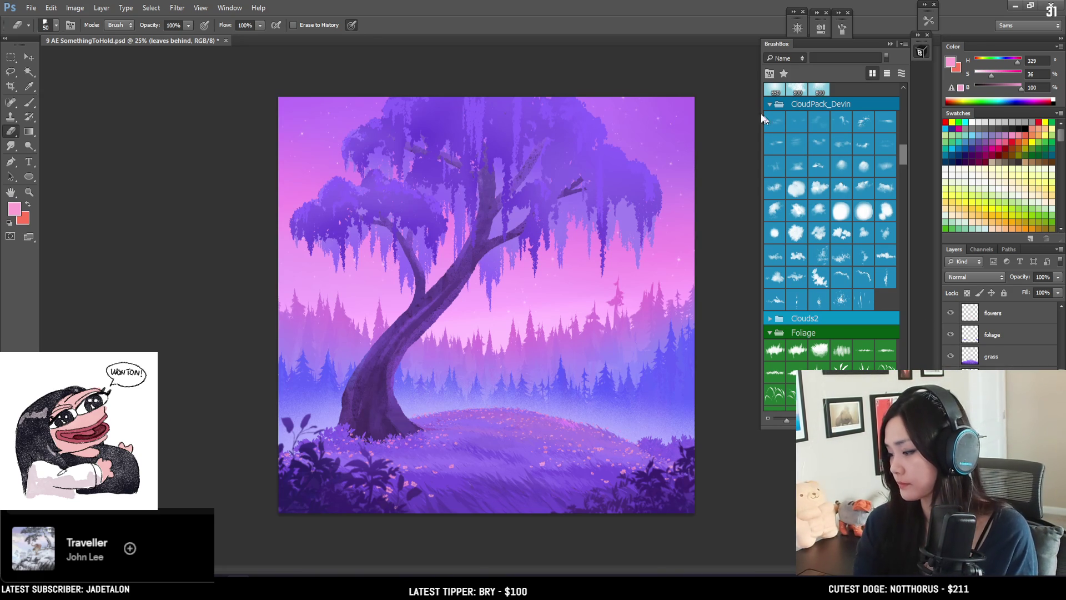
pyautogui.scroll(3, 893, 248)
pyautogui.scroll(3, 847, 244)
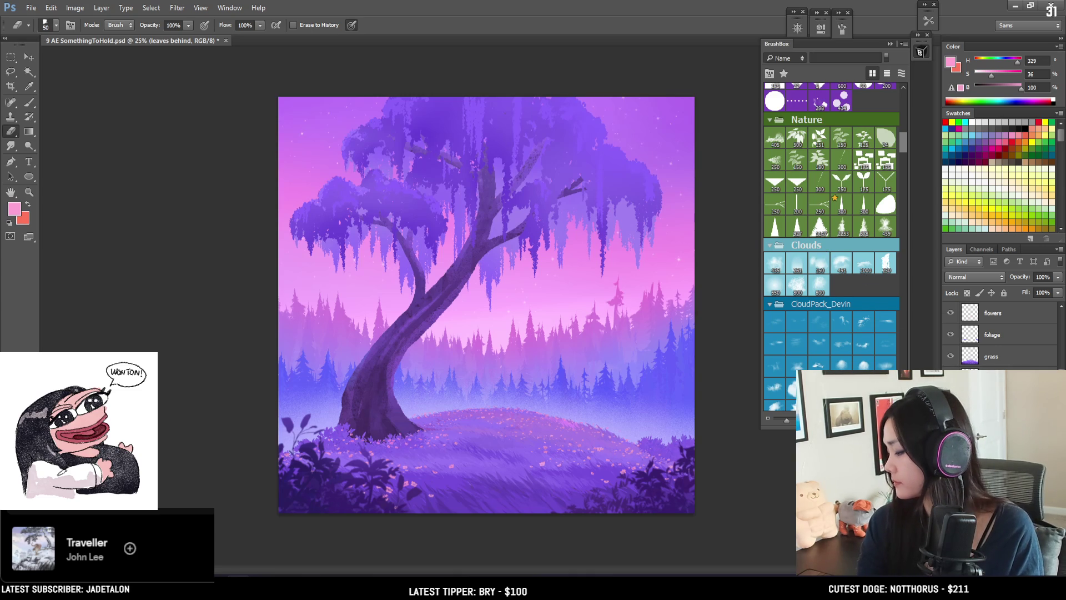
# Step: On the tree layer, pick the 250 px round brush and sample the trunk's purple, then a lighter purple
pyautogui.hotkey('alt', '[')
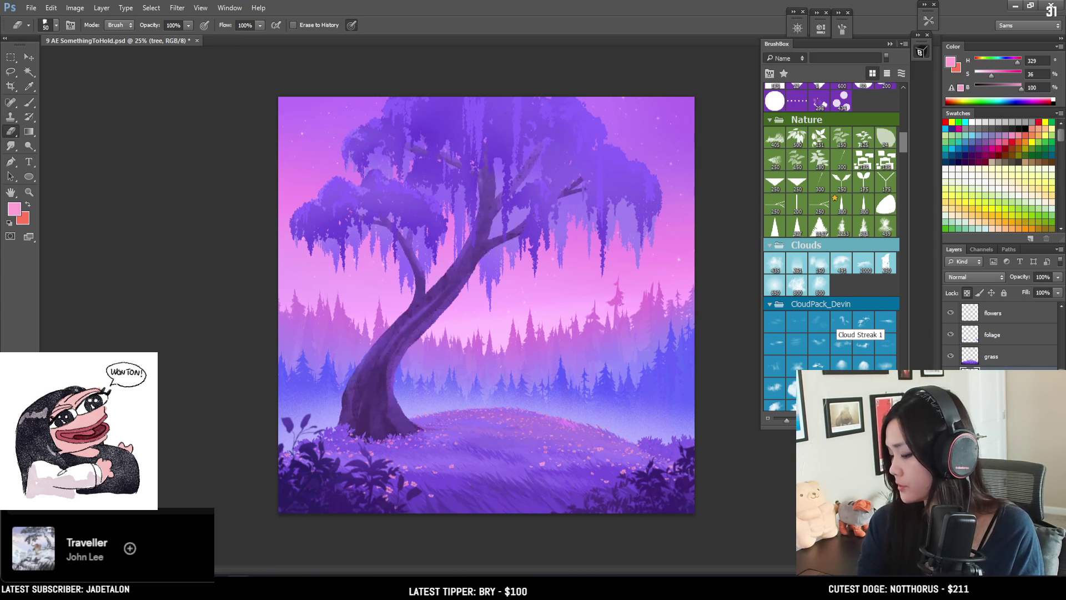
pyautogui.press('b')
pyautogui.scroll(5, 837, 295)
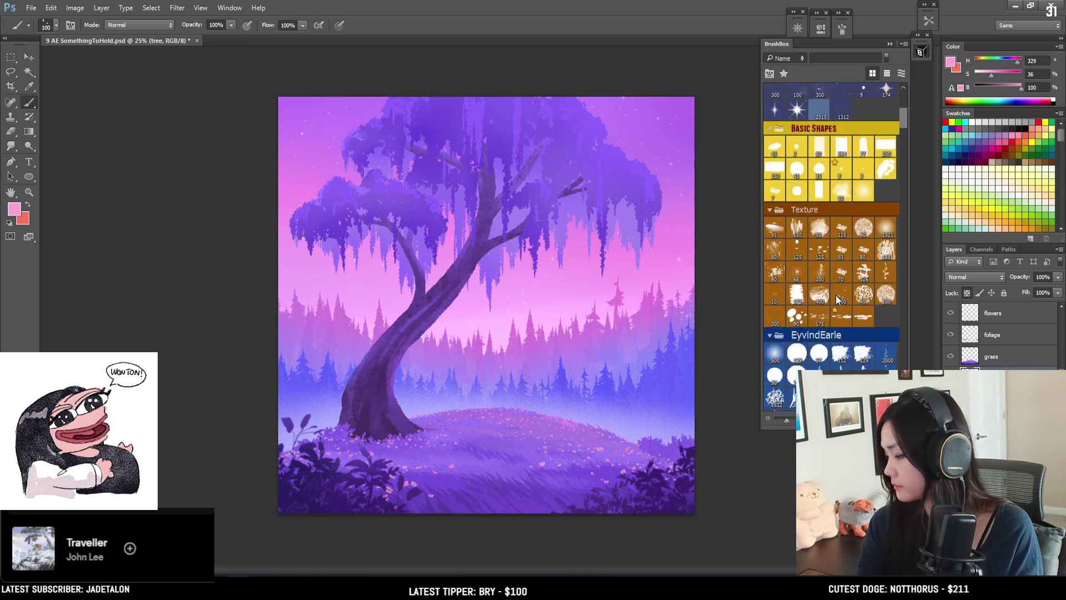
pyautogui.scroll(2, 835, 290)
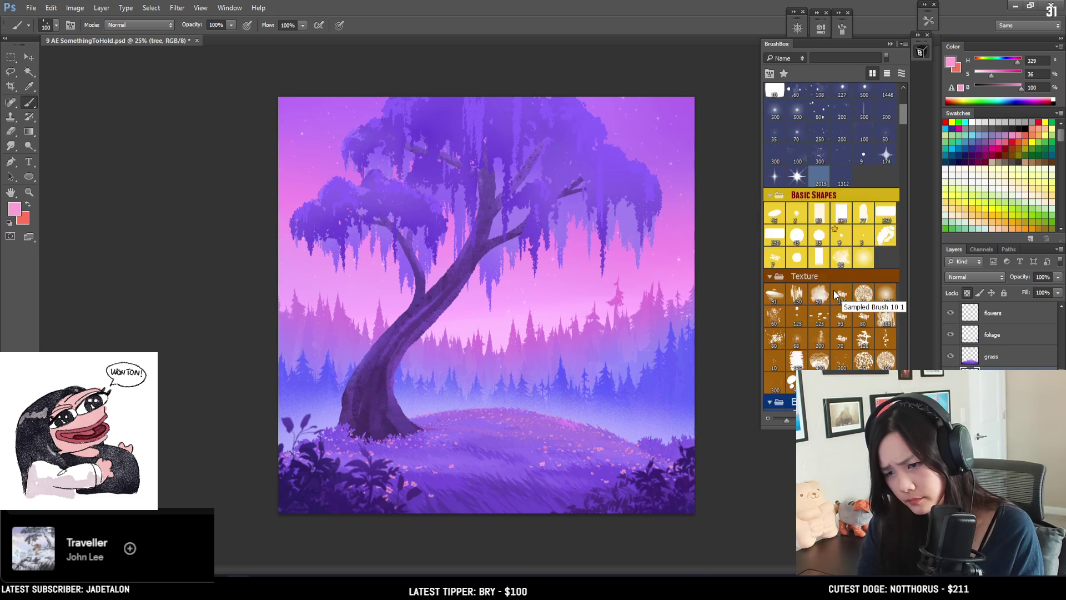
pyautogui.scroll(2, 835, 290)
pyautogui.click(778, 304)
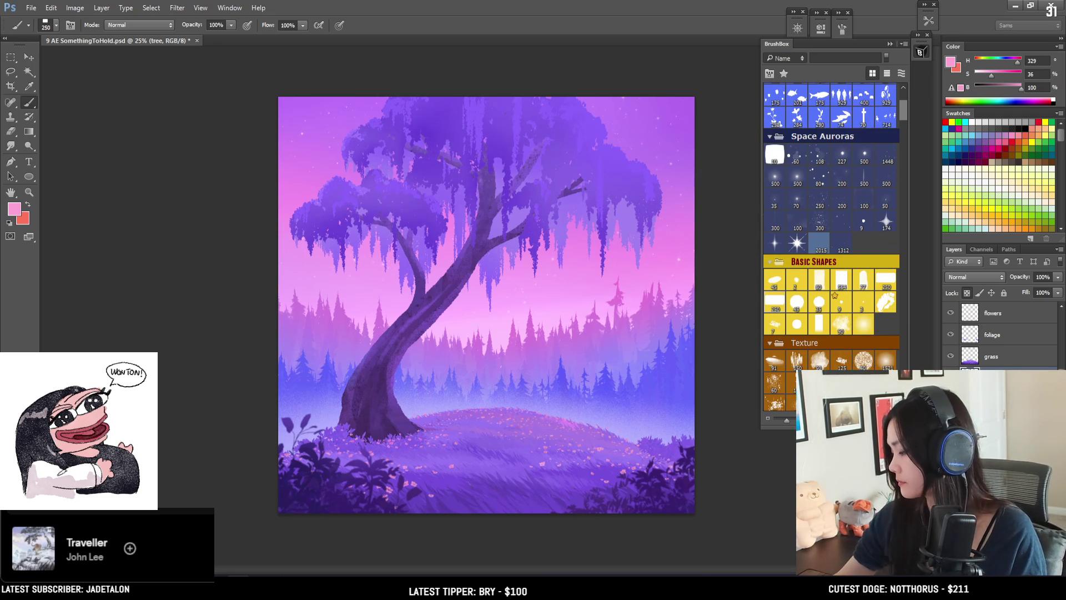
pyautogui.keyDown('alt'); pyautogui.click(380, 343); pyautogui.keyUp('alt')
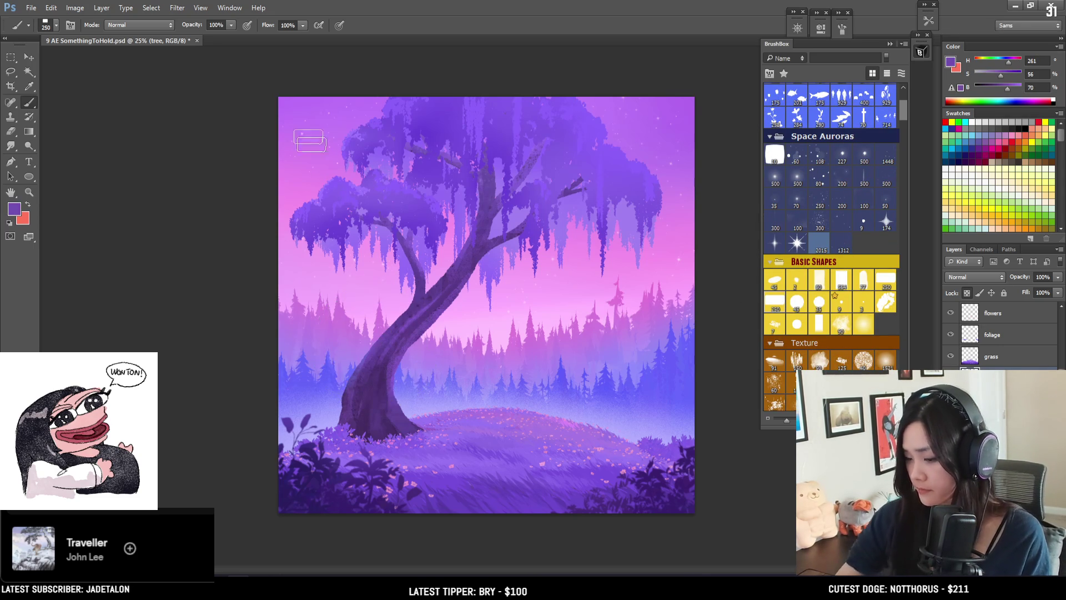
pyautogui.click(796, 325)
pyautogui.keyDown('alt'); pyautogui.click(421, 242); pyautogui.keyUp('alt')
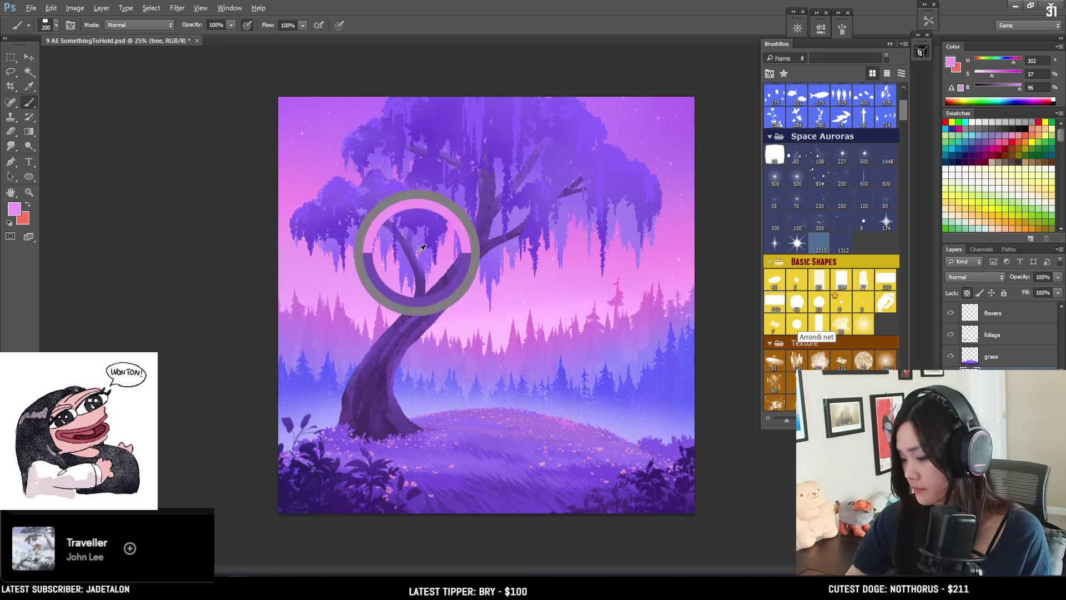
# Step: Sample the pink sky beside the trunk and shrink the brush to about 100 px
pyautogui.press('[')
pyautogui.press('[')
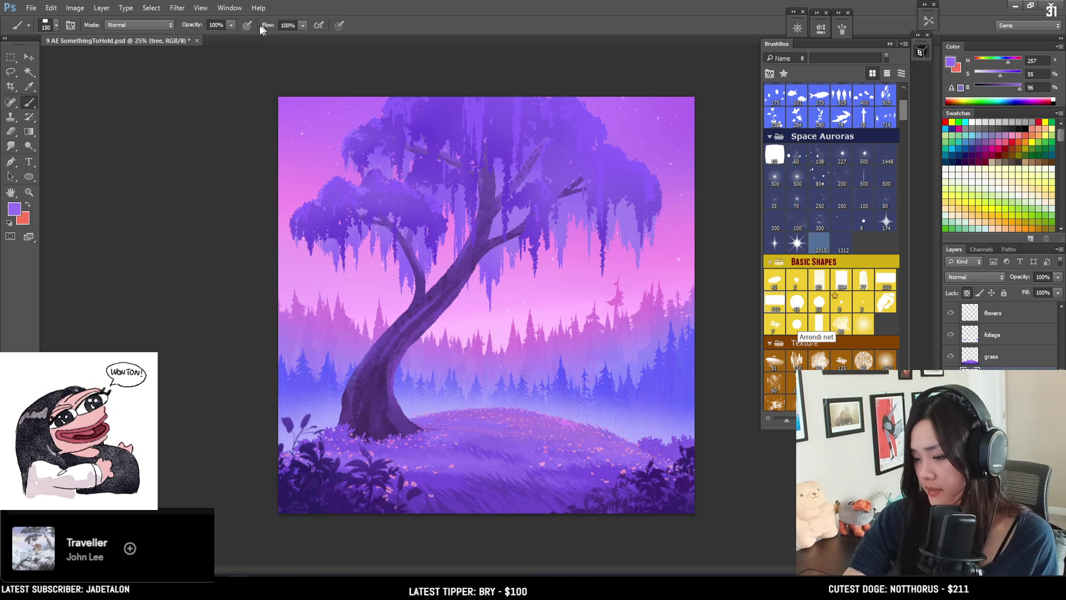
pyautogui.press(']')
pyautogui.press(']')
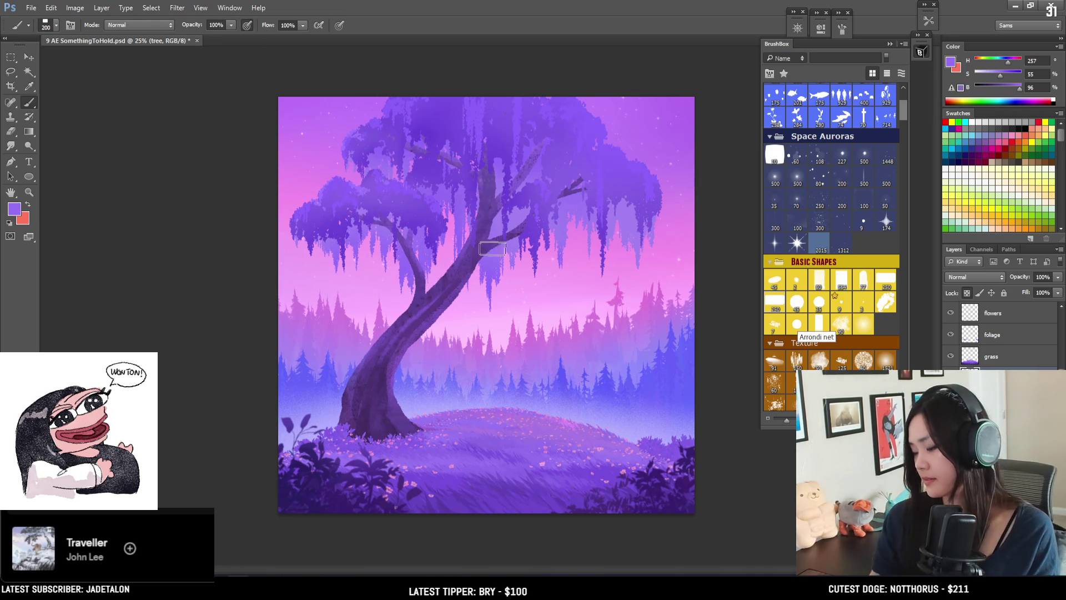
pyautogui.keyDown('alt'); pyautogui.click(541, 269); pyautogui.keyUp('alt')
pyautogui.press('[')
pyautogui.press('[')
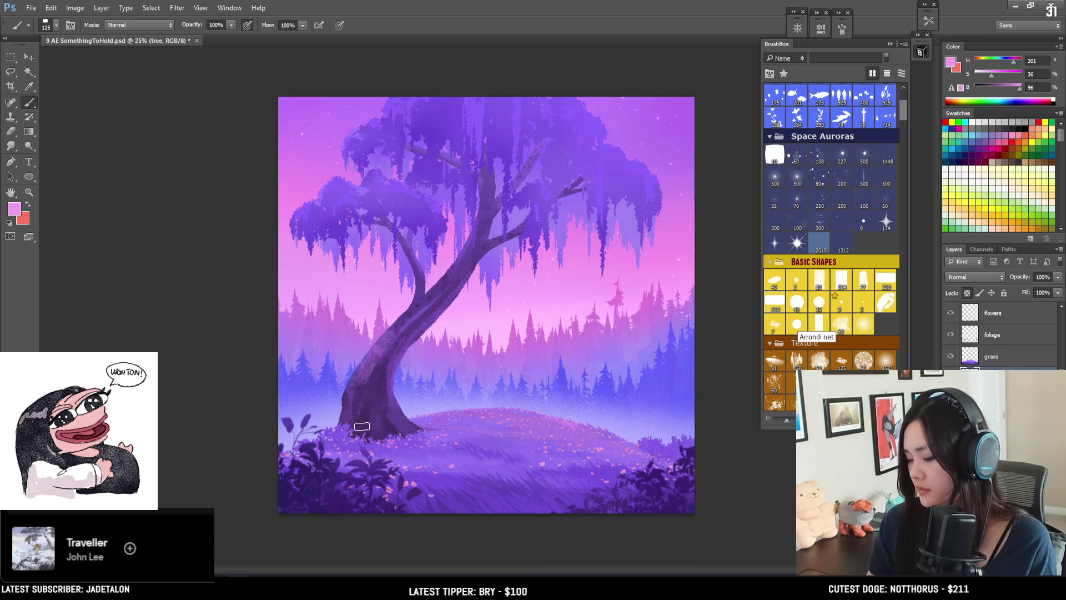
pyautogui.press('[')
pyautogui.press('[')
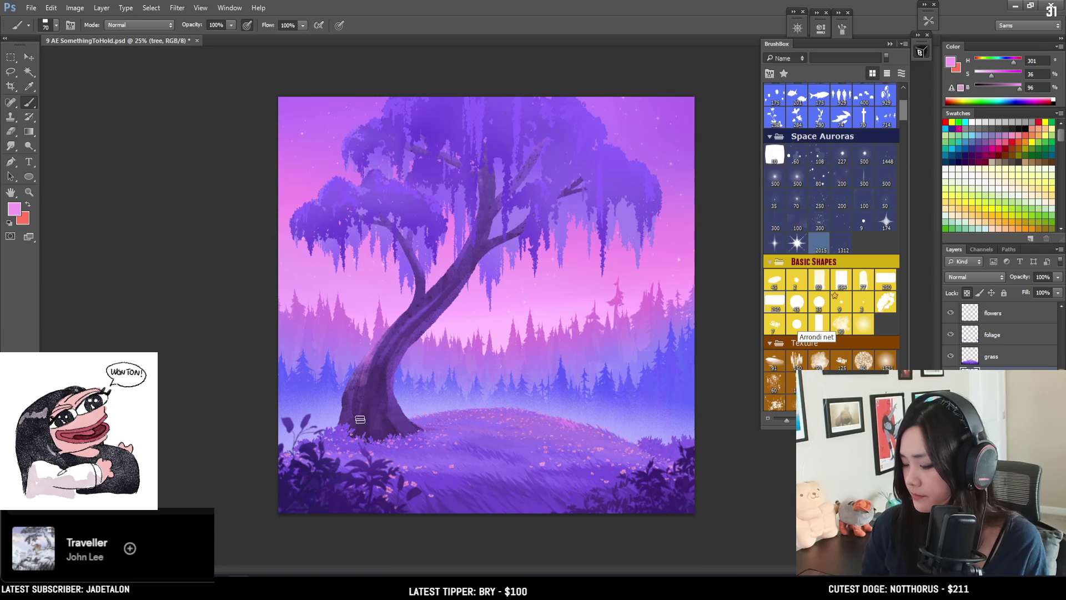
pyautogui.press('[')
# Step: Paint a light stroke, then dark purple strokes down the trunk's left edge toward the base
pyautogui.moveTo(357, 405); pyautogui.dragTo(361, 429)
pyautogui.keyDown('alt'); pyautogui.click(367, 416); pyautogui.keyUp('alt')
pyautogui.press(']')
pyautogui.moveTo(371, 348); pyautogui.dragTo(359, 422)
pyautogui.press('[')
pyautogui.moveTo(370, 344); pyautogui.dragTo(358, 420)
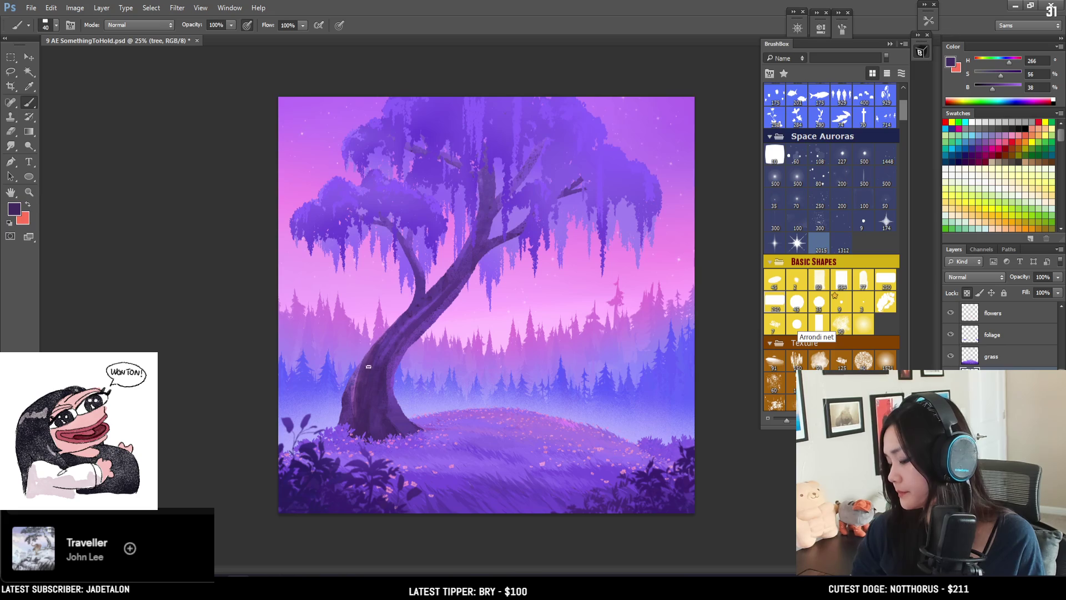
pyautogui.click(886, 305)
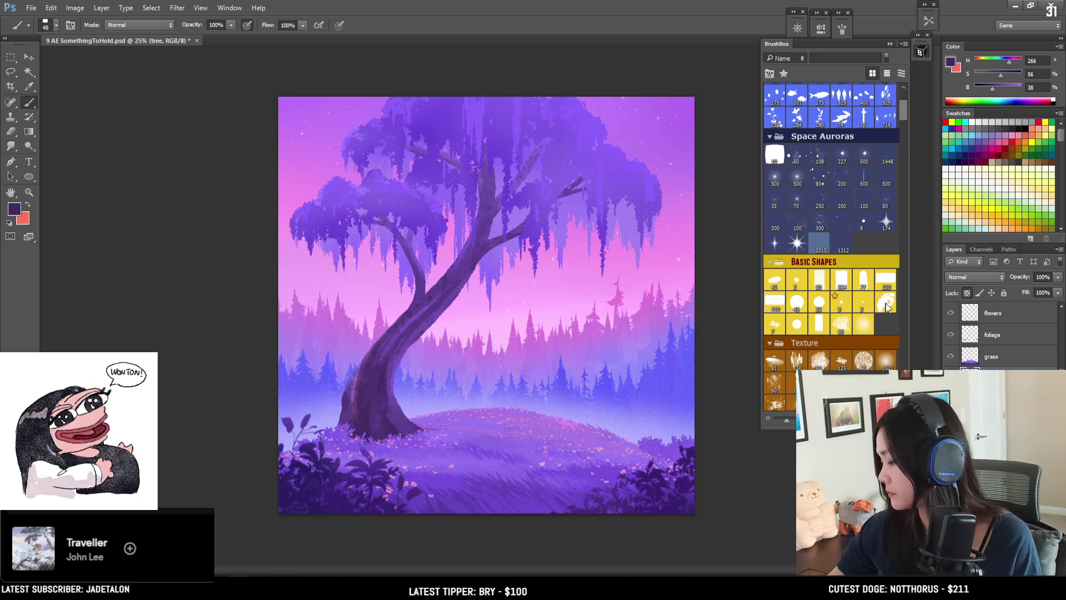
# Step: Switch to the MM Block Rough brush, sample a trunk purple and shrink the brush
pyautogui.click(883, 257)
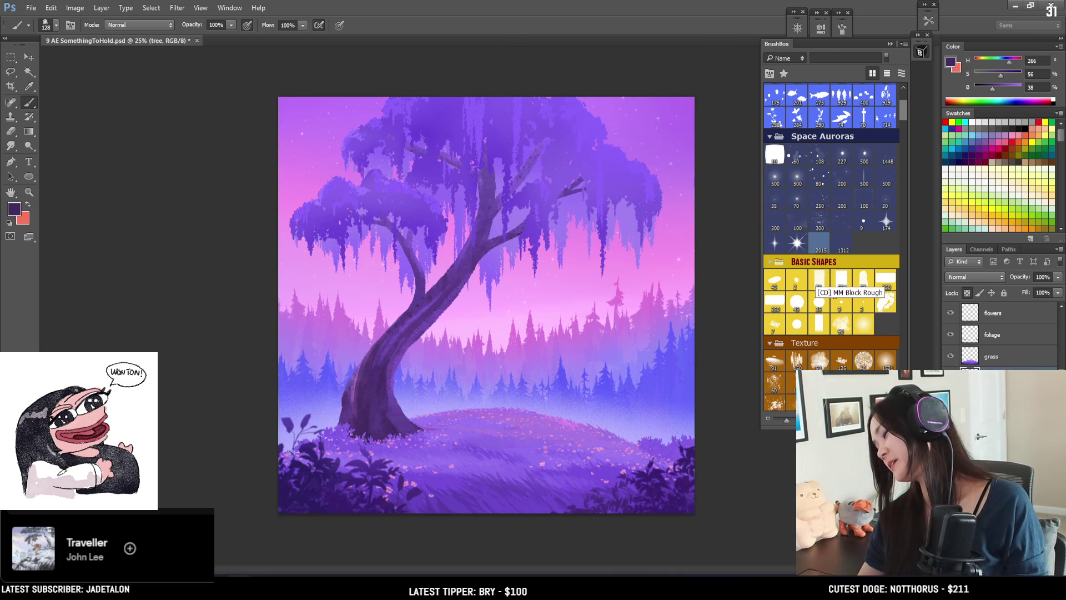
pyautogui.click(819, 281)
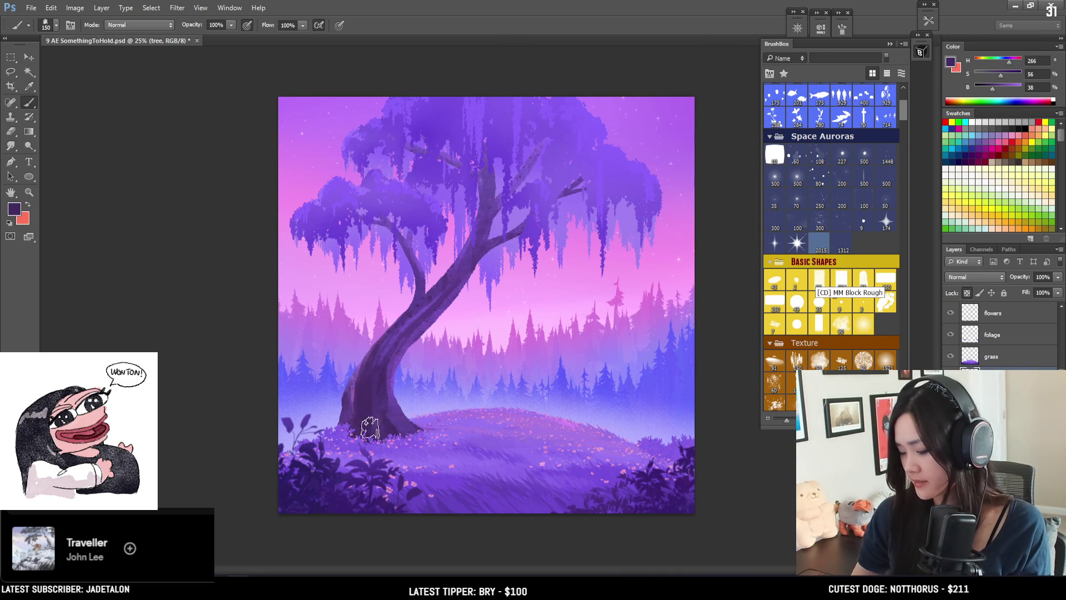
pyautogui.keyDown('alt'); pyautogui.click(353, 386); pyautogui.keyUp('alt')
pyautogui.moveTo(353, 386); pyautogui.dragTo(352, 381)
pyautogui.press('[')
pyautogui.press('[')
pyautogui.press('[')
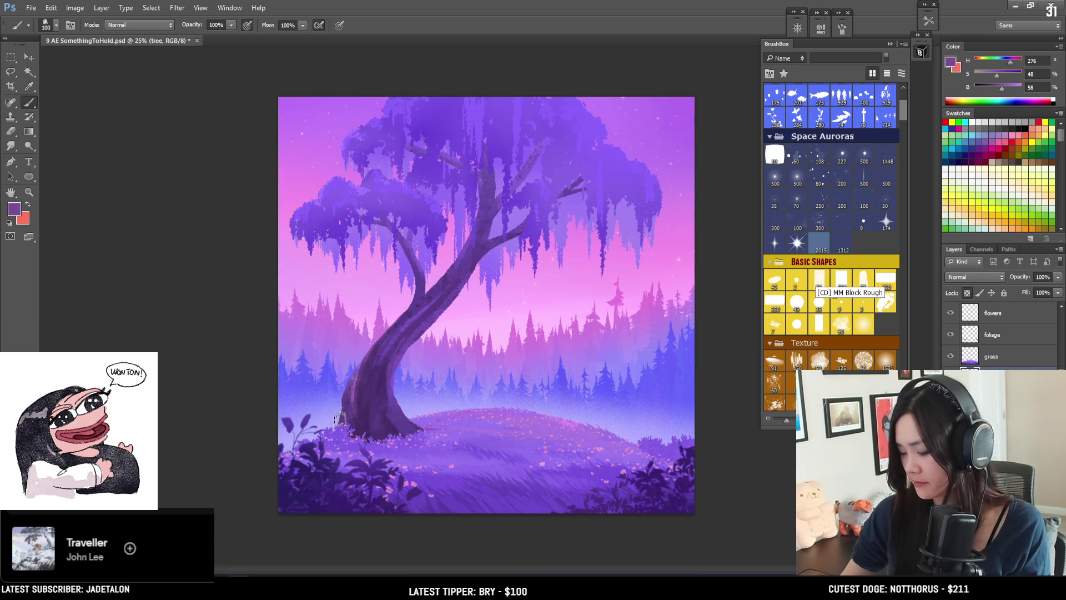
pyautogui.press('[')
pyautogui.press('[')
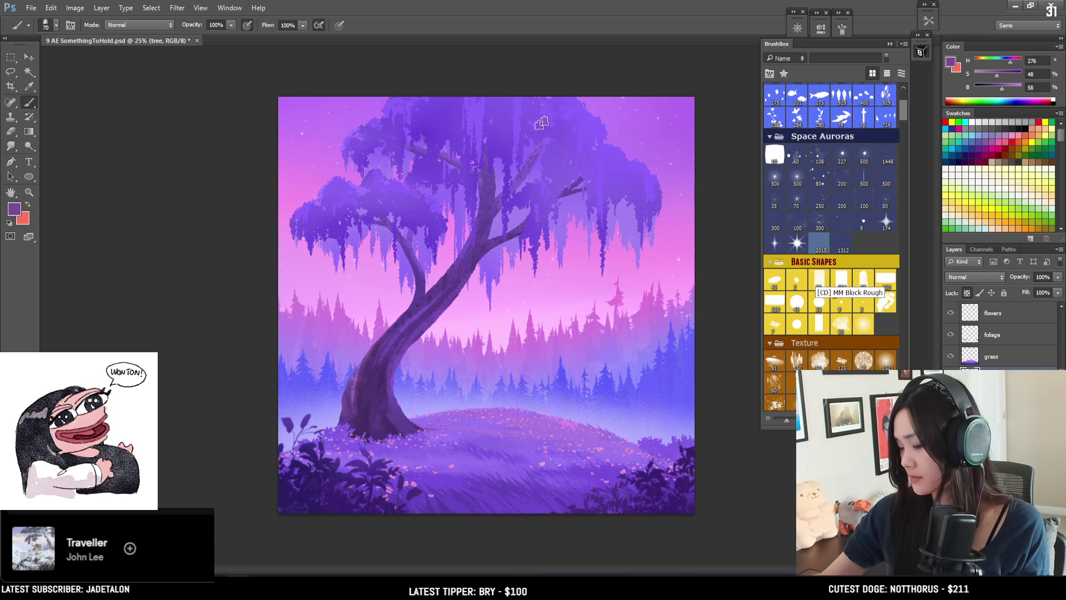
# Step: Try pink and lighter highlight strokes down the trunk, undoing both
pyautogui.keyDown('alt'); pyautogui.click(502, 290); pyautogui.keyUp('alt')
pyautogui.moveTo(358, 369); pyautogui.dragTo(353, 411)
pyautogui.hotkey('ctrl', 'z')
pyautogui.moveTo(359, 365); pyautogui.dragTo(355, 439)
pyautogui.hotkey('ctrl', 'z')
pyautogui.press('[')
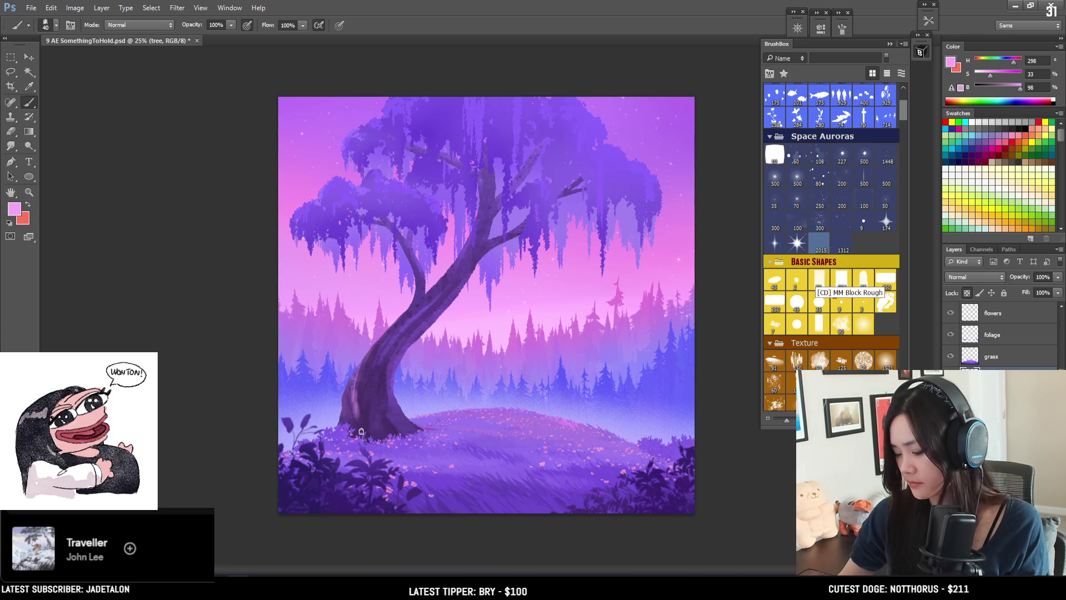
# Step: Sample several trunk and foliage purples, settling on a slightly lighter trunk purple
pyautogui.keyDown('alt'); pyautogui.click(366, 422); pyautogui.keyUp('alt')
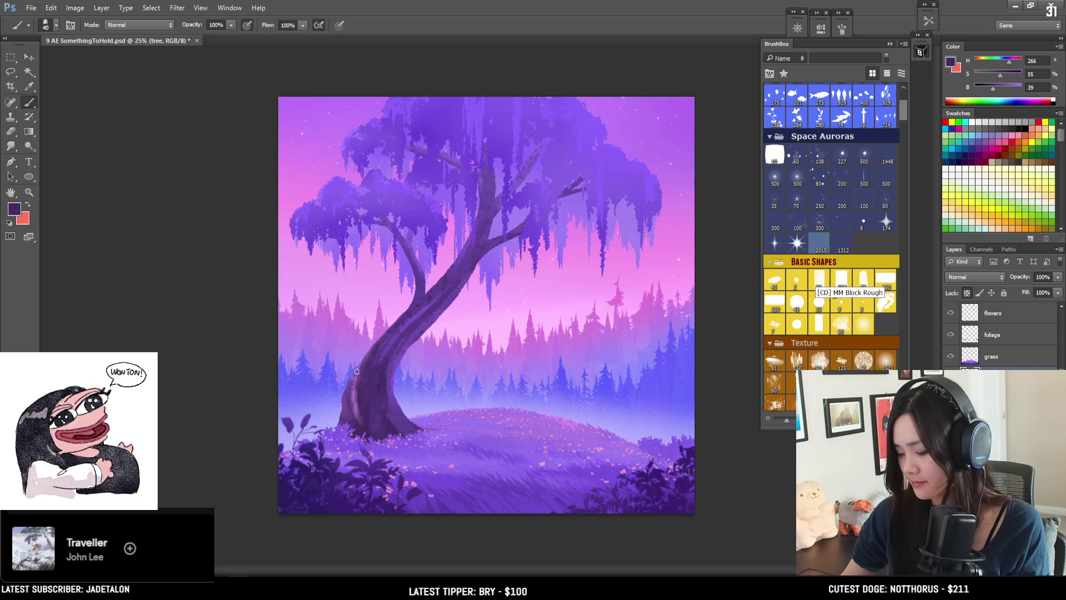
pyautogui.keyDown('alt'); pyautogui.click(412, 319); pyautogui.keyUp('alt')
pyautogui.press('[')
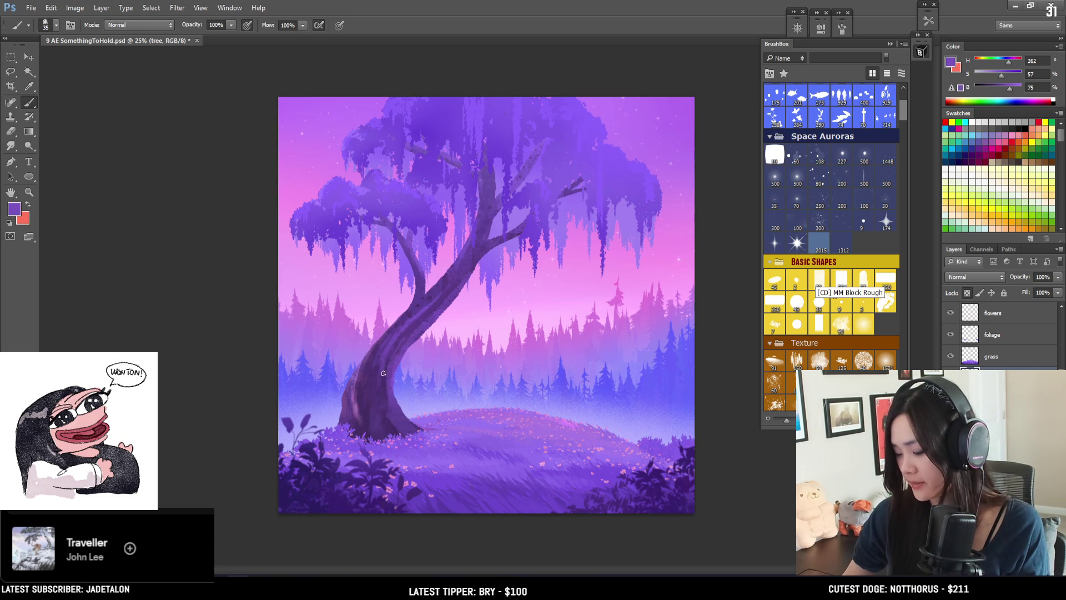
pyautogui.keyDown('alt'); pyautogui.click(385, 401); pyautogui.keyUp('alt')
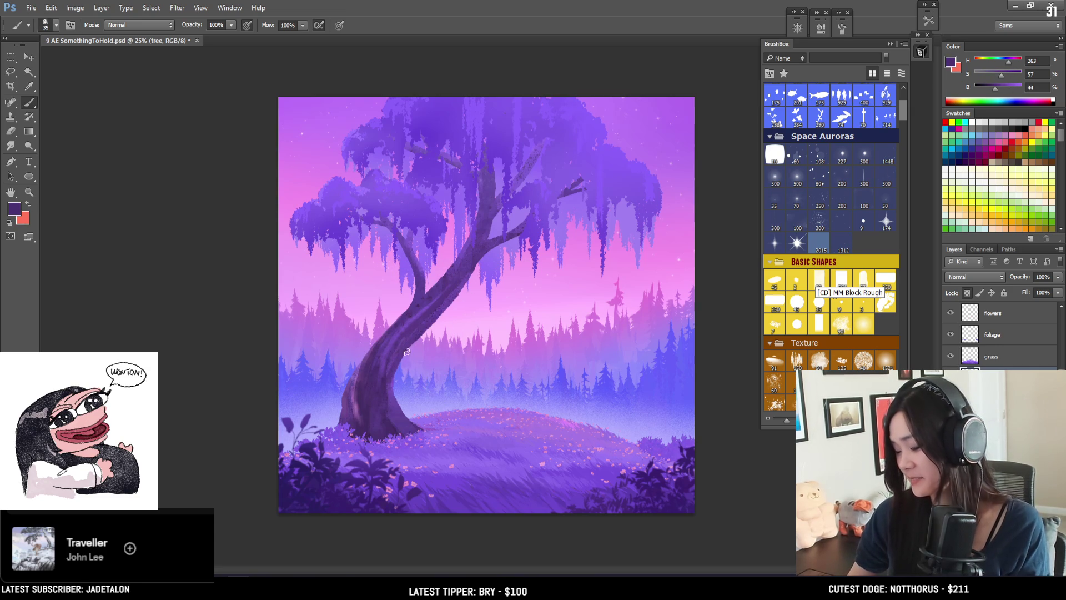
pyautogui.keyDown('alt'); pyautogui.click(456, 225); pyautogui.keyUp('alt')
pyautogui.press(']')
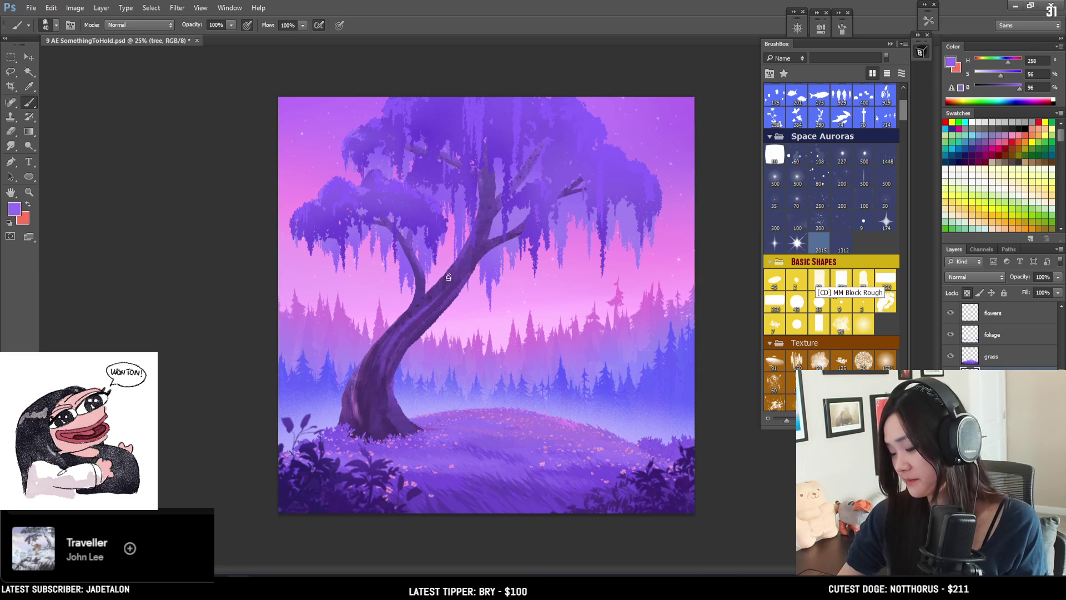
pyautogui.keyDown('alt'); pyautogui.click(390, 305); pyautogui.keyUp('alt')
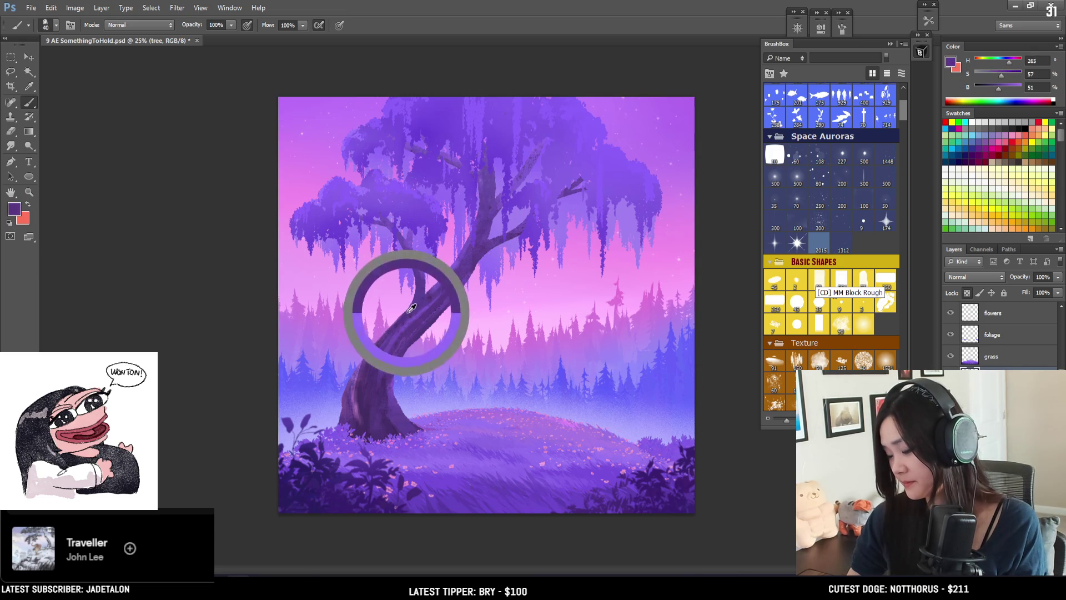
pyautogui.moveTo(416, 307); pyautogui.dragTo(431, 295)
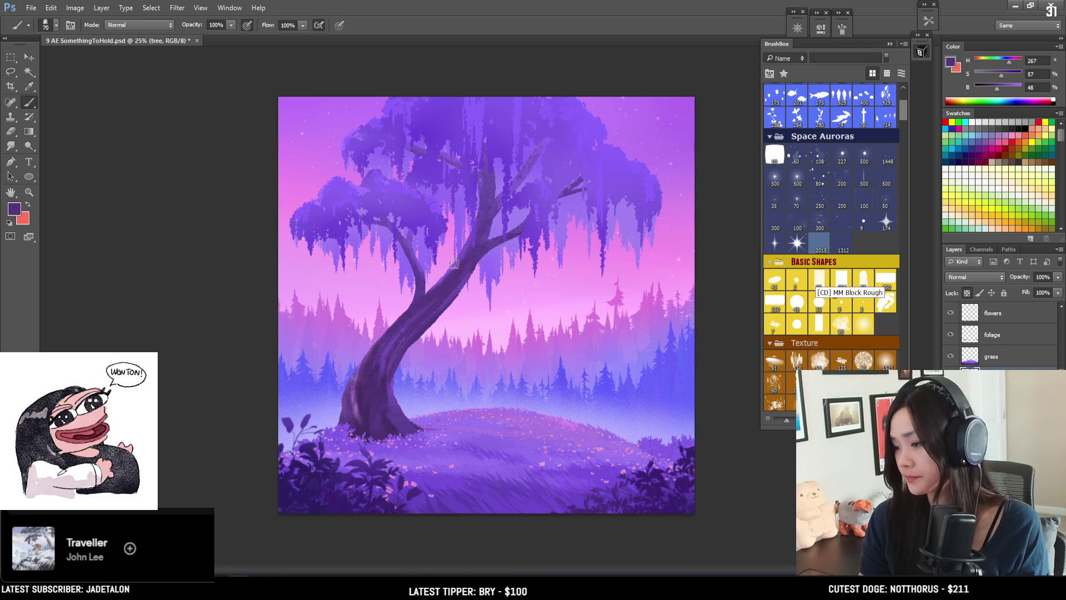
# Step: Enlarge the brush to 100 px, sample the trunk base's dark purple and darken it toward 2a1b3d
pyautogui.press(']')
pyautogui.press(']')
pyautogui.press(']')
pyautogui.press(']')
pyautogui.keyDown('alt'); pyautogui.moveTo(358, 392); pyautogui.dragTo(364, 285); pyautogui.keyUp('alt')
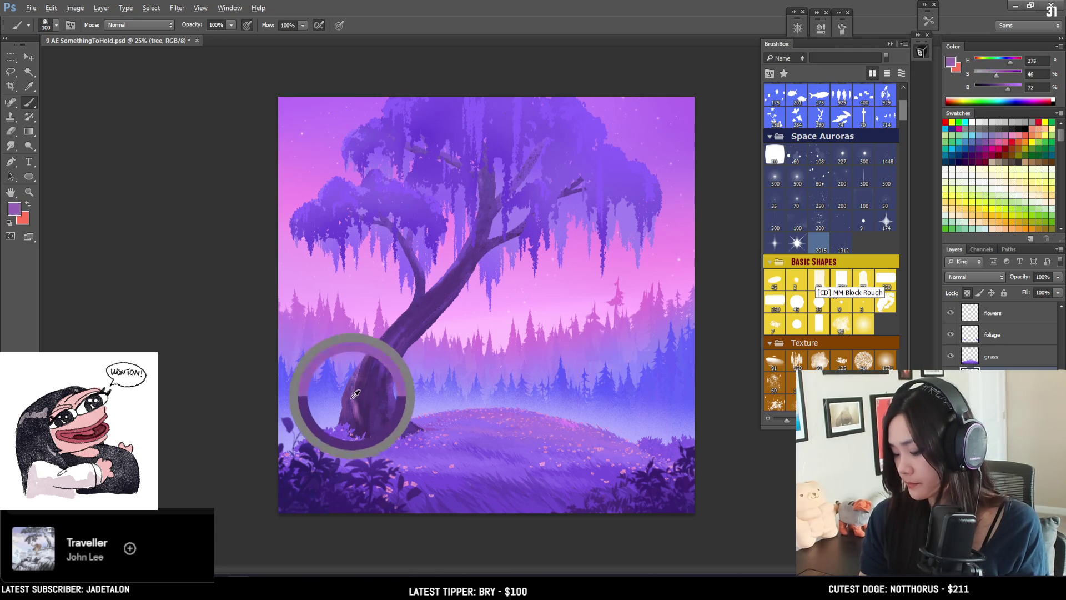
pyautogui.keyDown('alt'); pyautogui.click(398, 408); pyautogui.keyUp('alt')
pyautogui.keyDown('alt'); pyautogui.click(356, 417); pyautogui.keyUp('alt')
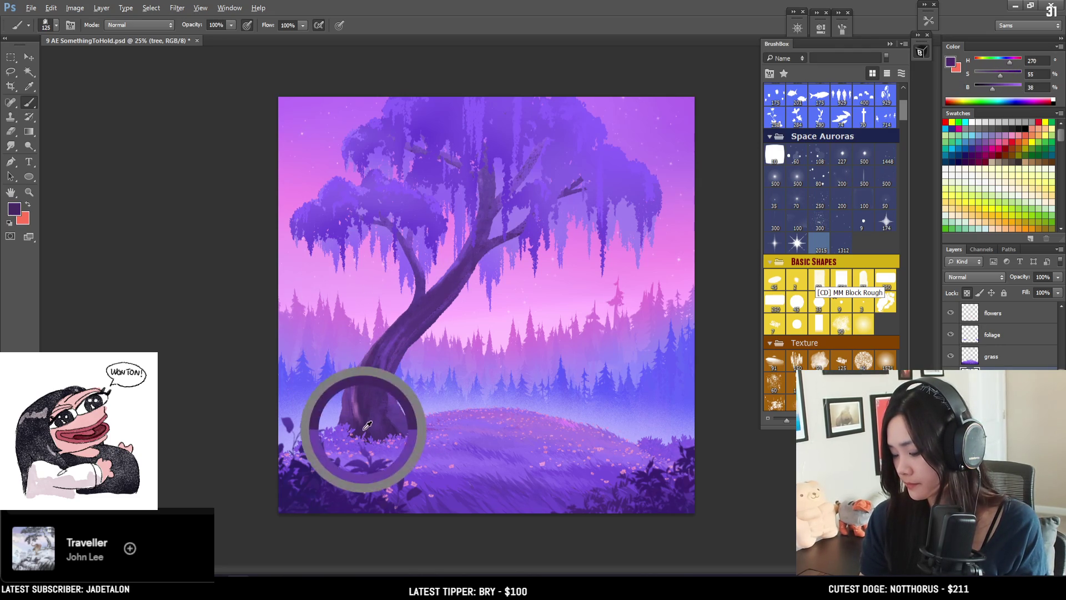
pyautogui.press(']')
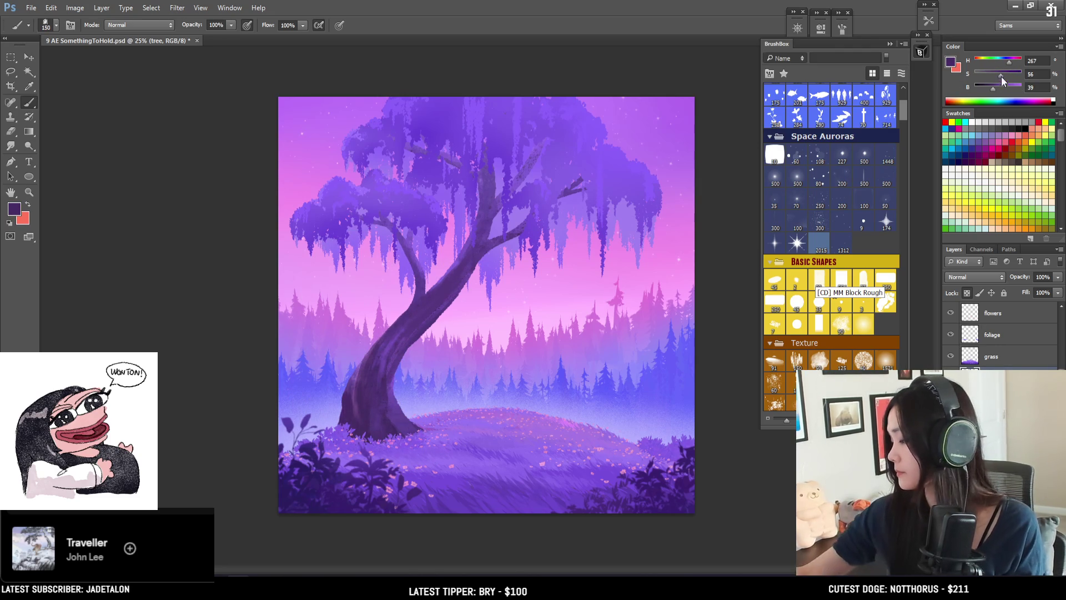
pyautogui.moveTo(993, 88); pyautogui.dragTo(986, 89)
pyautogui.click(951, 62)
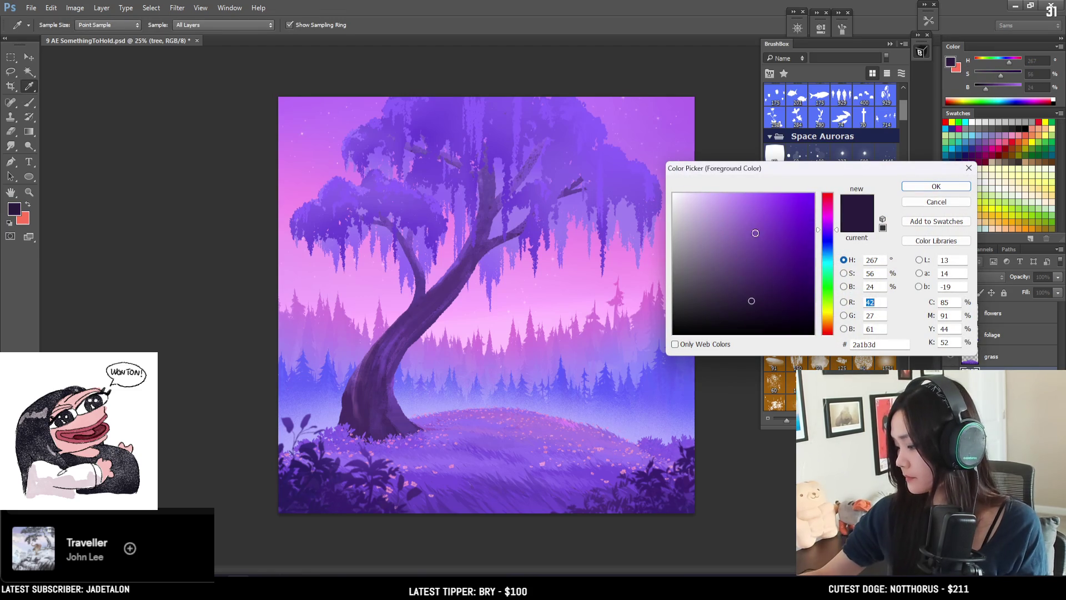
# Step: Fine-tune and confirm the very dark purple in the Color Picker, then resize the brush
pyautogui.click(771, 296)
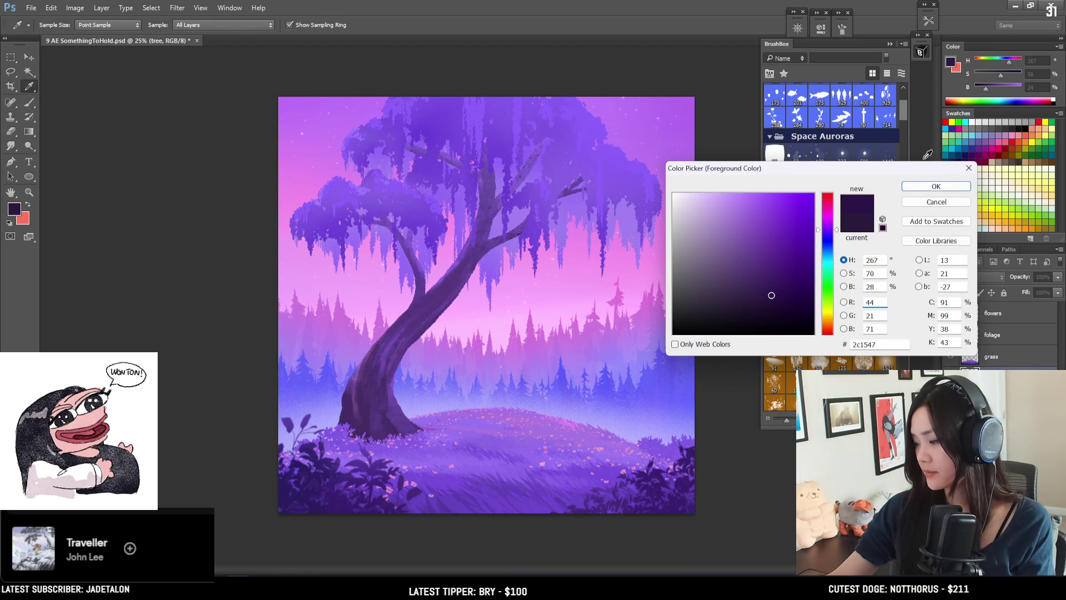
pyautogui.click(936, 187)
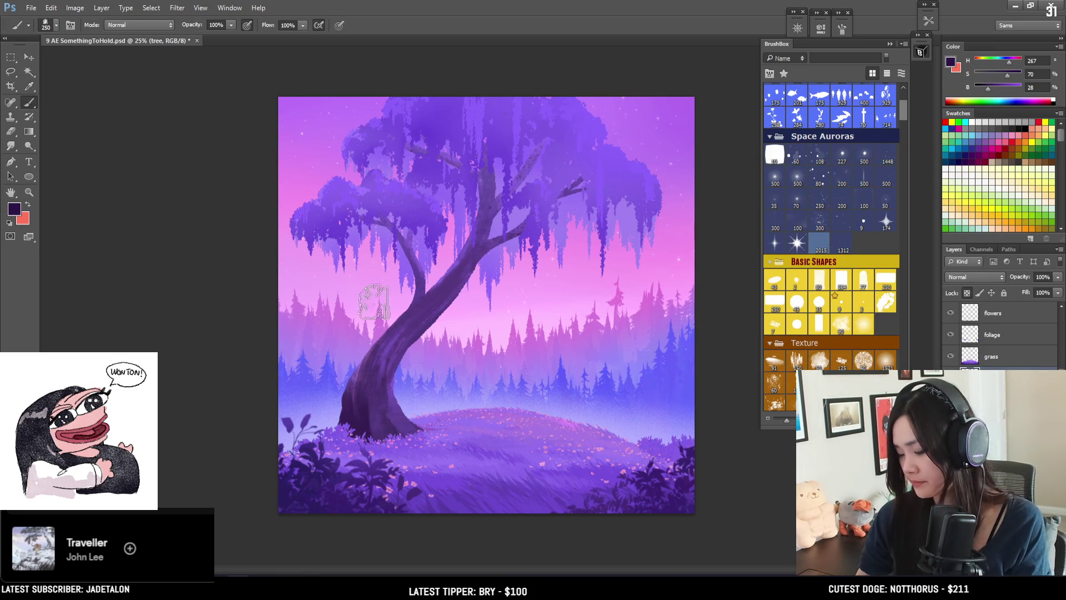
pyautogui.press(']')
pyautogui.press(']')
pyautogui.press(']')
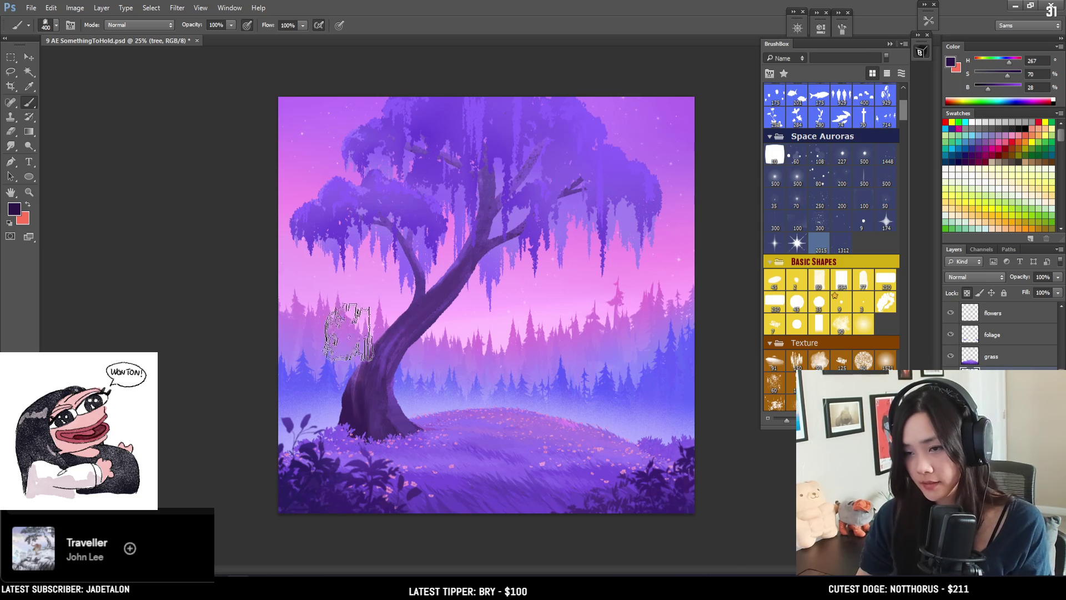
pyautogui.press('[')
# Step: Sample a lighter purple from the painting and size the brush for trunk work
pyautogui.keyDown('alt'); pyautogui.click(381, 441); pyautogui.keyUp('alt')
pyautogui.press('[')
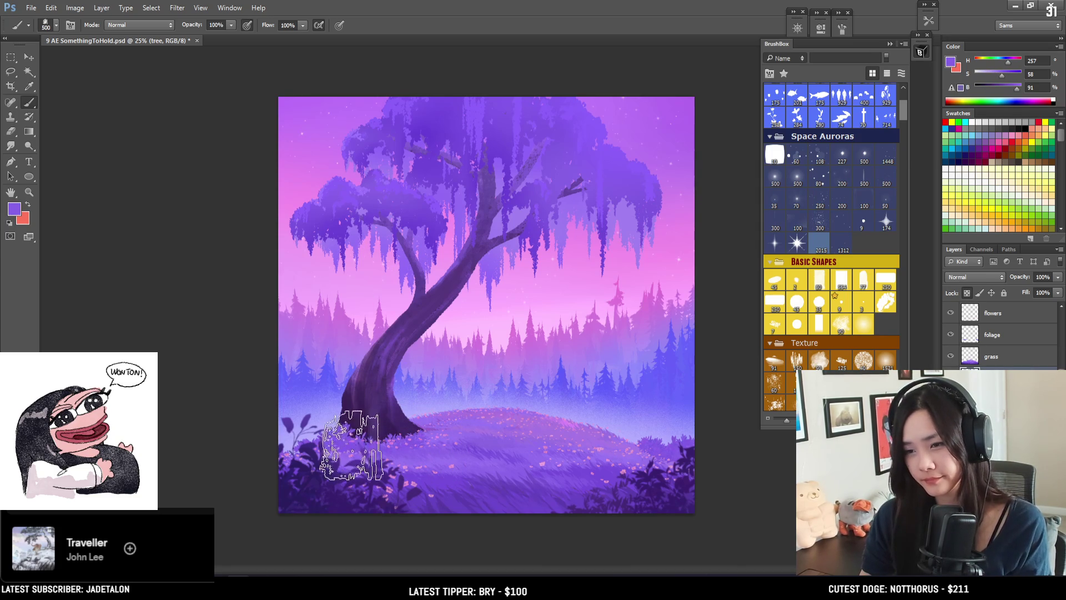
pyautogui.press(']')
pyautogui.press(']')
pyautogui.press(']')
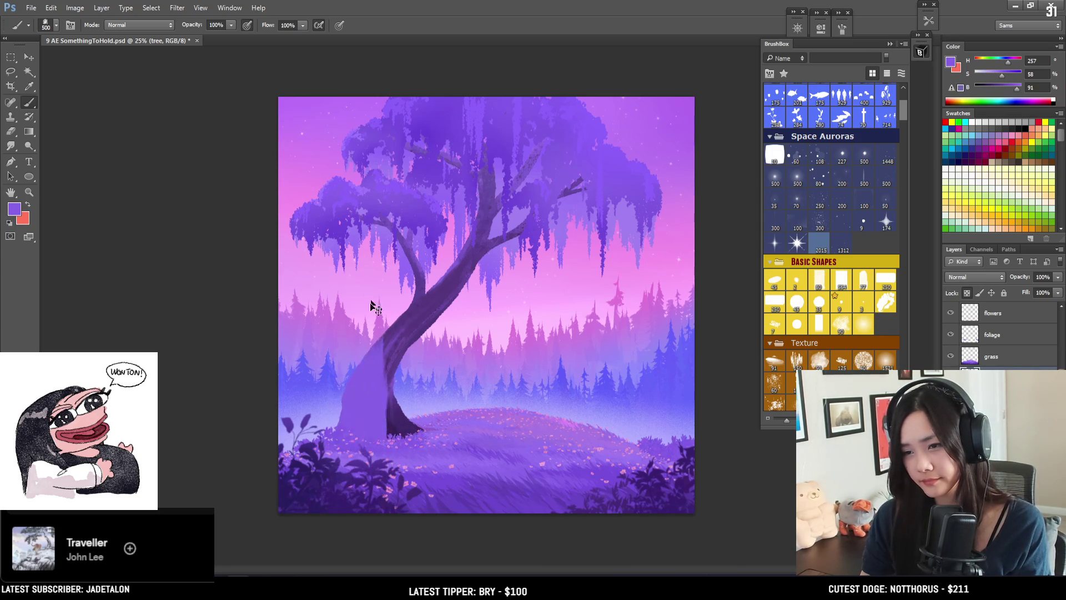
pyautogui.press('[')
pyautogui.press('[')
pyautogui.press('[')
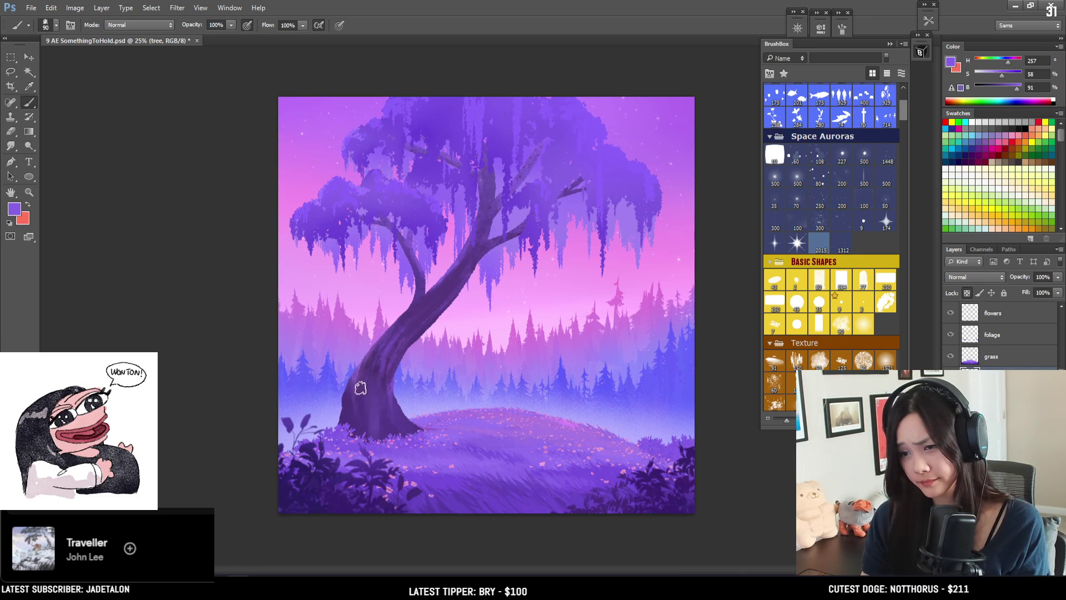
pyautogui.press('[')
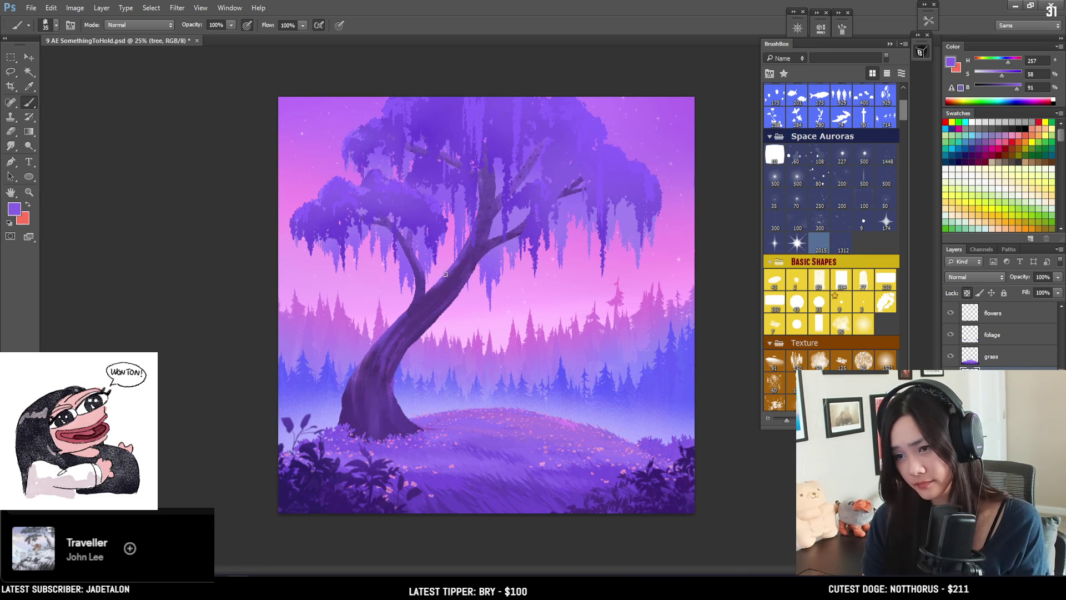
# Step: Sample dark and bright trunk purples, ending on muted violet (H 267, S 57, B 48), and zoom in
pyautogui.keyDown('alt'); pyautogui.click(450, 289); pyautogui.keyUp('alt')
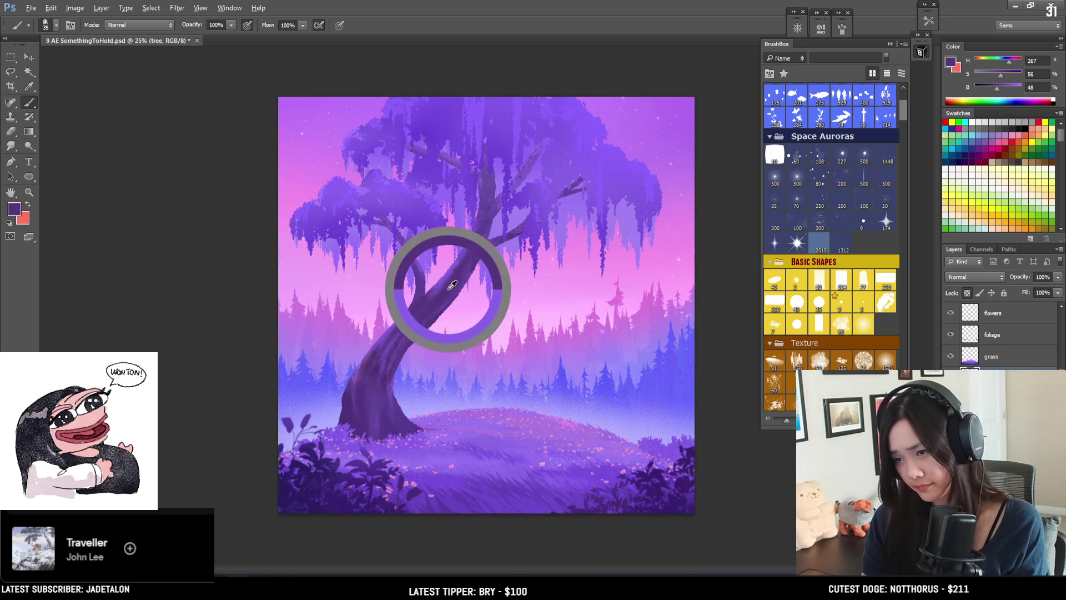
pyautogui.press('[')
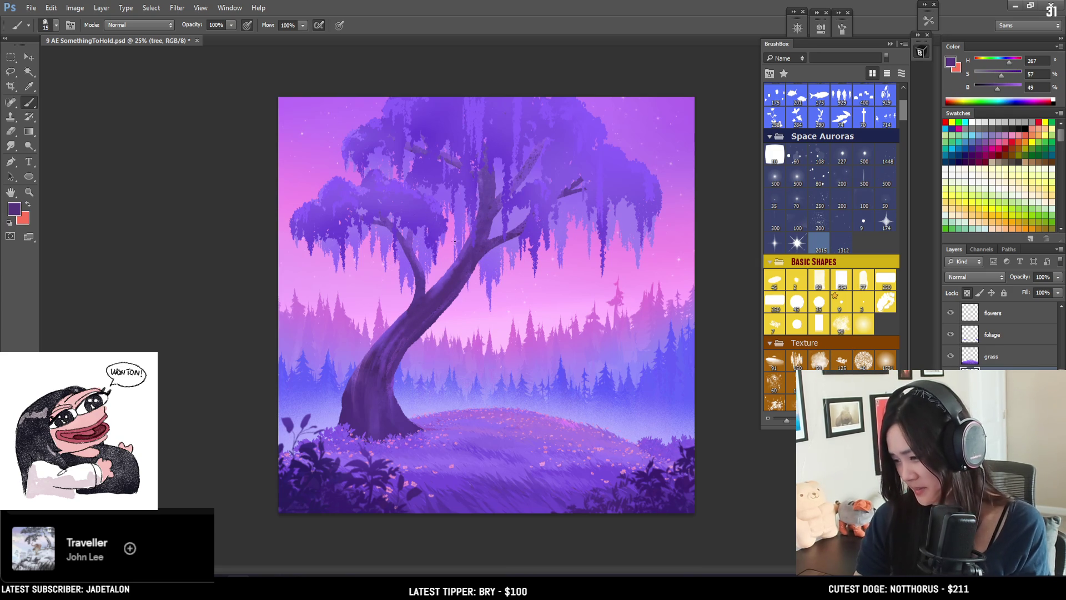
pyautogui.press('[')
pyautogui.keyDown('alt'); pyautogui.click(462, 268); pyautogui.keyUp('alt')
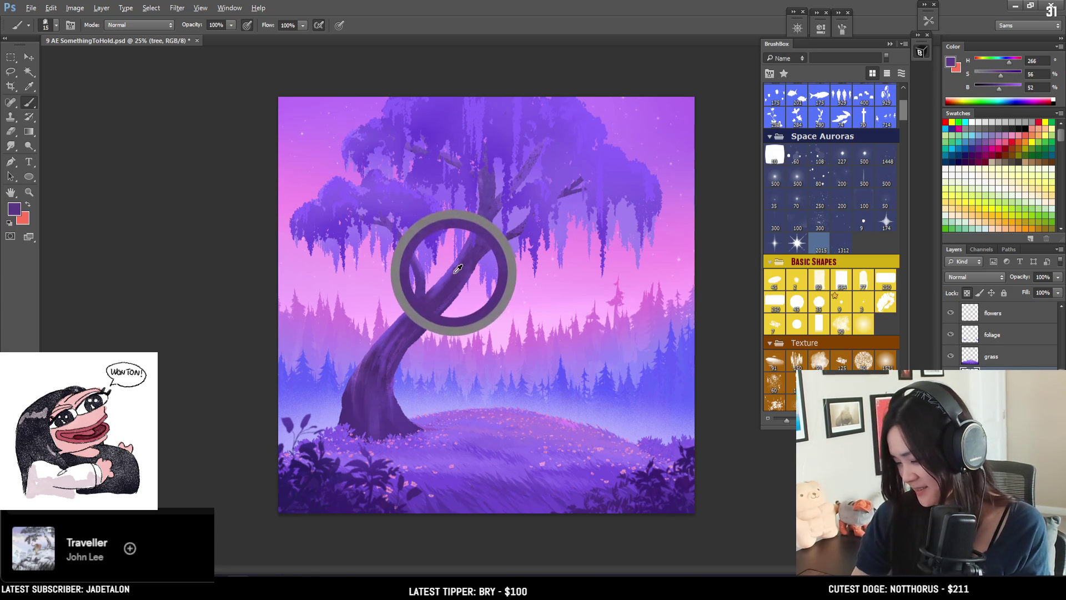
pyautogui.keyDown('alt'); pyautogui.click(458, 262); pyautogui.keyUp('alt')
pyautogui.press('[')
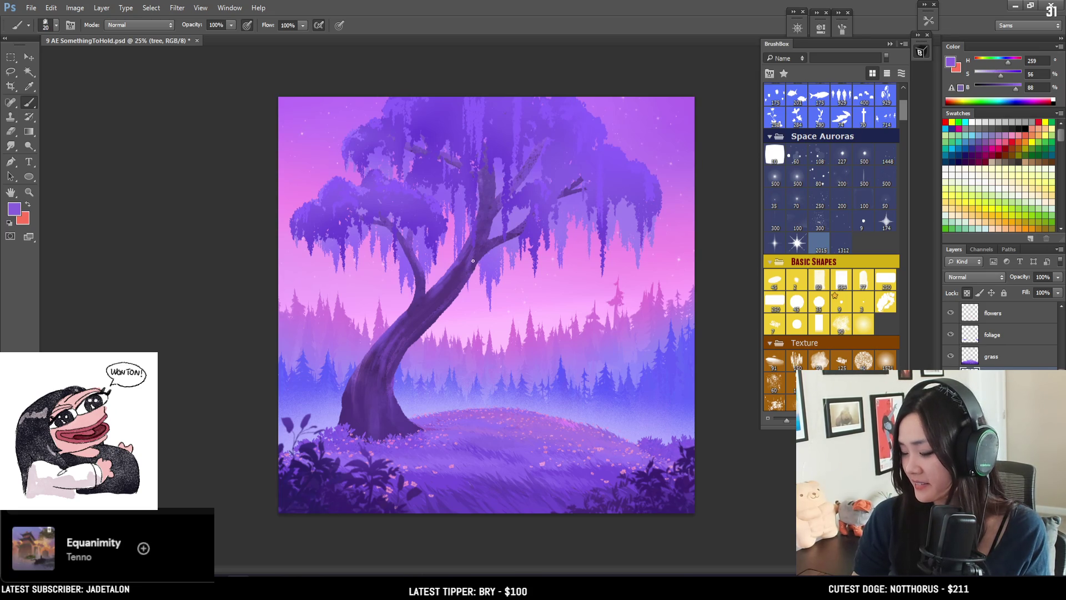
pyautogui.keyDown('alt'); pyautogui.click(462, 268); pyautogui.keyUp('alt')
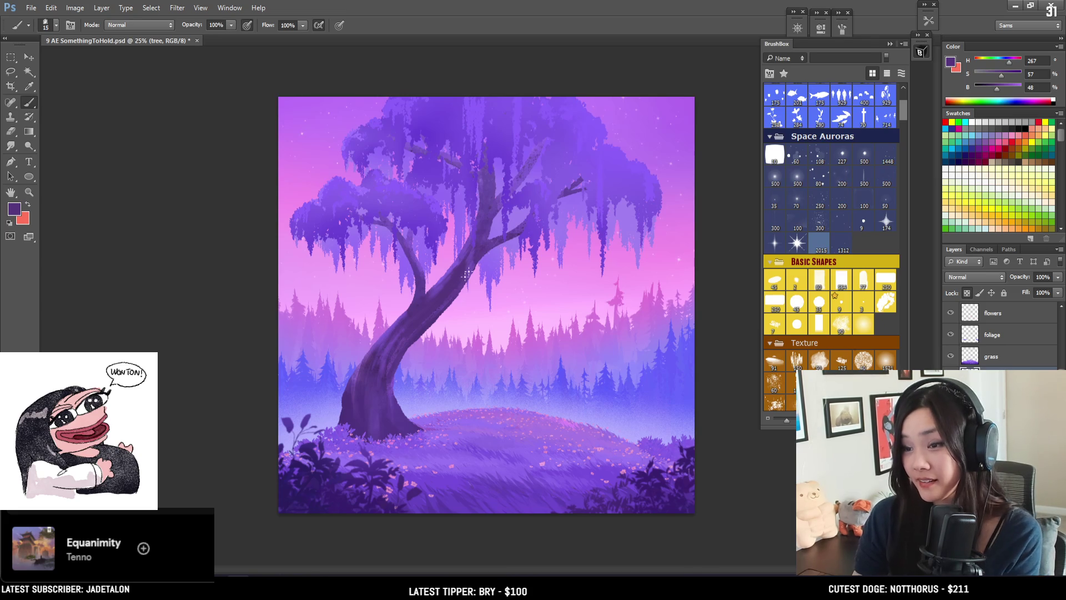
pyautogui.hotkey('ctrl', '+')
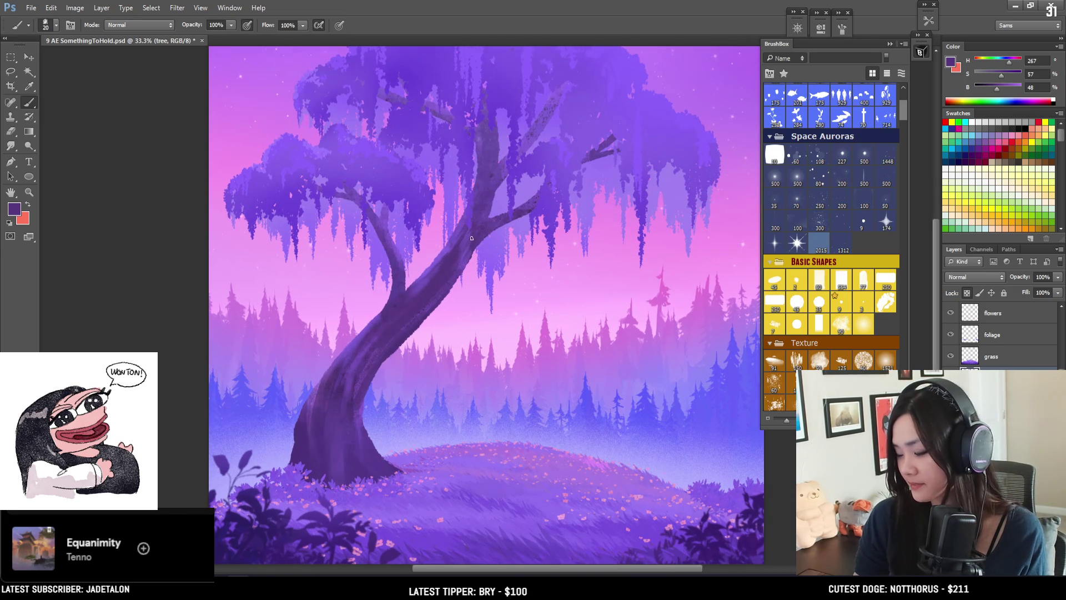
# Step: Sample the pink sky and trunk purples, sizing the brush down for fine branch detail
pyautogui.keyDown('alt'); pyautogui.click(342, 327); pyautogui.keyUp('alt')
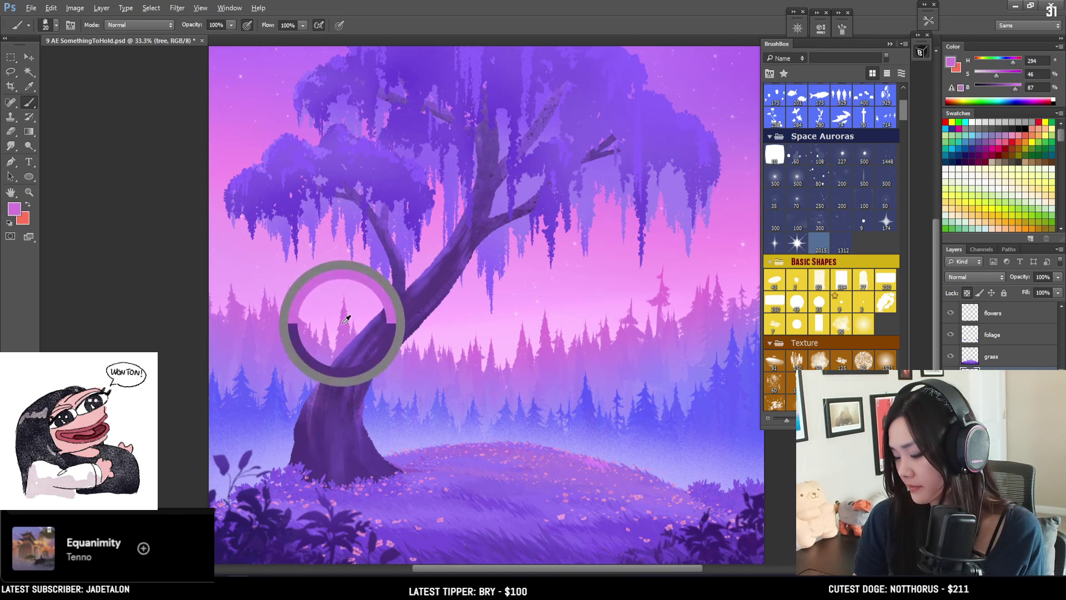
pyautogui.press('[')
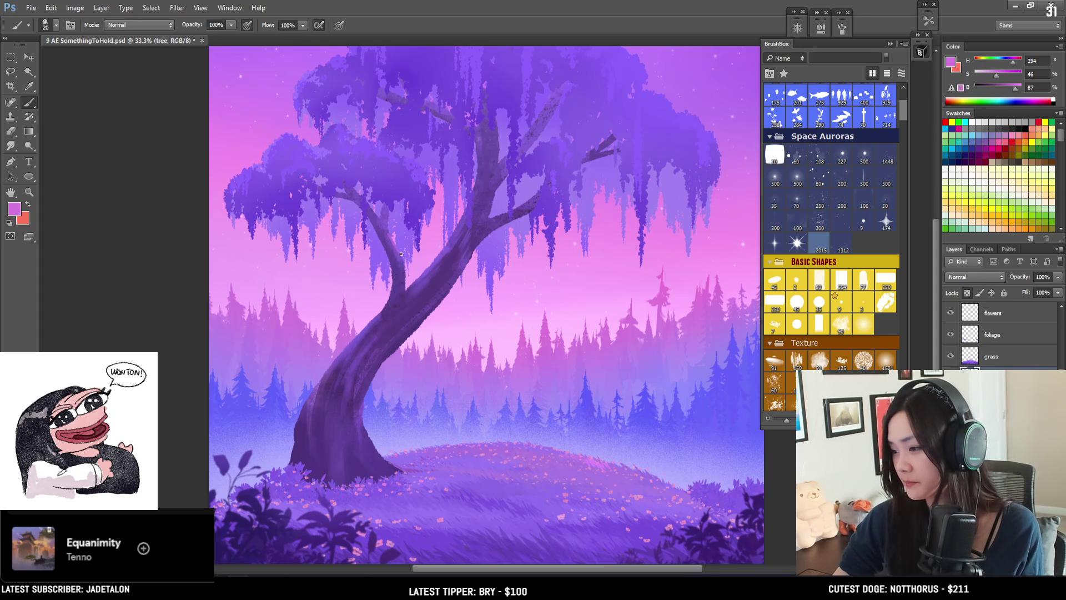
pyautogui.keyDown('alt'); pyautogui.click(400, 276); pyautogui.keyUp('alt')
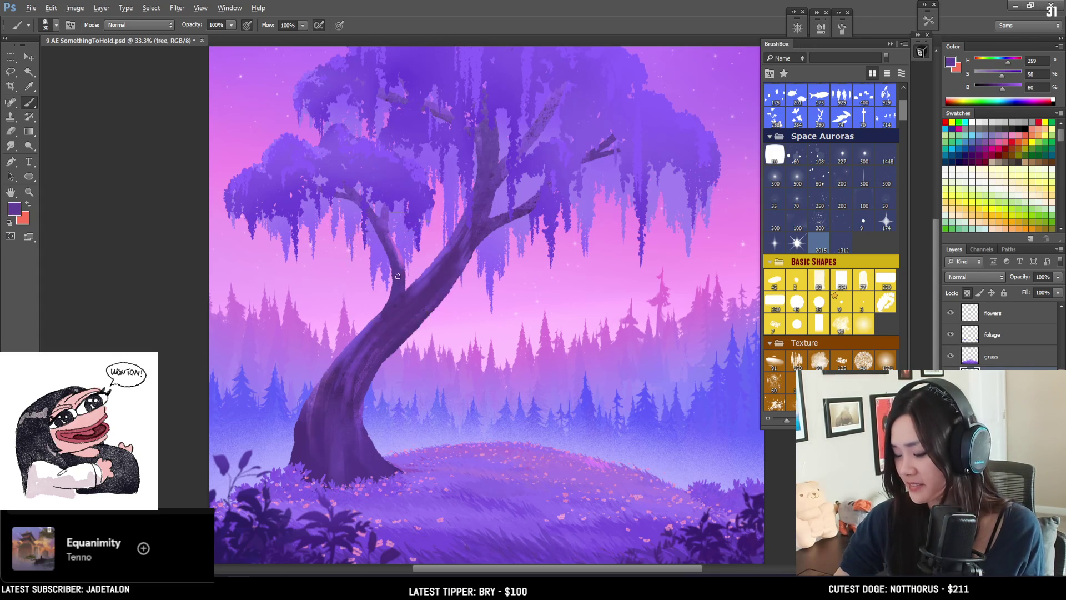
pyautogui.keyDown('alt'); pyautogui.click(426, 290); pyautogui.keyUp('alt')
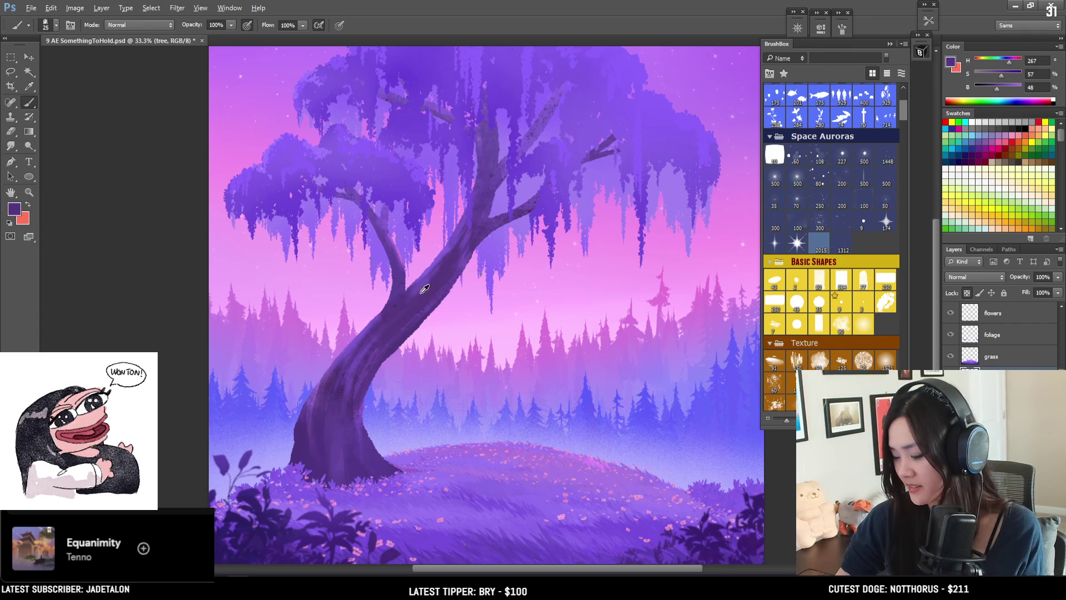
pyautogui.press('[')
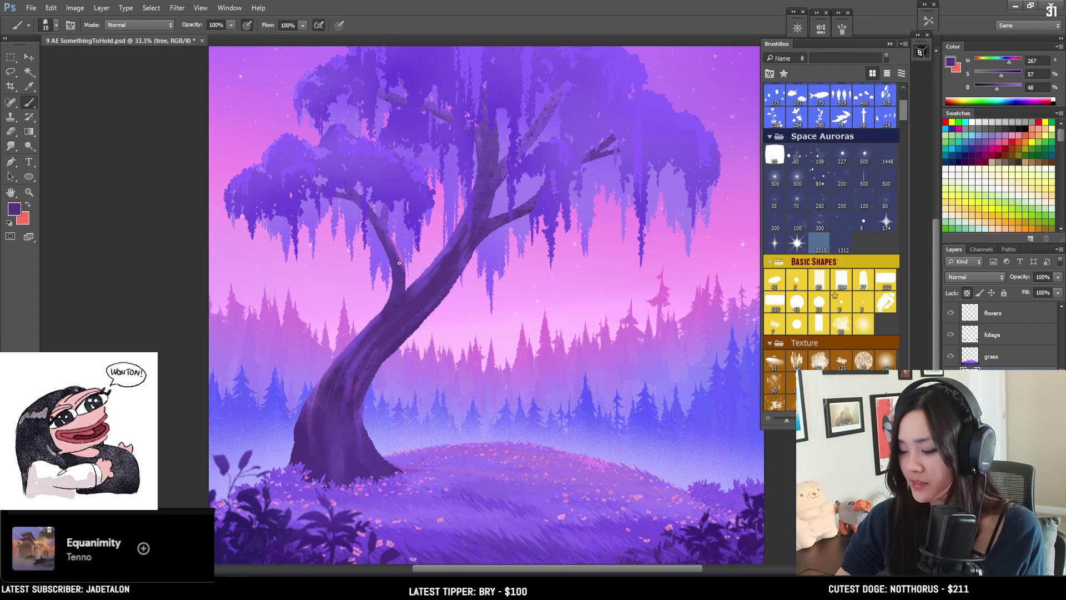
pyautogui.press(']')
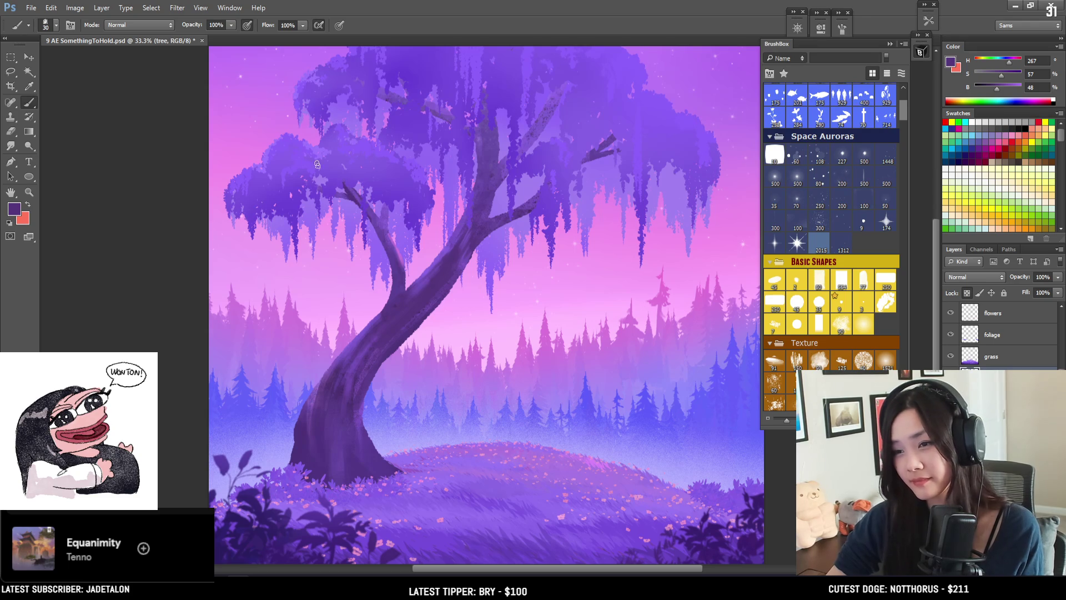
pyautogui.press(']')
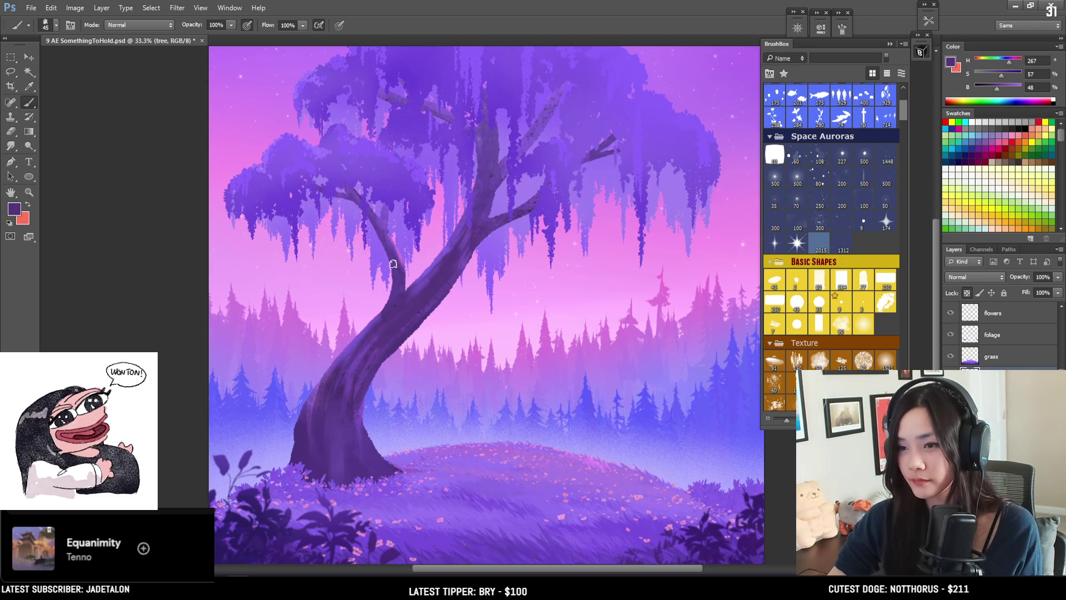
pyautogui.press('[')
pyautogui.press('[')
pyautogui.press('[')
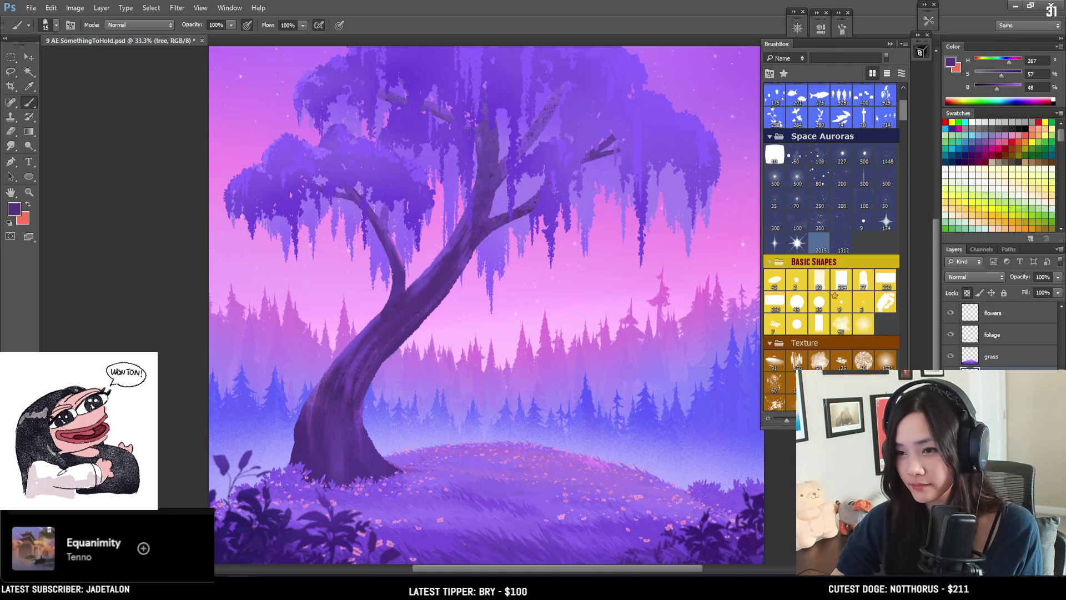
# Step: Sample lavender and purples from the left branch and trunk, reaching blue-violet (H 255, S 57, B 75)
pyautogui.keyDown('alt'); pyautogui.click(388, 239); pyautogui.keyUp('alt')
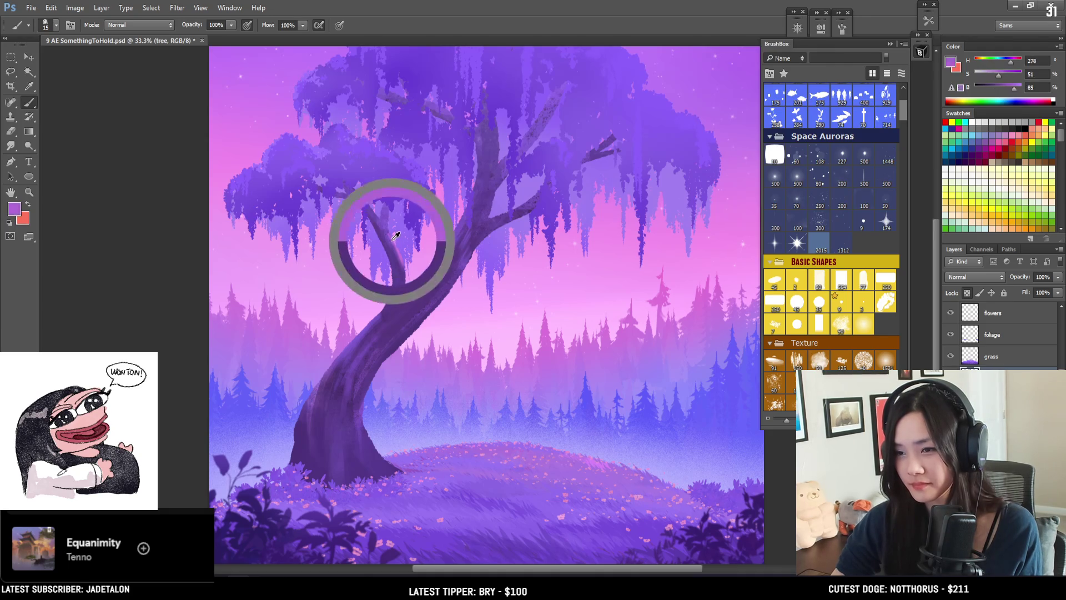
pyautogui.keyDown('alt'); pyautogui.click(387, 212); pyautogui.keyUp('alt')
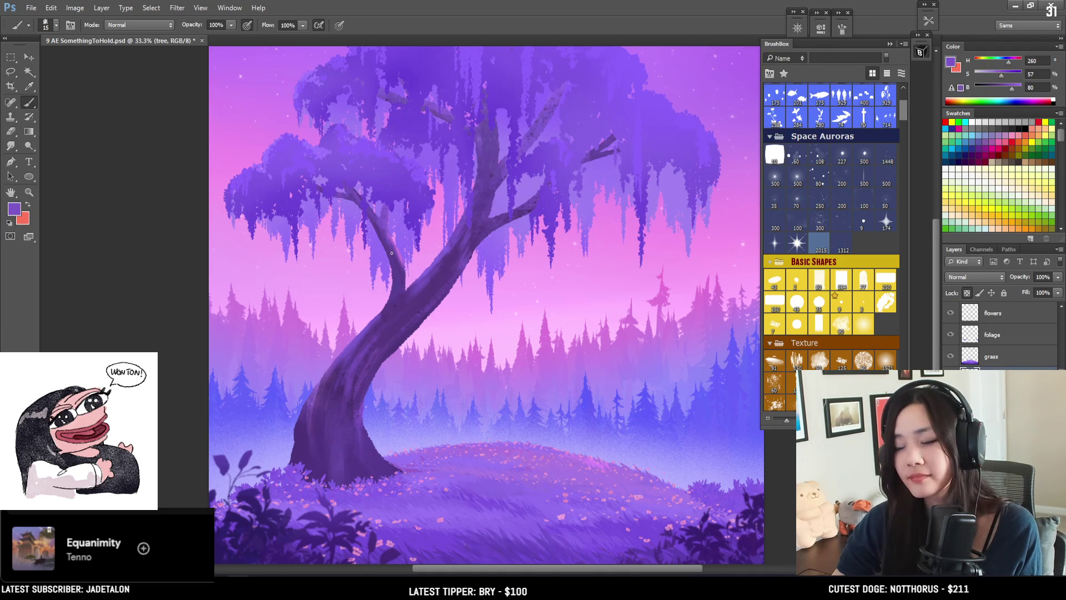
pyautogui.keyDown('alt'); pyautogui.click(389, 304); pyautogui.keyUp('alt')
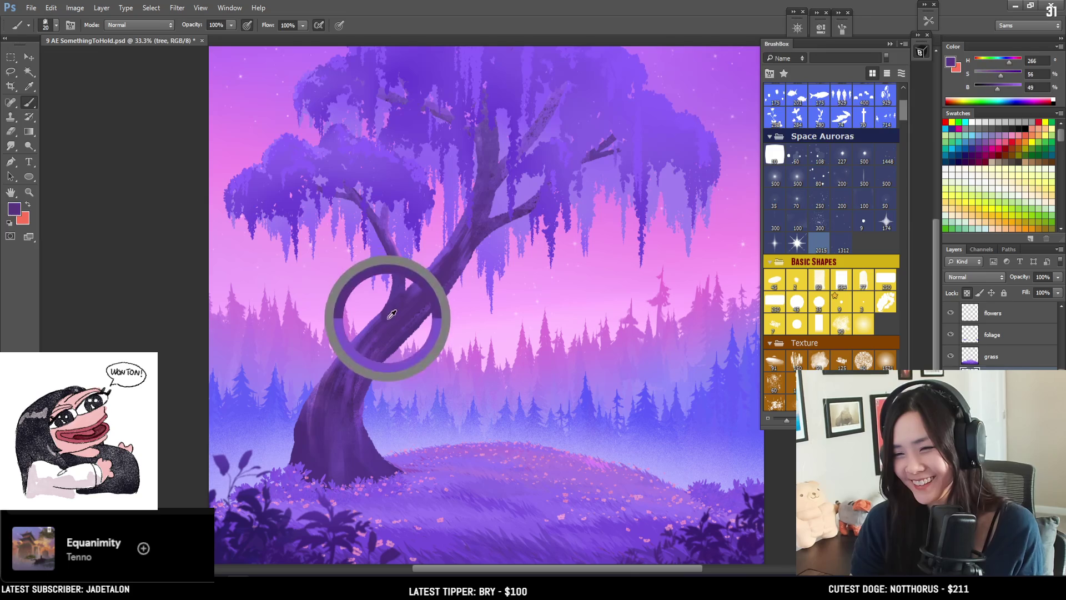
pyautogui.moveTo(463, 220); pyautogui.dragTo(400, 251)
pyautogui.keyDown('alt'); pyautogui.click(410, 234); pyautogui.keyUp('alt')
pyautogui.moveTo(410, 253)
pyautogui.mouseDown()
pyautogui.moveTo(355, 308)
pyautogui.moveTo(359, 332)
pyautogui.mouseUp()
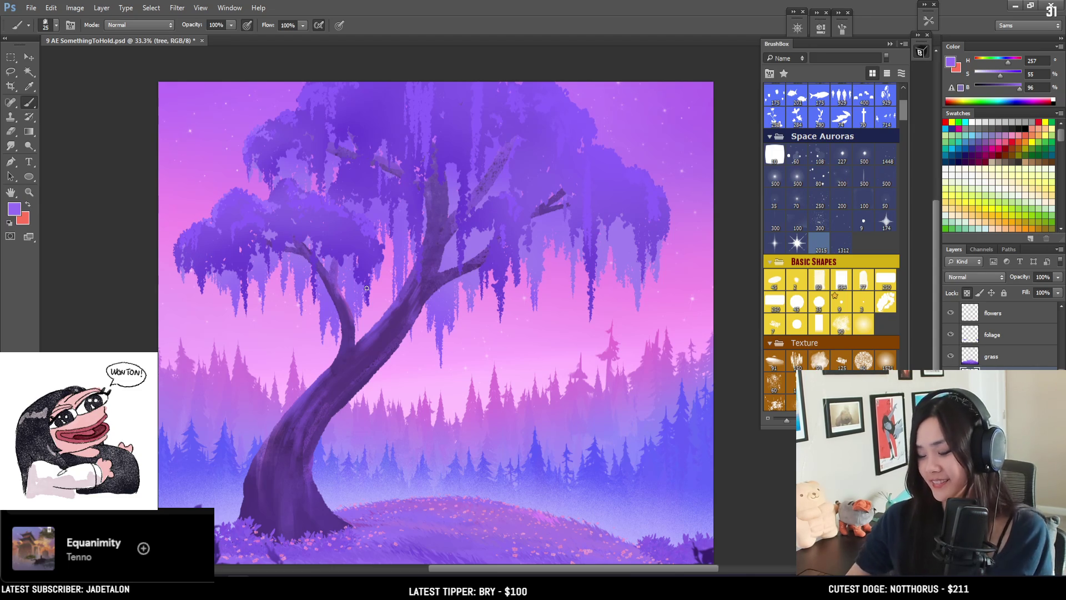
pyautogui.keyDown('alt'); pyautogui.click(299, 403); pyautogui.keyUp('alt')
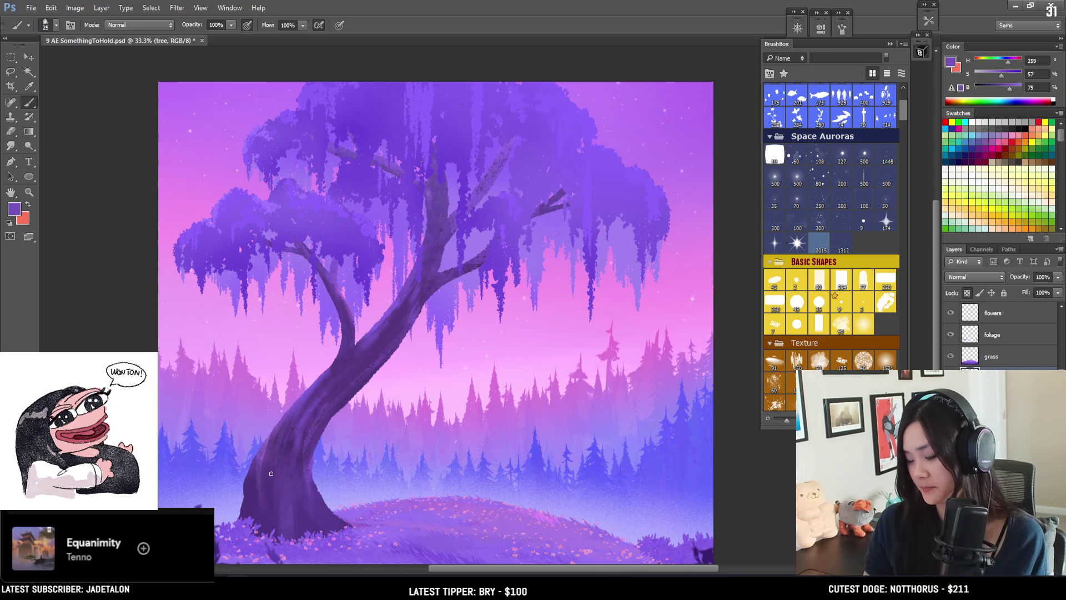
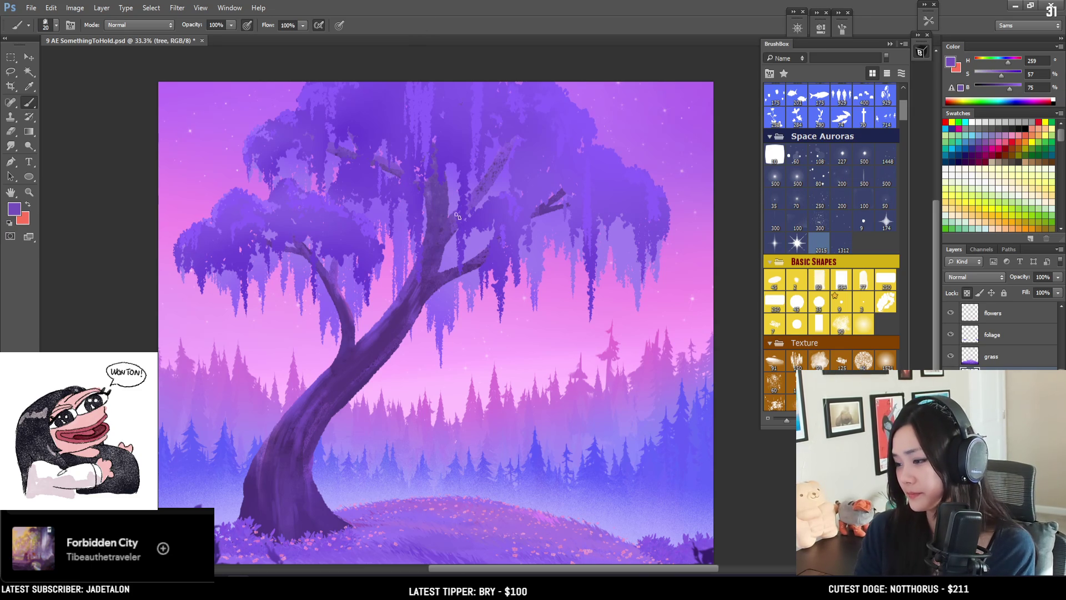
# Step: Zoom in on the tree, then sample dark and light trunk purples to paint the lower trunk
pyautogui.scroll(-3, 470, 309)
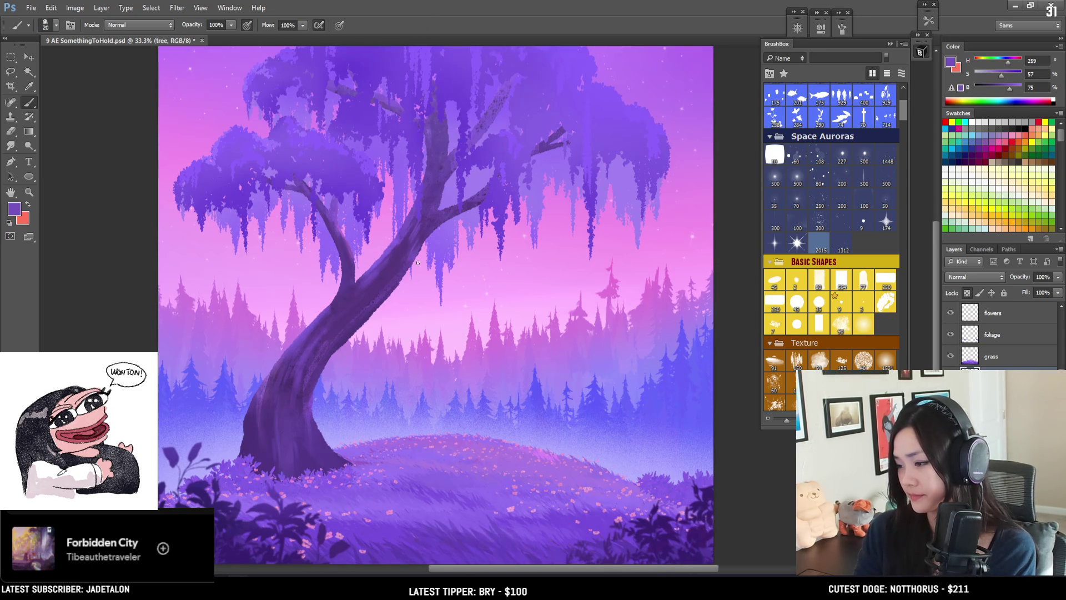
pyautogui.scroll(-1, 418, 262)
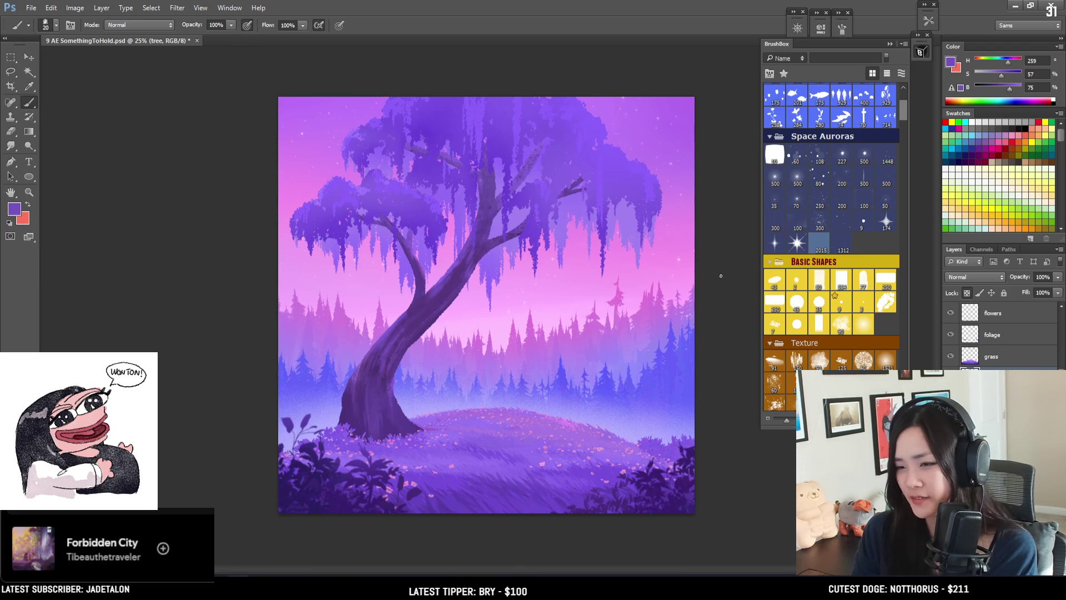
pyautogui.hotkey('ctrl', '+')
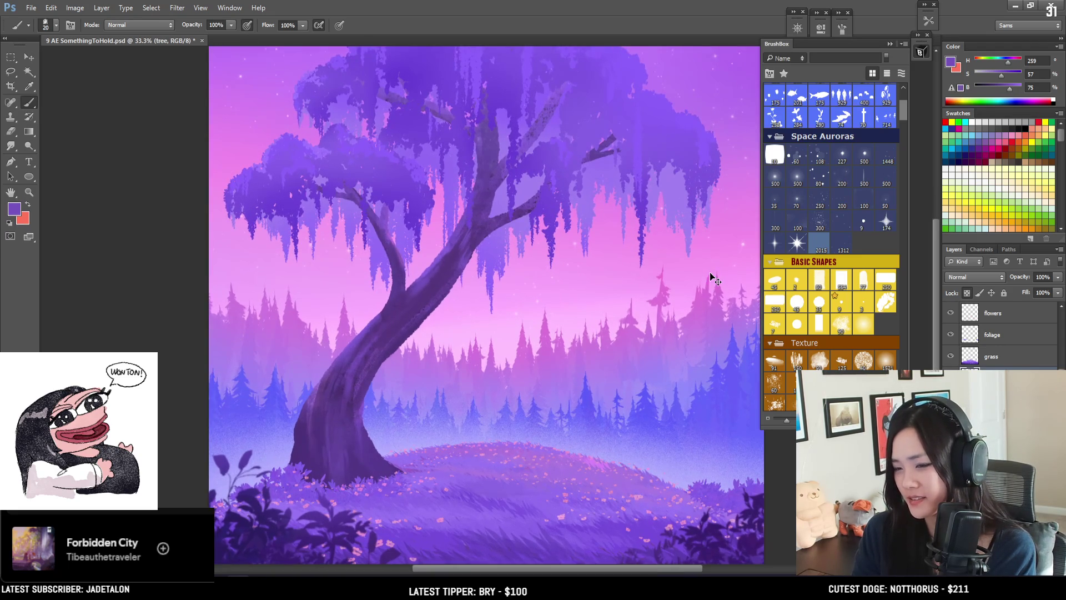
pyautogui.hotkey('ctrl', '+')
pyautogui.moveTo(477, 414)
pyautogui.mouseDown()
pyautogui.moveTo(482, 266)
pyautogui.moveTo(476, 391)
pyautogui.mouseUp()
pyautogui.moveTo(455, 183); pyautogui.dragTo(424, 353)
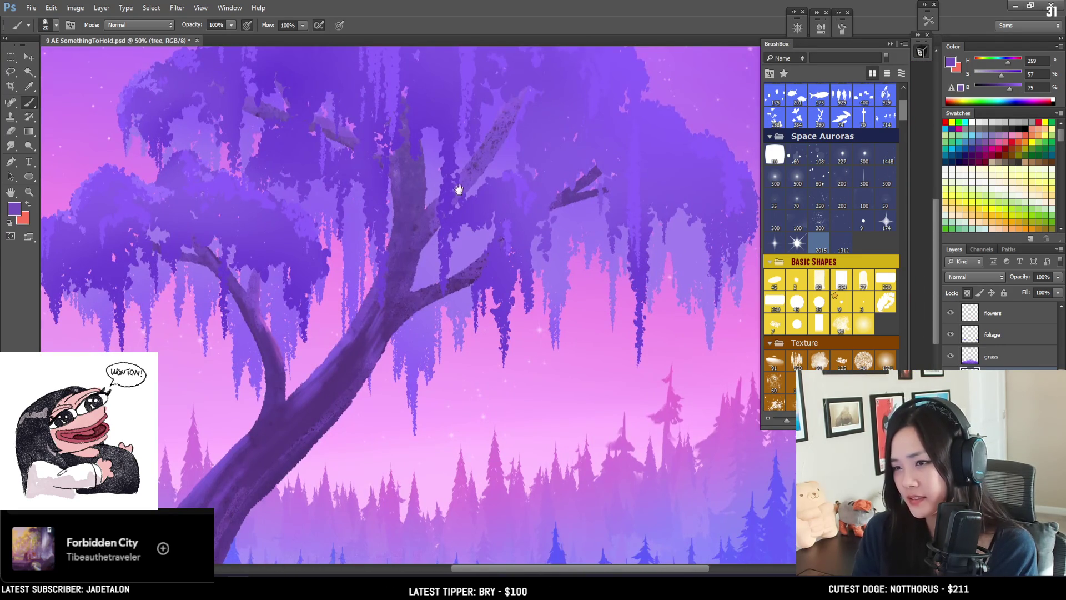
pyautogui.moveTo(539, 343)
pyautogui.mouseDown()
pyautogui.moveTo(498, 210)
pyautogui.moveTo(542, 316)
pyautogui.mouseUp()
pyautogui.hotkey('ctrl', '-')
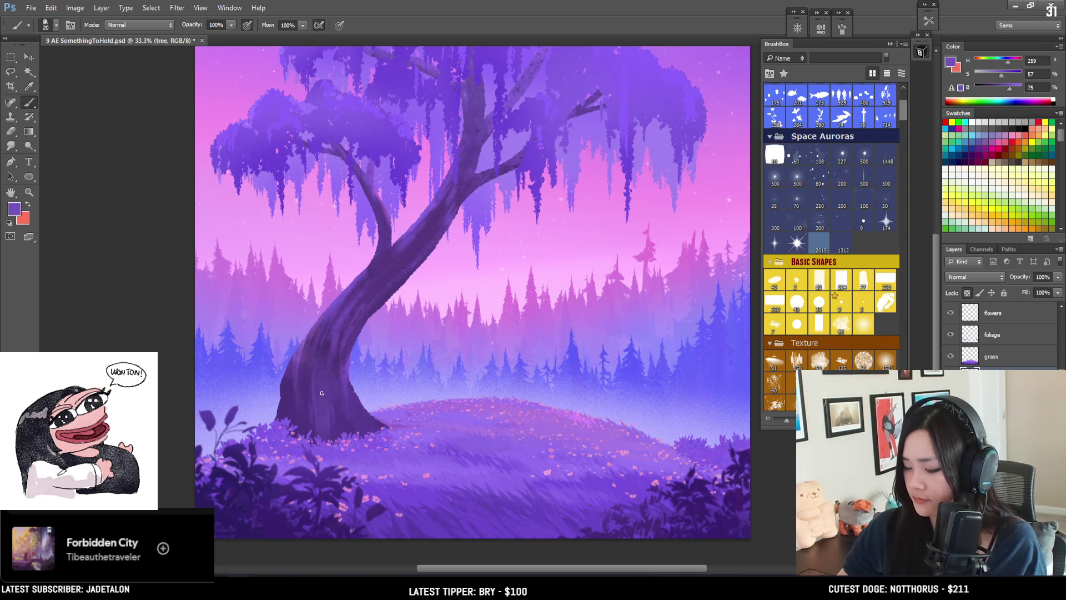
pyautogui.keyDown('alt'); pyautogui.click(291, 392); pyautogui.keyUp('alt')
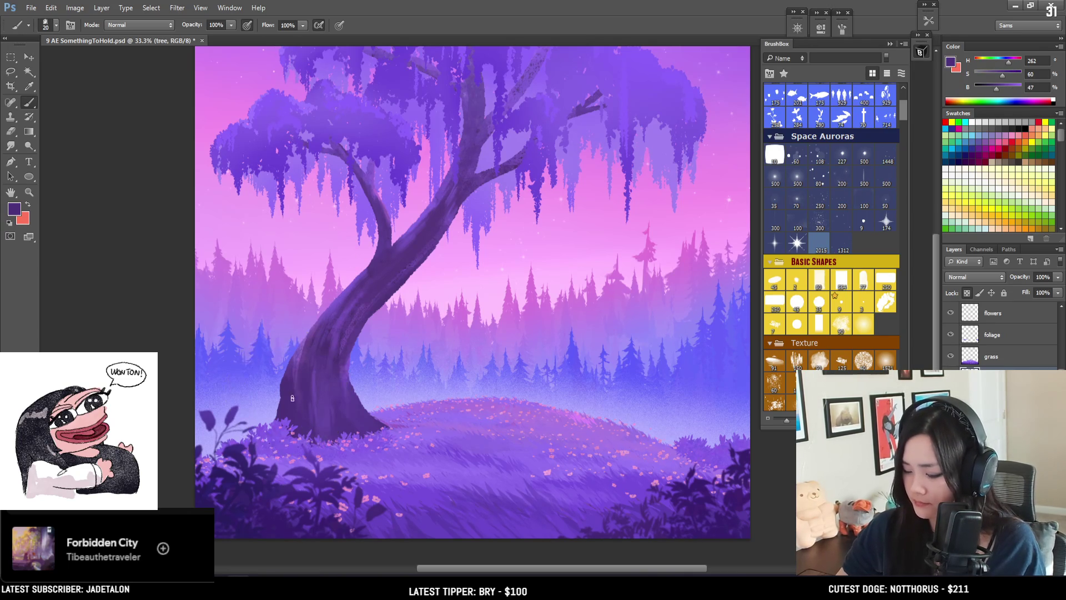
pyautogui.moveTo(306, 410); pyautogui.dragTo(293, 392)
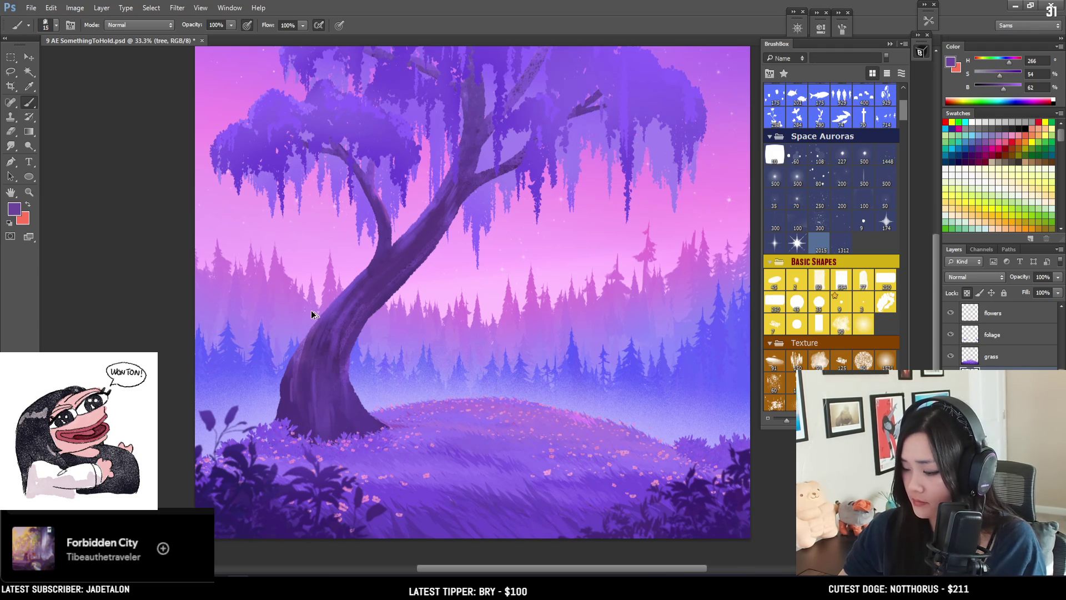
pyautogui.keyDown('alt'); pyautogui.click(288, 388); pyautogui.keyUp('alt')
pyautogui.keyDown('alt'); pyautogui.click(294, 379); pyautogui.keyUp('alt')
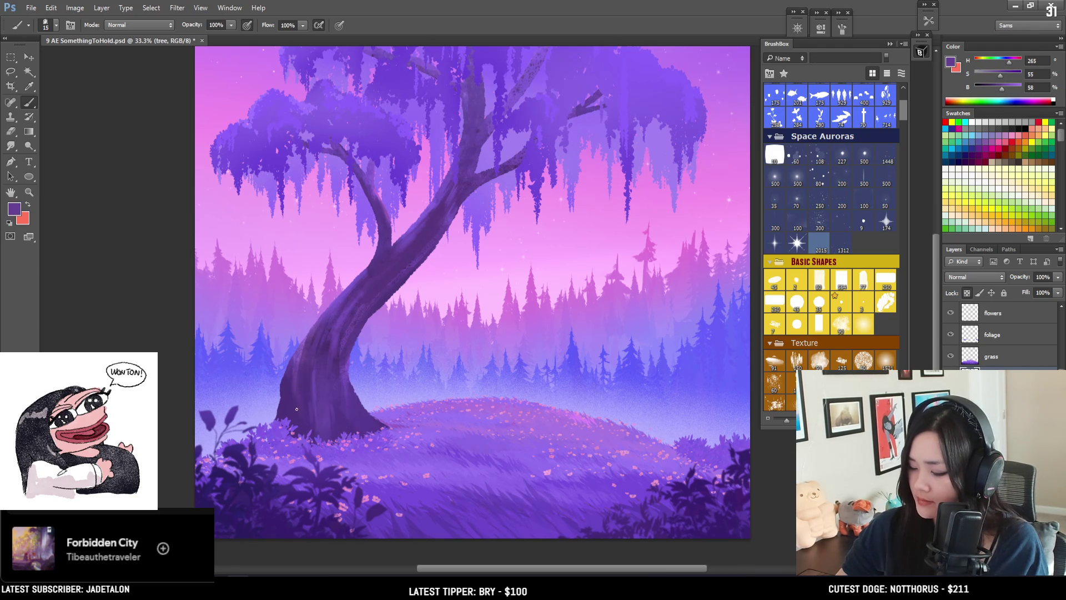
pyautogui.keyDown('alt'); pyautogui.click(284, 387); pyautogui.keyUp('alt')
pyautogui.keyDown('alt'); pyautogui.click(299, 340); pyautogui.keyUp('alt')
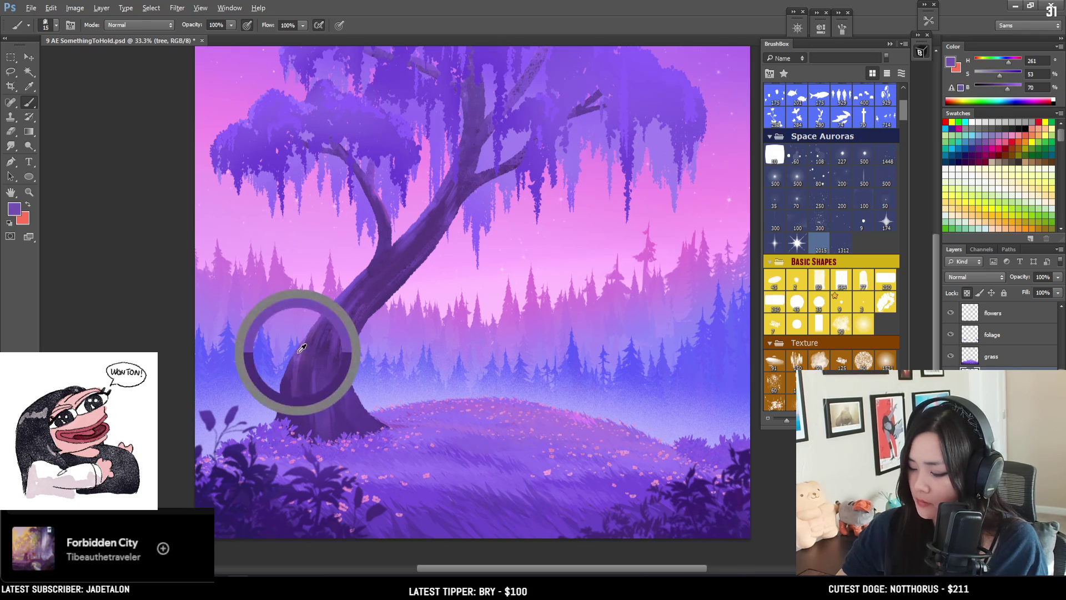
# Step: Raise the paint colour's brightness to 86 and paint lighter and darker purple strokes on the mid trunk
pyautogui.press(']')
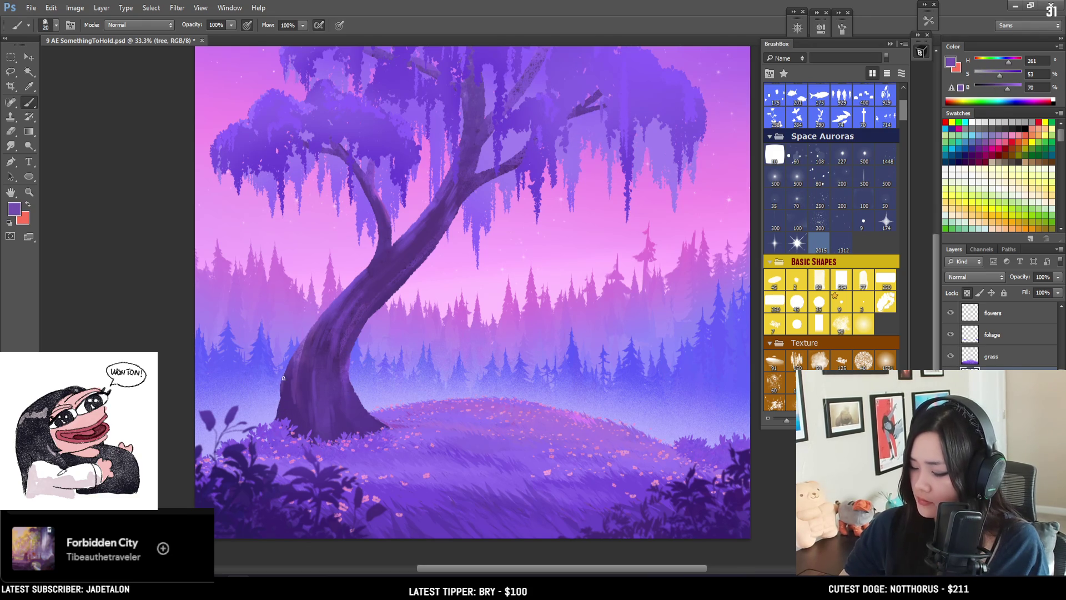
pyautogui.click(1007, 90)
pyautogui.moveTo(1008, 90); pyautogui.dragTo(1015, 90)
pyautogui.press(']')
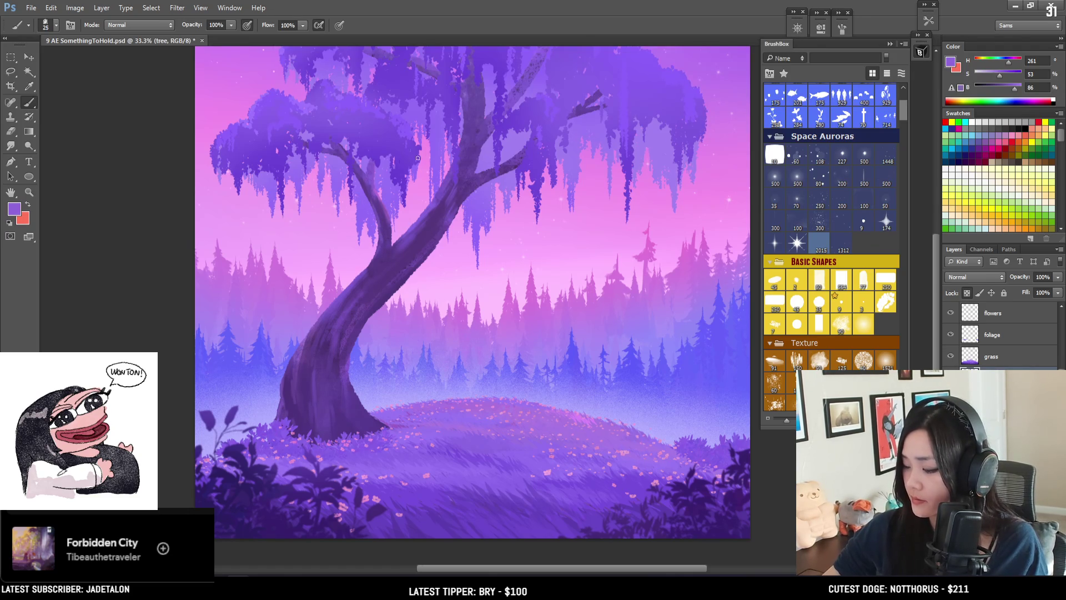
pyautogui.keyDown('alt'); pyautogui.click(431, 217); pyautogui.keyUp('alt')
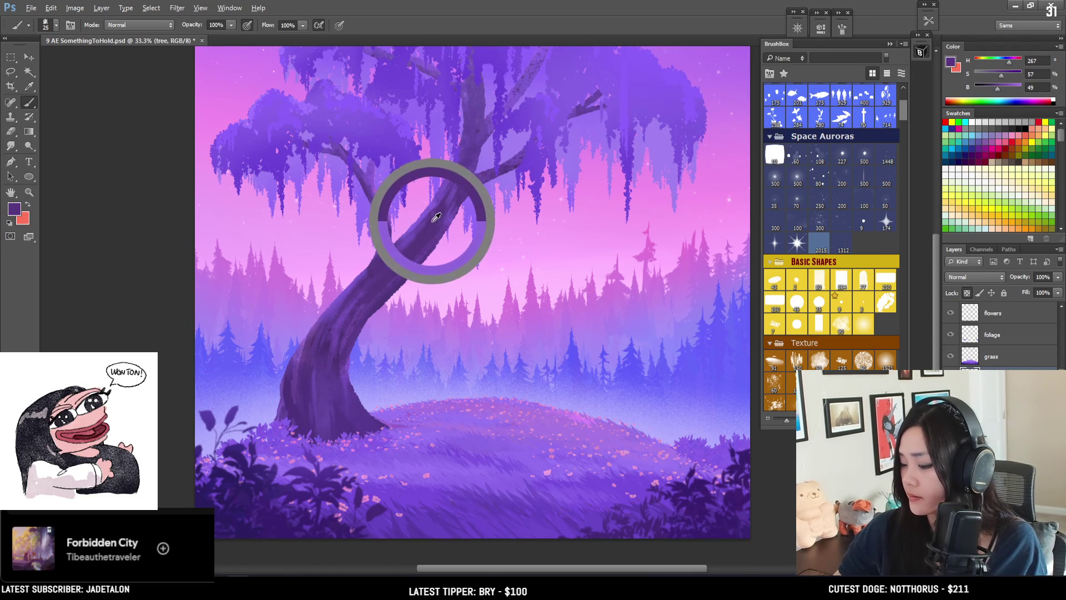
pyautogui.keyDown('alt'); pyautogui.click(446, 179); pyautogui.keyUp('alt')
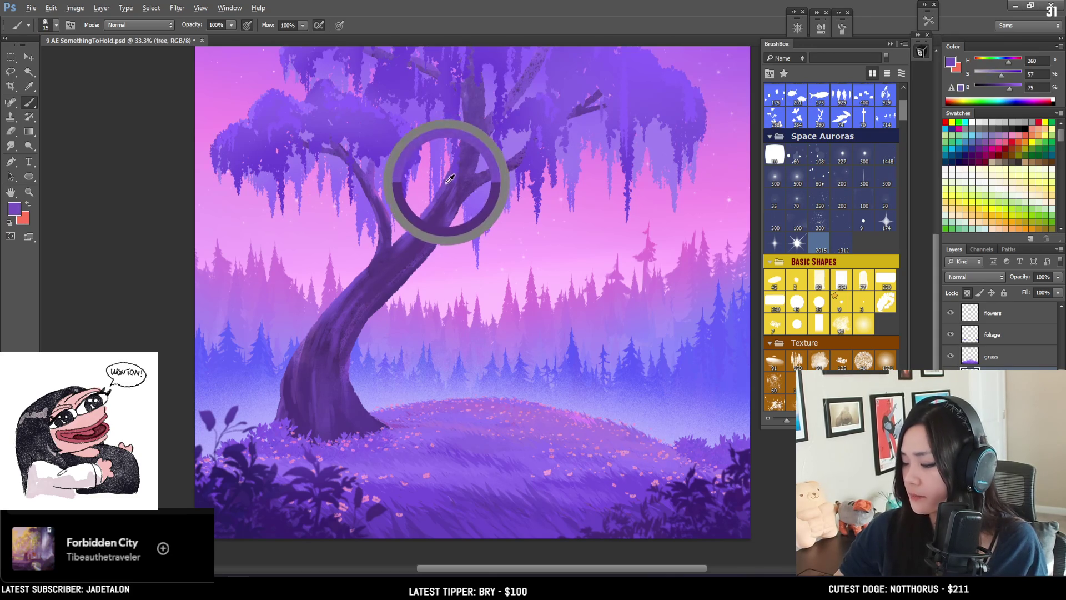
pyautogui.keyDown('alt'); pyautogui.click(437, 212); pyautogui.keyUp('alt')
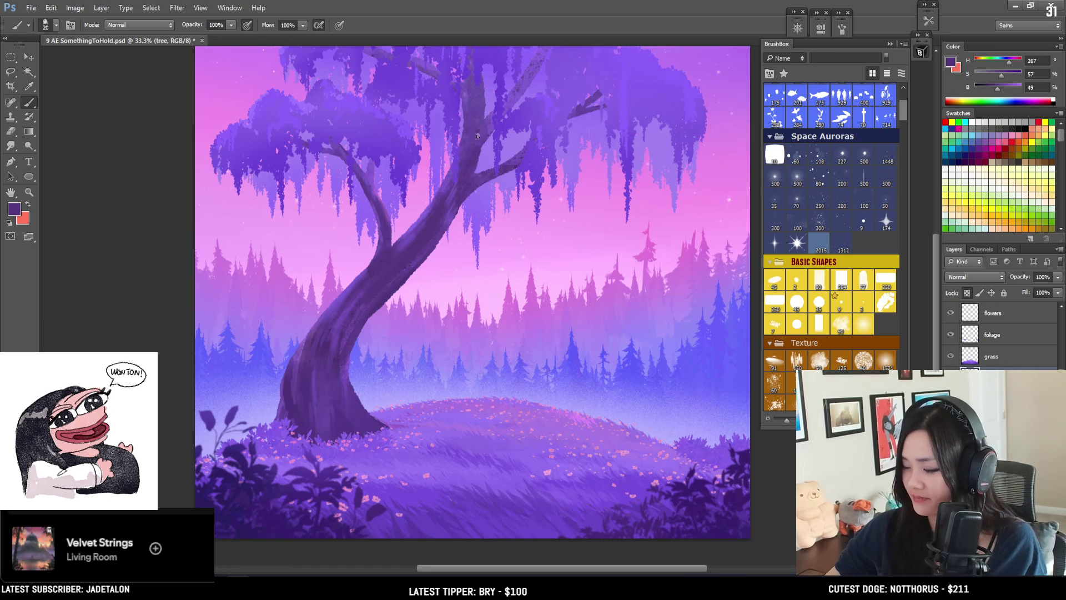
# Step: Streak pale highlights and darker bark texture up the trunk with a resized brush
pyautogui.press(']')
pyautogui.press(']')
pyautogui.press(']')
pyautogui.press(']')
pyautogui.keyDown('alt'); pyautogui.click(470, 143); pyautogui.keyUp('alt')
pyautogui.press('[')
pyautogui.press('[')
pyautogui.keyDown('alt'); pyautogui.click(486, 86); pyautogui.keyUp('alt')
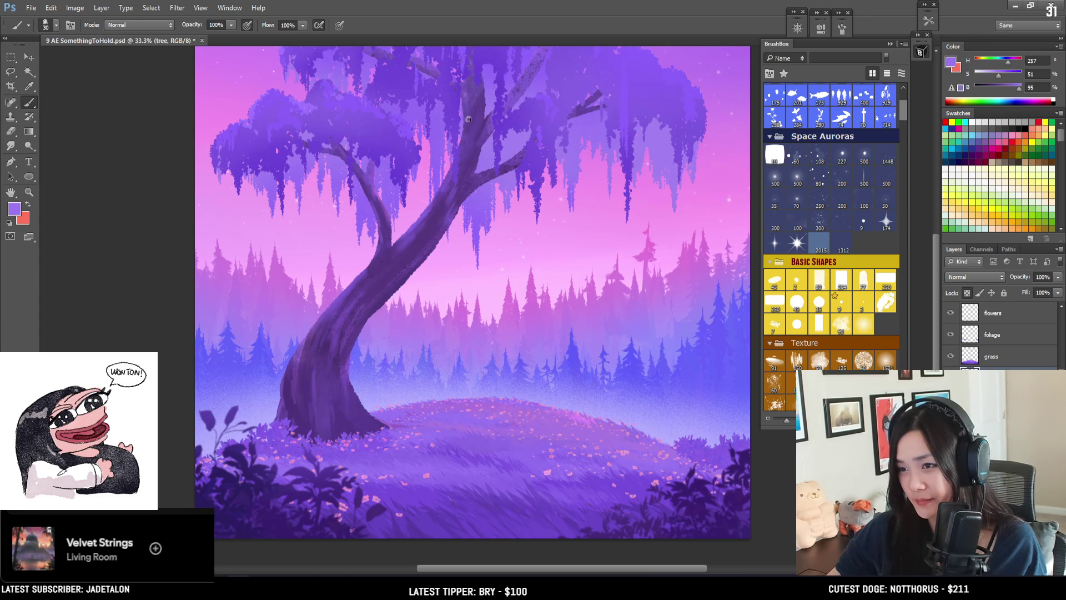
pyautogui.keyDown('alt'); pyautogui.click(480, 102); pyautogui.keyUp('alt')
pyautogui.press('[')
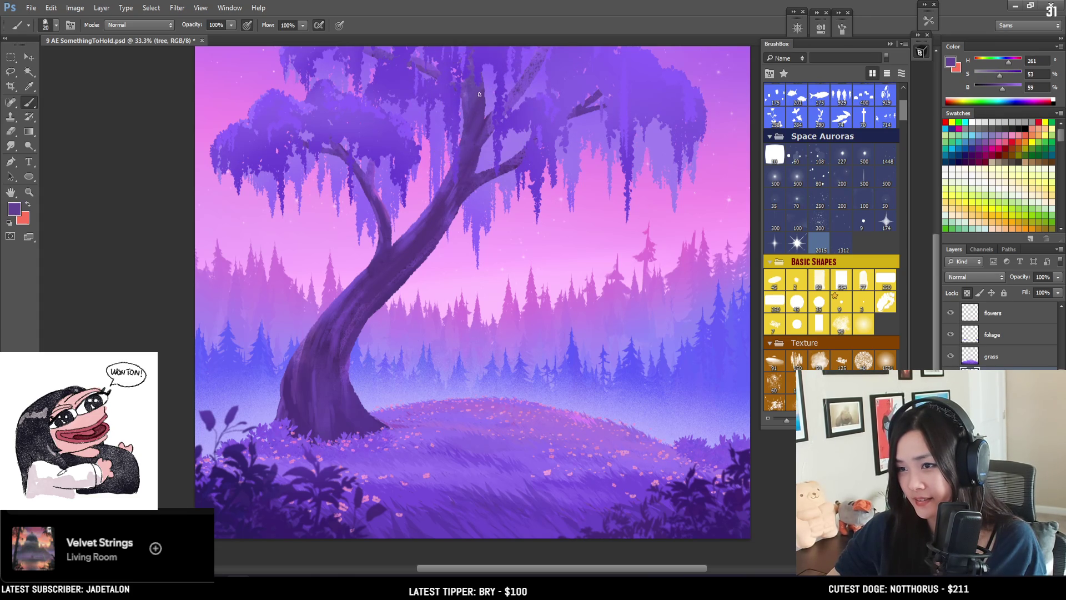
pyautogui.moveTo(449, 158); pyautogui.dragTo(399, 190)
pyautogui.keyDown('alt'); pyautogui.click(298, 406); pyautogui.keyUp('alt')
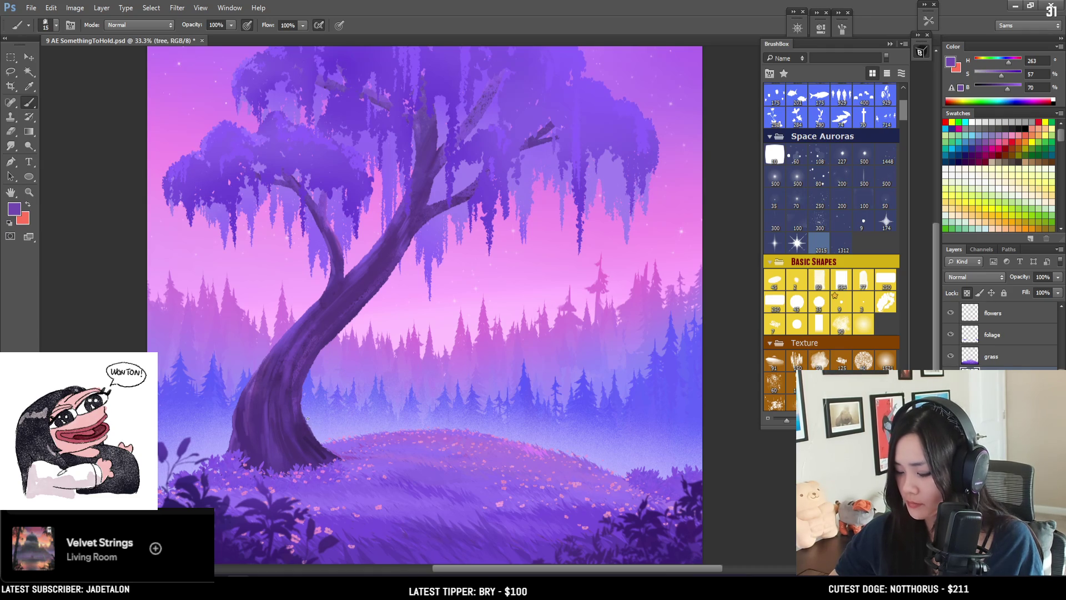
# Step: Add fine dark and light purple vine strokes around the lower trunk with a smaller brush
pyautogui.press('[')
pyautogui.press('[')
pyautogui.press('[')
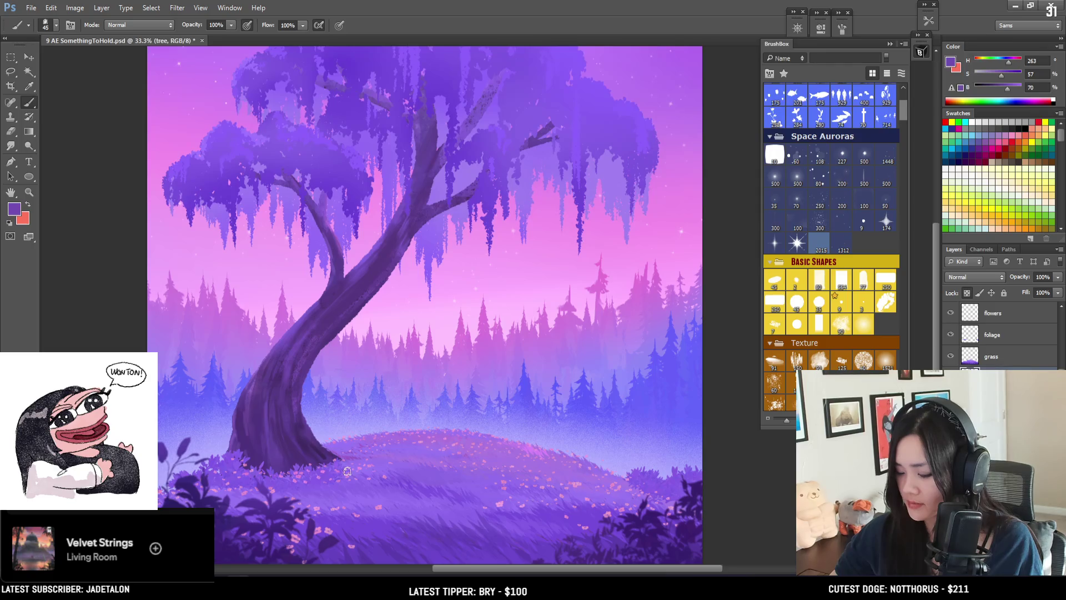
pyautogui.press('[')
pyautogui.press('[')
pyautogui.keyDown('alt'); pyautogui.click(299, 424); pyautogui.keyUp('alt')
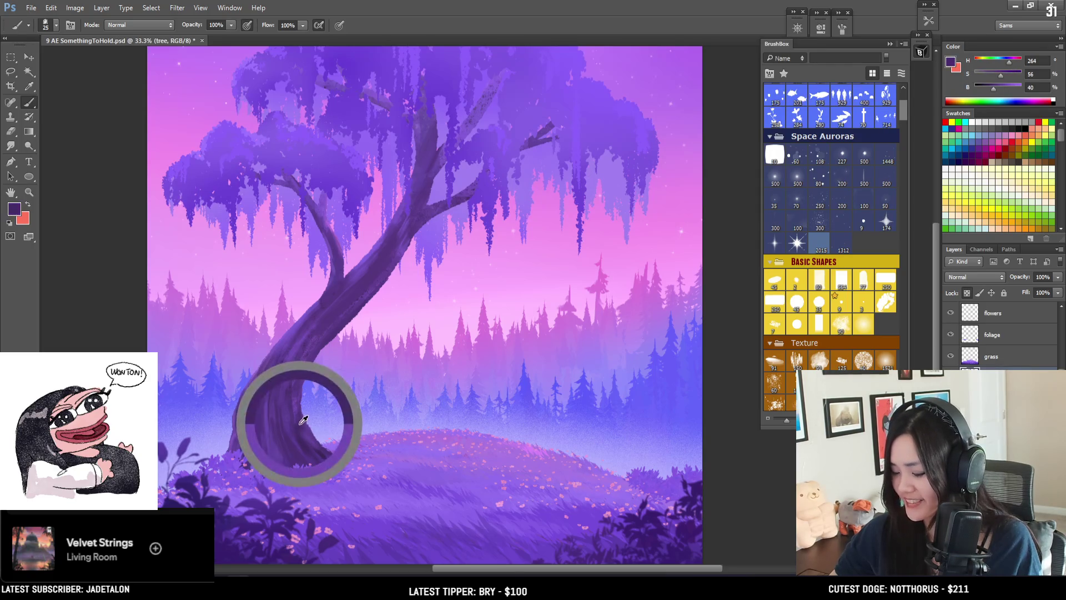
pyautogui.press('[')
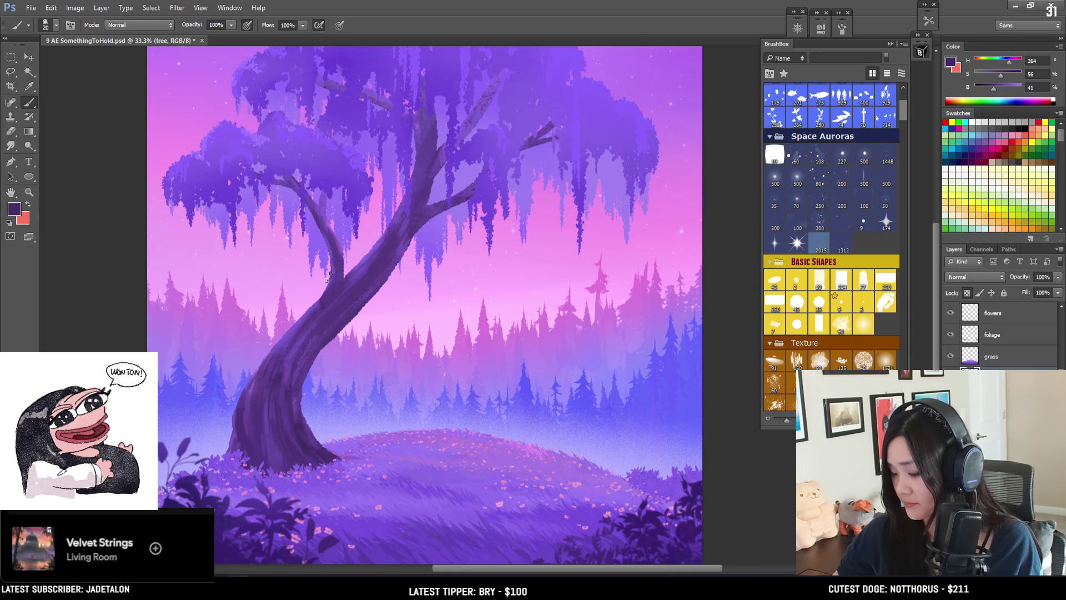
pyautogui.keyDown('alt'); pyautogui.click(286, 373); pyautogui.keyUp('alt')
pyautogui.press('[')
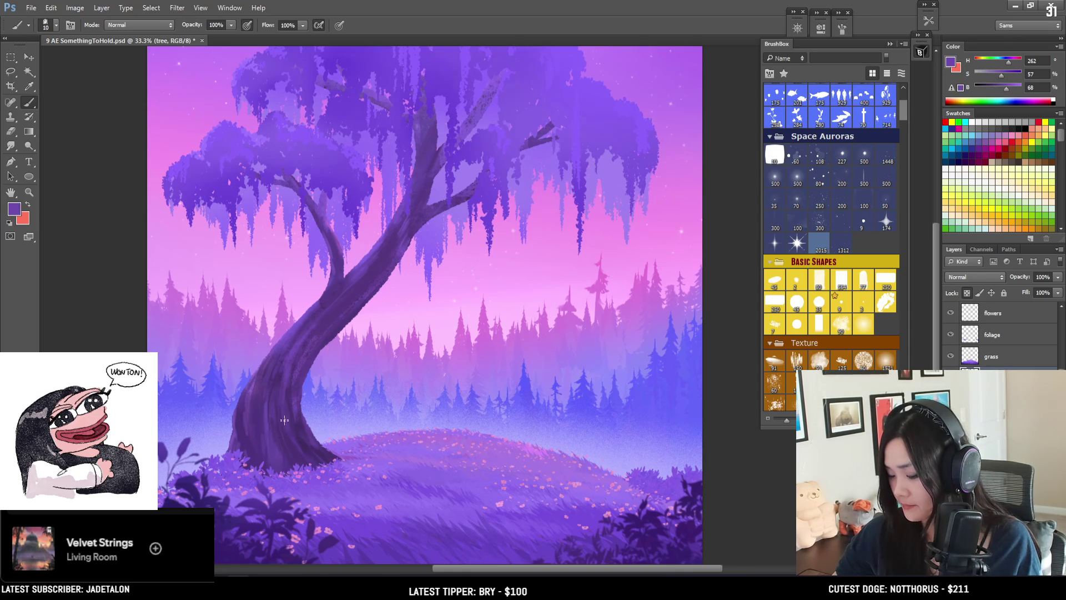
pyautogui.keyDown('alt'); pyautogui.click(286, 389); pyautogui.keyUp('alt')
pyautogui.press(']')
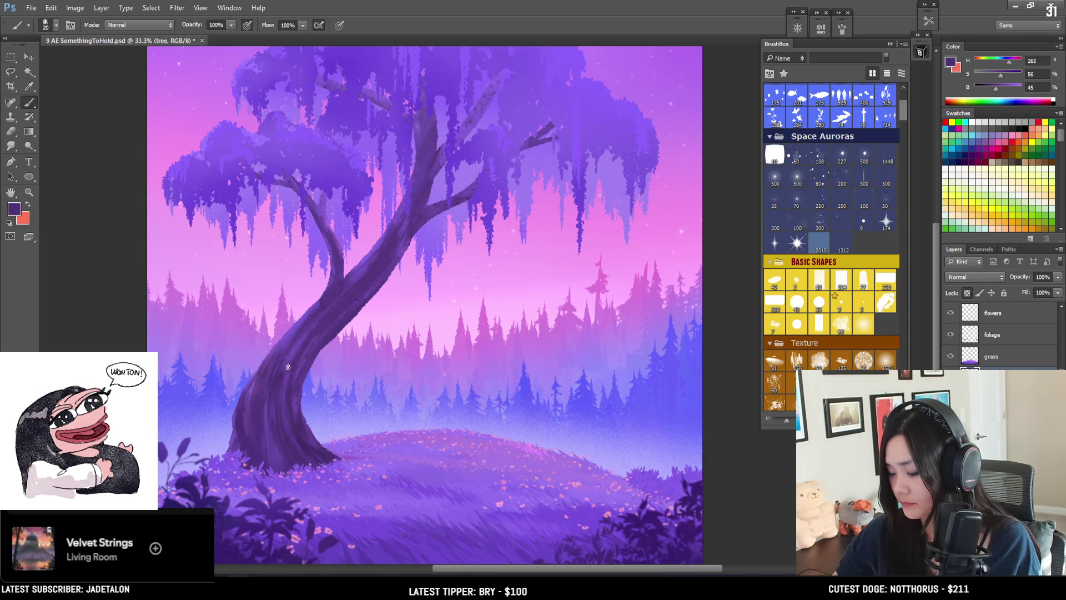
pyautogui.keyDown('alt'); pyautogui.click(290, 336); pyautogui.keyUp('alt')
# Step: Carry dark and mid-tone purple vine strokes up the middle trunk toward the branches
pyautogui.press('[')
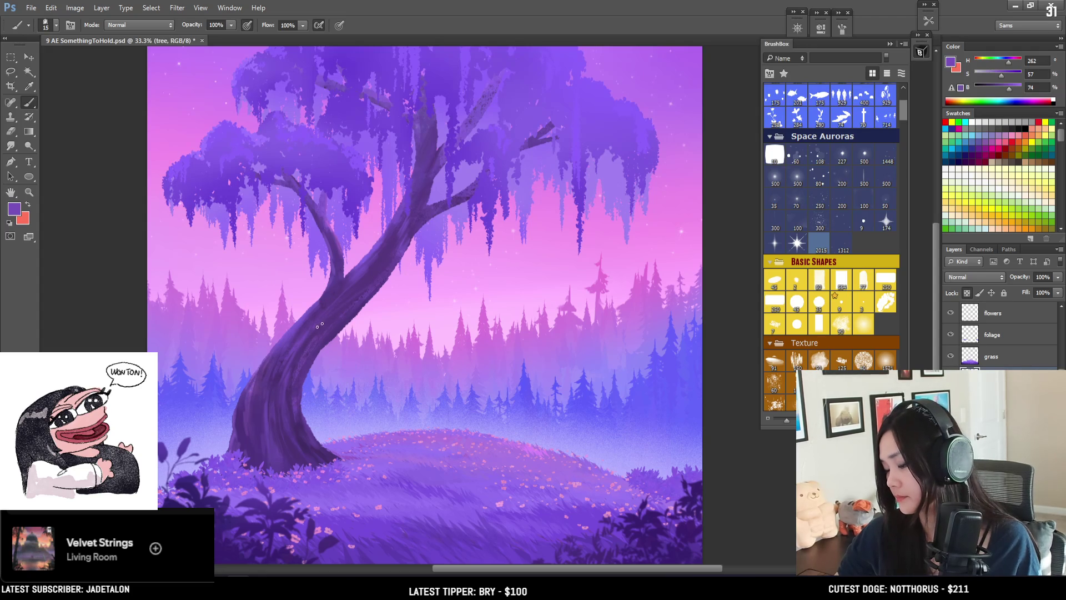
pyautogui.press(']')
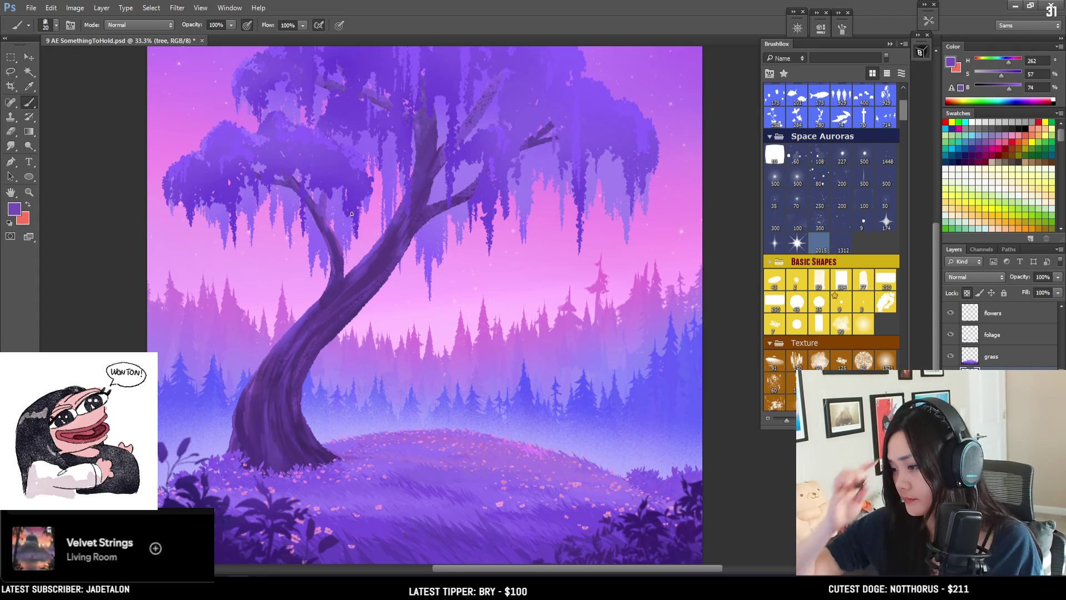
pyautogui.press(']')
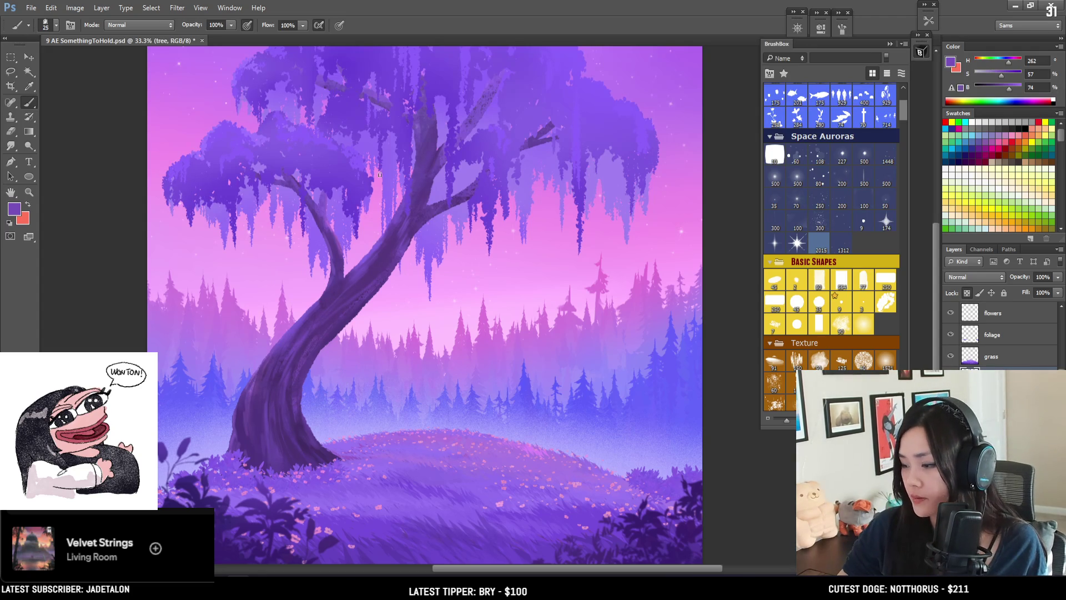
pyautogui.keyDown('alt'); pyautogui.click(369, 271); pyautogui.keyUp('alt')
pyautogui.press('[')
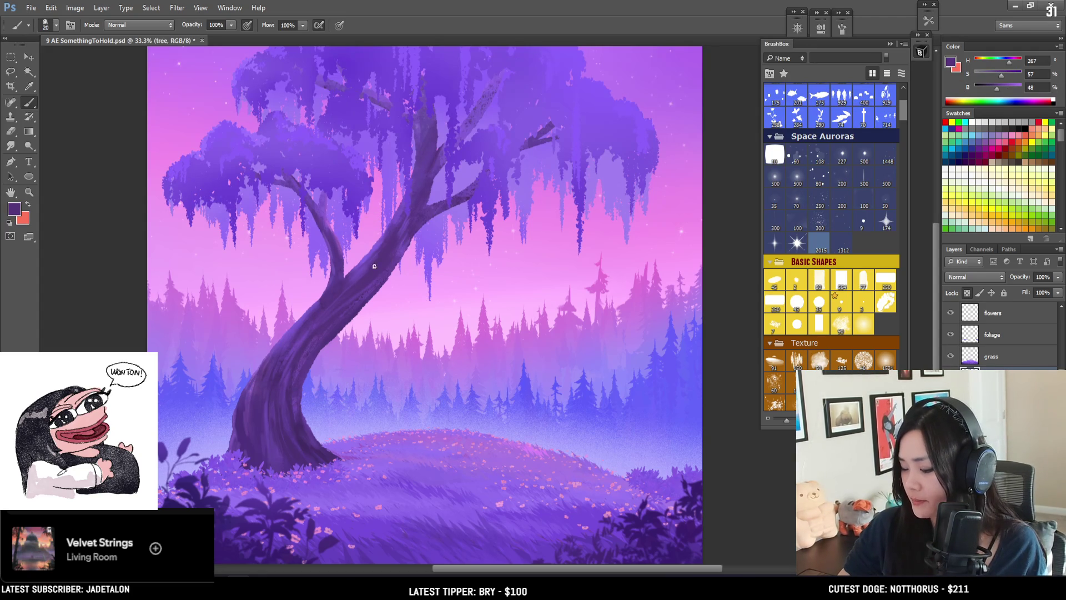
pyautogui.keyDown('alt'); pyautogui.click(372, 268); pyautogui.keyUp('alt')
pyautogui.press('[')
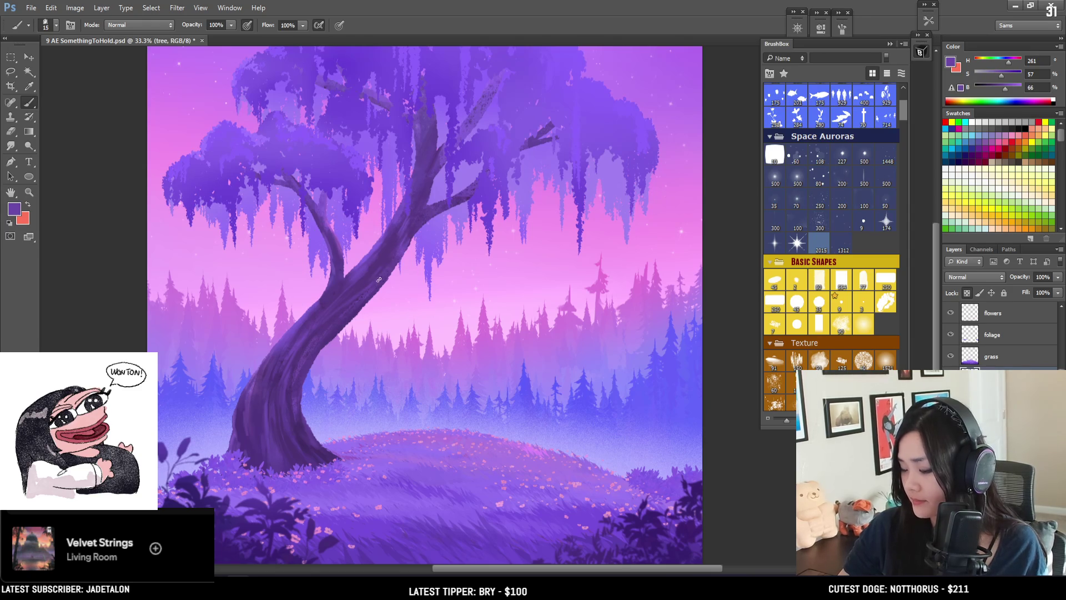
pyautogui.press('[')
pyautogui.press('[')
pyautogui.keyDown('alt'); pyautogui.click(411, 224); pyautogui.keyUp('alt')
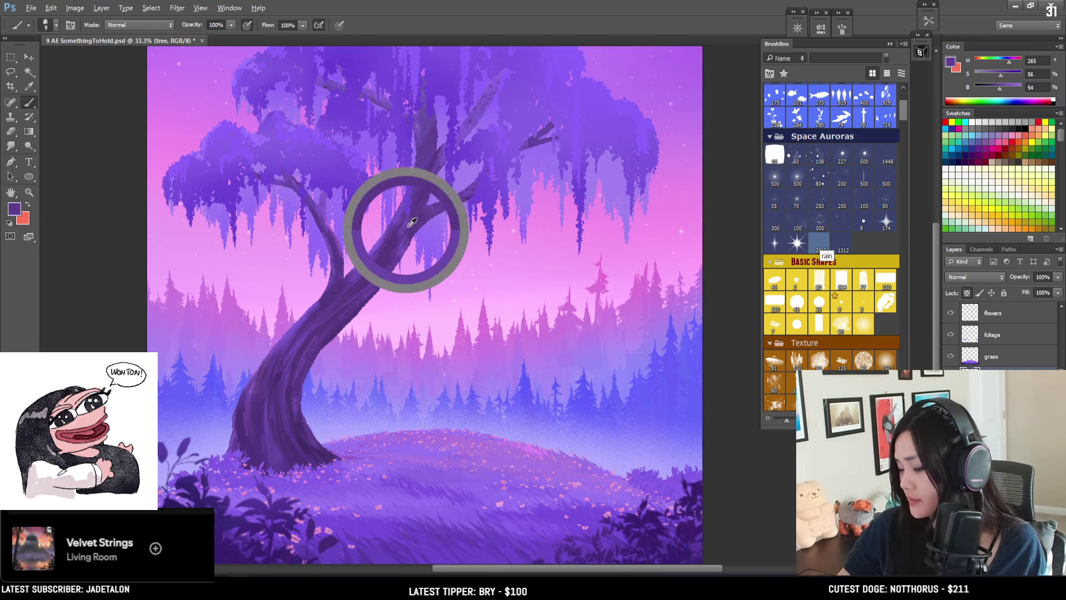
pyautogui.keyDown('alt'); pyautogui.click(436, 149); pyautogui.keyUp('alt')
pyautogui.press(']')
pyautogui.press(']')
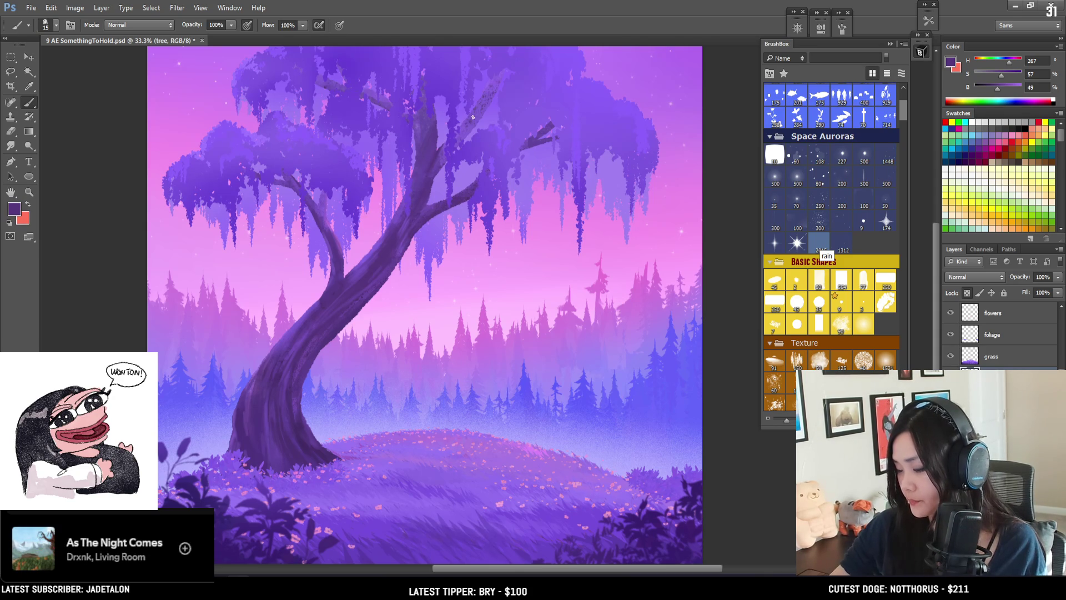
# Step: Darken the upper branch with dark strokes, redoing one stroke with a larger brush
pyautogui.moveTo(484, 134); pyautogui.dragTo(466, 96)
pyautogui.moveTo(456, 137); pyautogui.dragTo(468, 122)
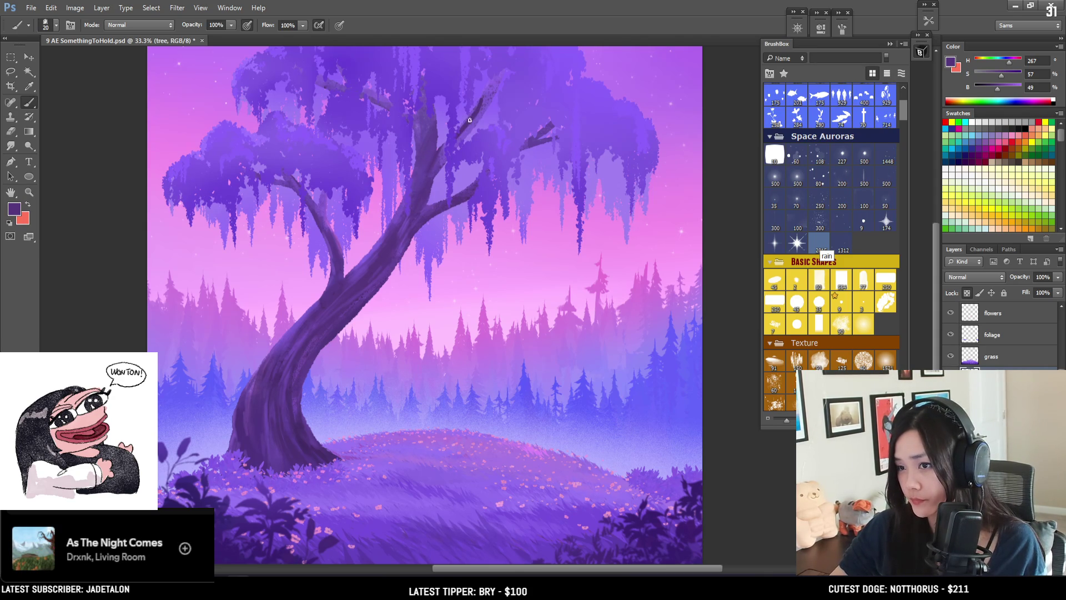
pyautogui.hotkey('ctrl', 'z')
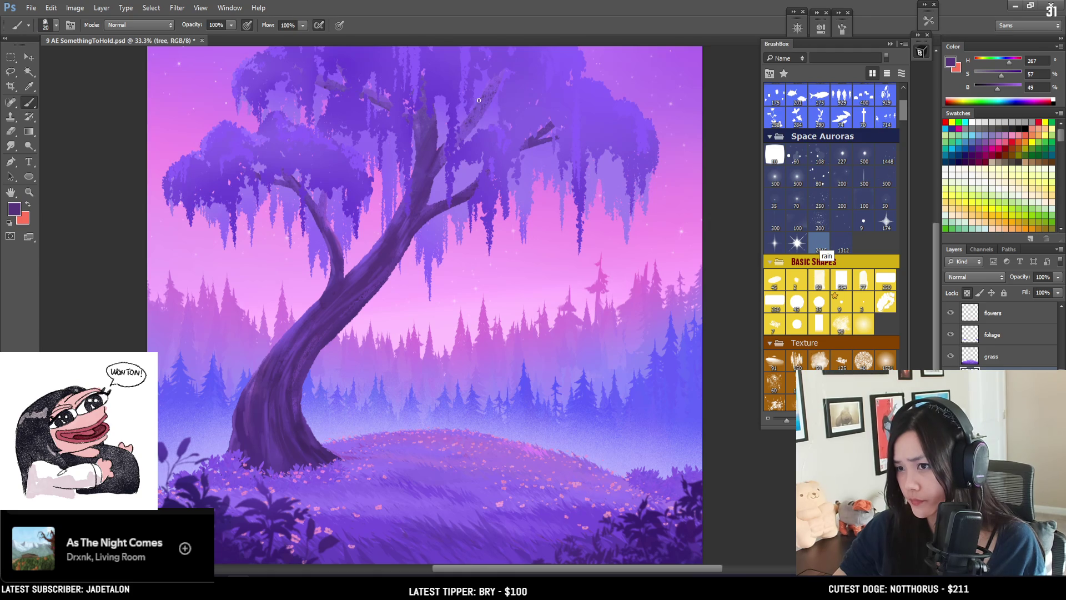
pyautogui.press(']')
pyautogui.moveTo(499, 70); pyautogui.dragTo(481, 87)
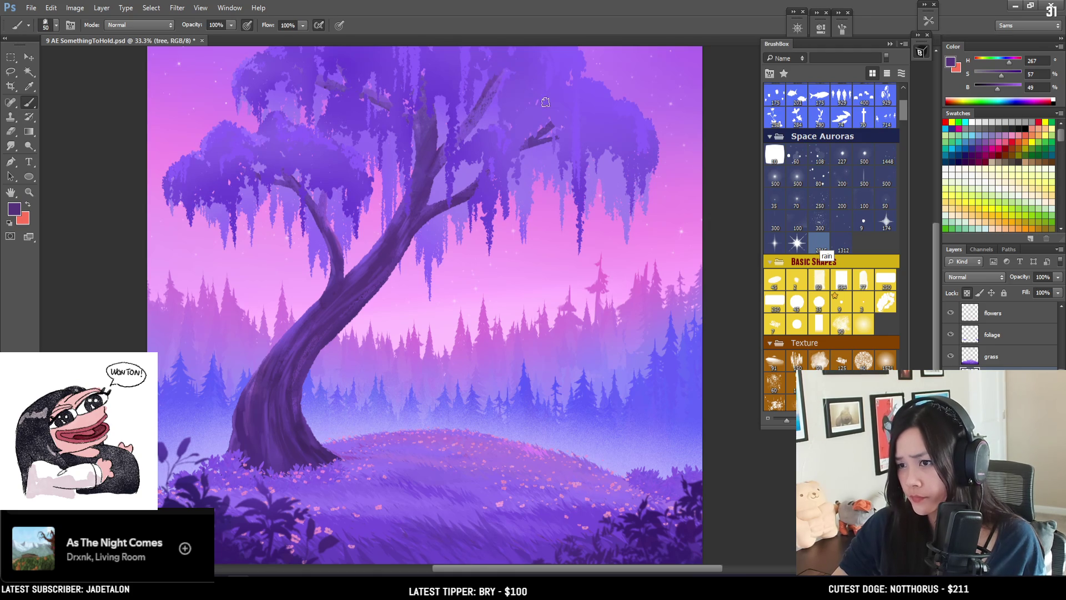
# Step: Repaint the upper branch in a lighter purple with a larger brush
pyautogui.keyDown('alt'); pyautogui.click(533, 140); pyautogui.keyUp('alt')
pyautogui.press(']')
pyautogui.press(']')
pyautogui.press(']')
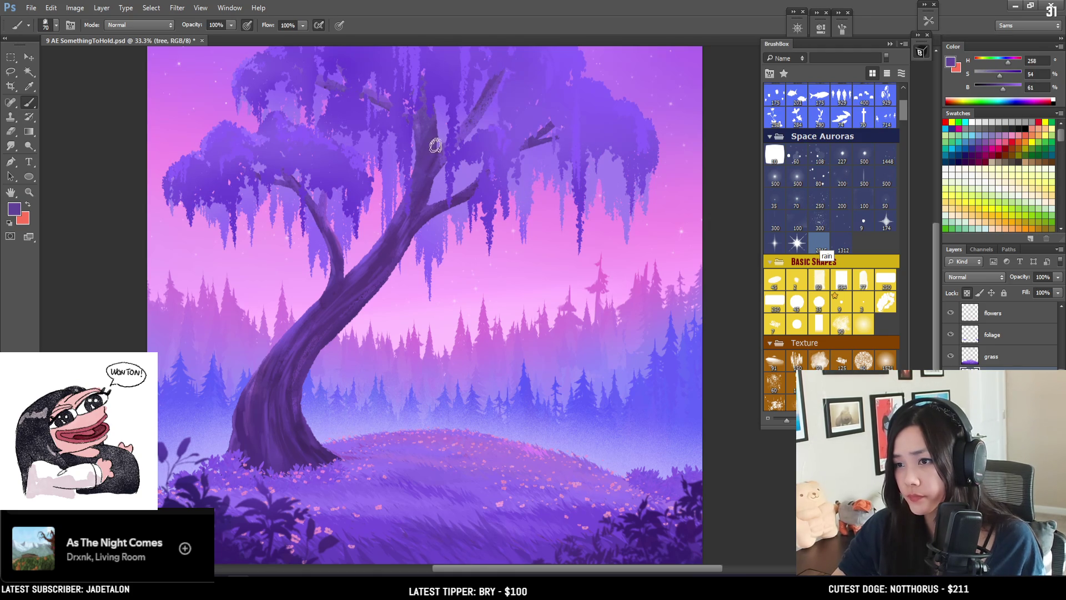
pyautogui.keyDown('alt'); pyautogui.click(327, 229); pyautogui.keyUp('alt')
pyautogui.press(']')
pyautogui.moveTo(502, 84); pyautogui.dragTo(425, 168)
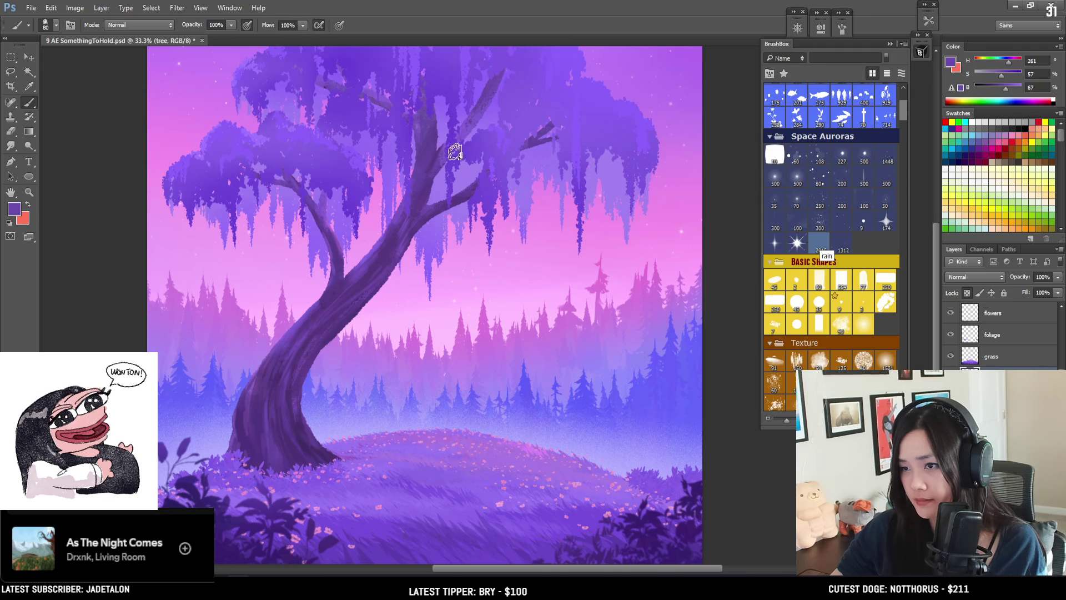
# Step: Shade the trunk with darker and pale purples using a smaller brush
pyautogui.keyDown('alt'); pyautogui.click(424, 170); pyautogui.keyUp('alt')
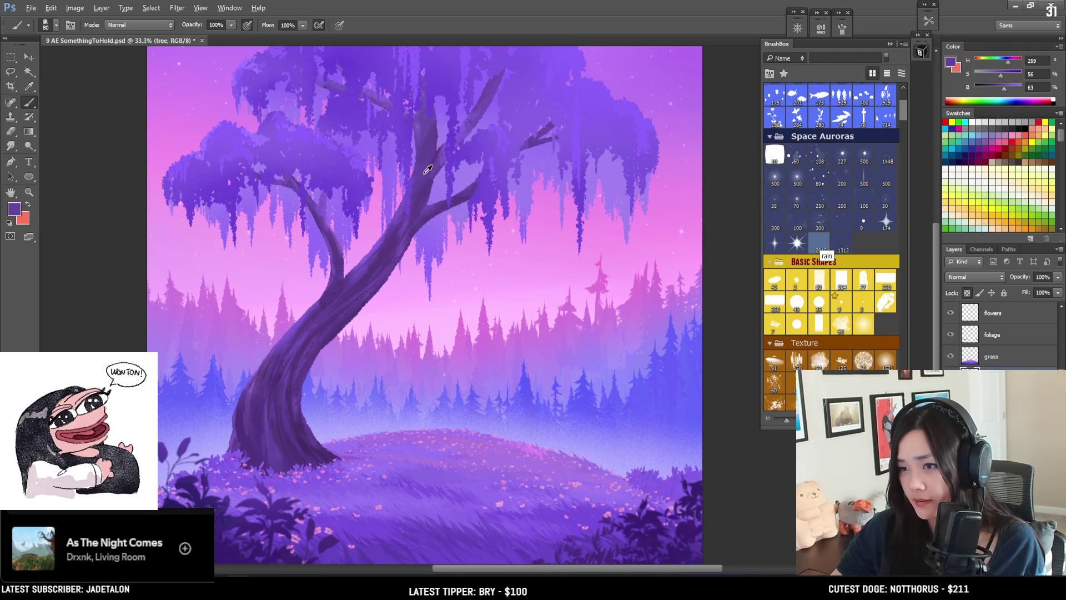
pyautogui.press('[')
pyautogui.keyDown('alt'); pyautogui.click(426, 193); pyautogui.keyUp('alt')
pyautogui.press('[')
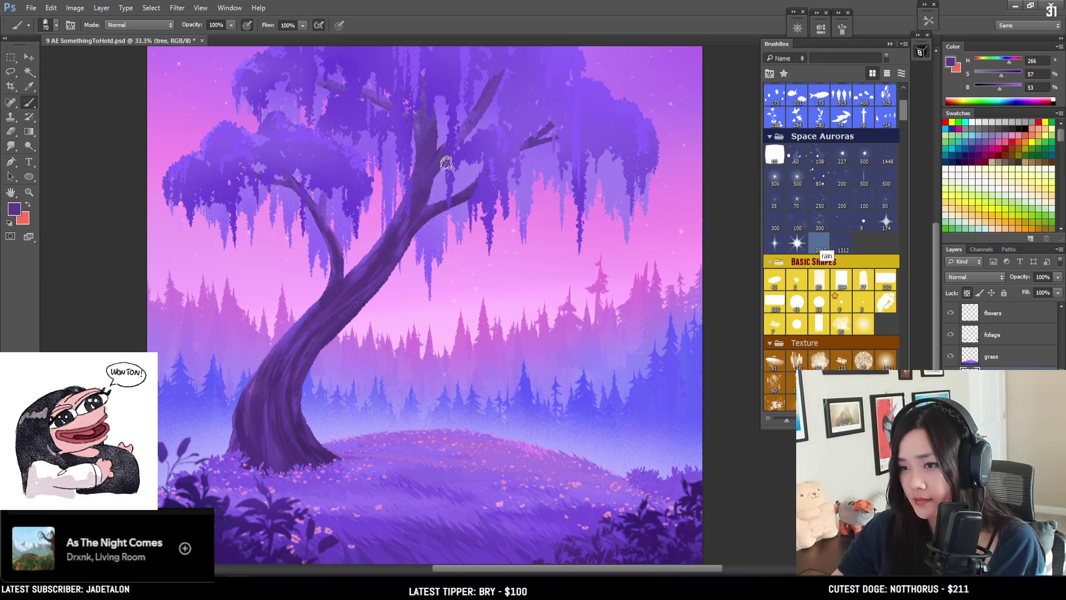
pyautogui.press('[')
pyautogui.keyDown('alt'); pyautogui.click(254, 386); pyautogui.keyUp('alt')
pyautogui.press('[')
pyautogui.moveTo(470, 87); pyautogui.dragTo(444, 110)
pyautogui.press('[')
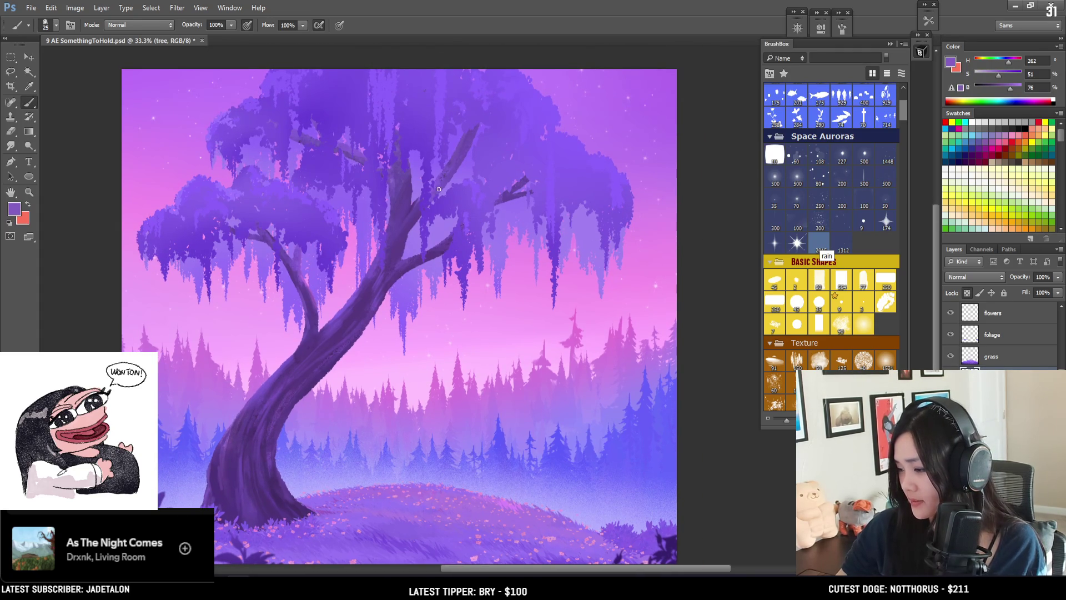
pyautogui.press(']')
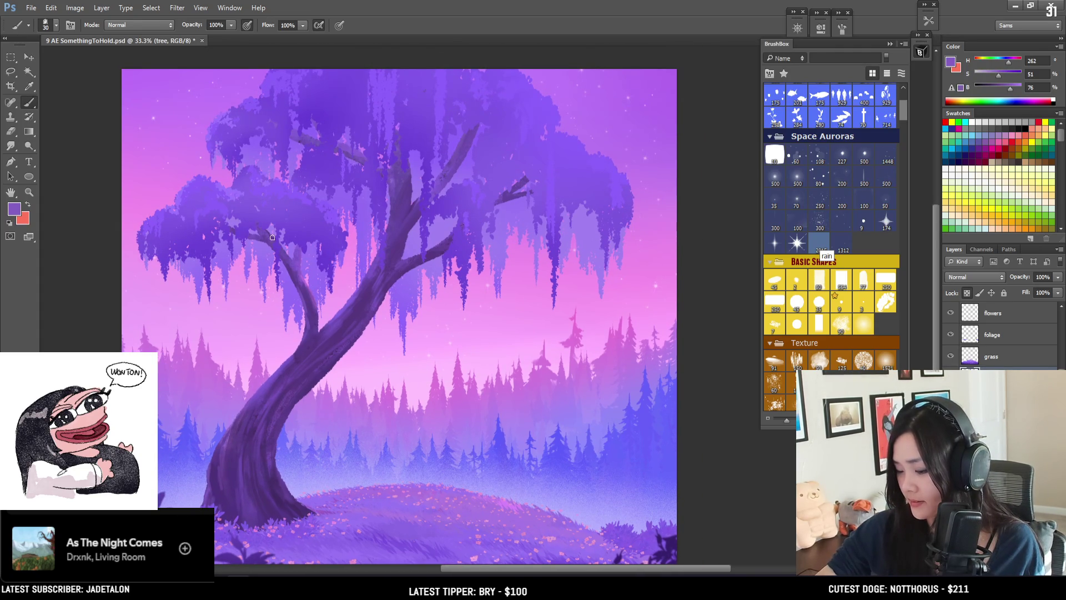
# Step: Add dark purple and light lavender vine wrapping along the trunk, sampling colours from the foliage
pyautogui.keyDown('alt'); pyautogui.click(295, 265); pyautogui.keyUp('alt')
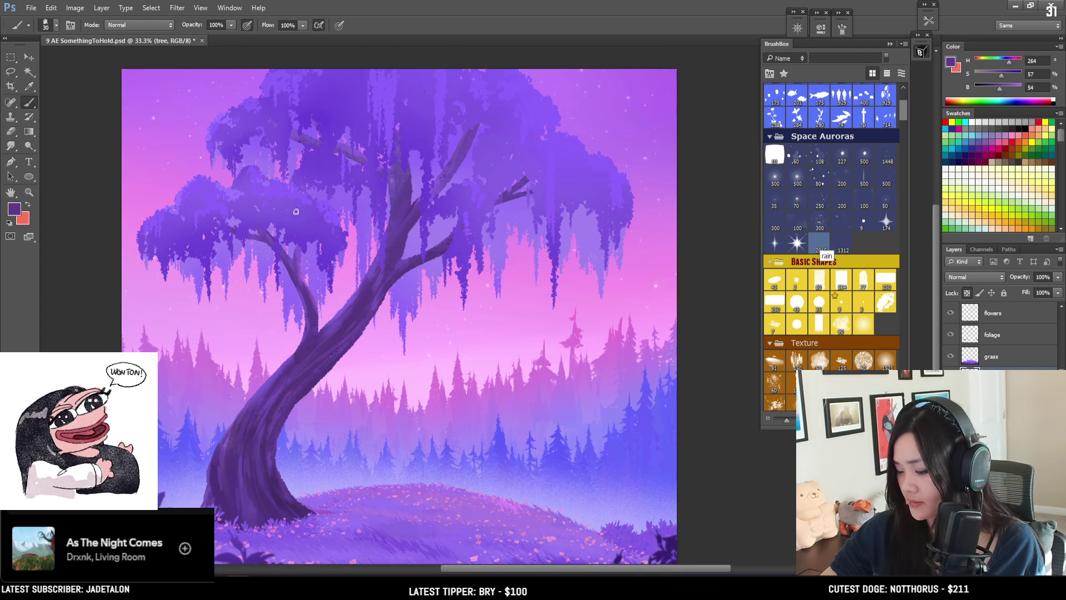
pyautogui.keyDown('alt'); pyautogui.click(302, 276); pyautogui.keyUp('alt')
pyautogui.press(']')
pyautogui.keyDown('alt'); pyautogui.click(294, 269); pyautogui.keyUp('alt')
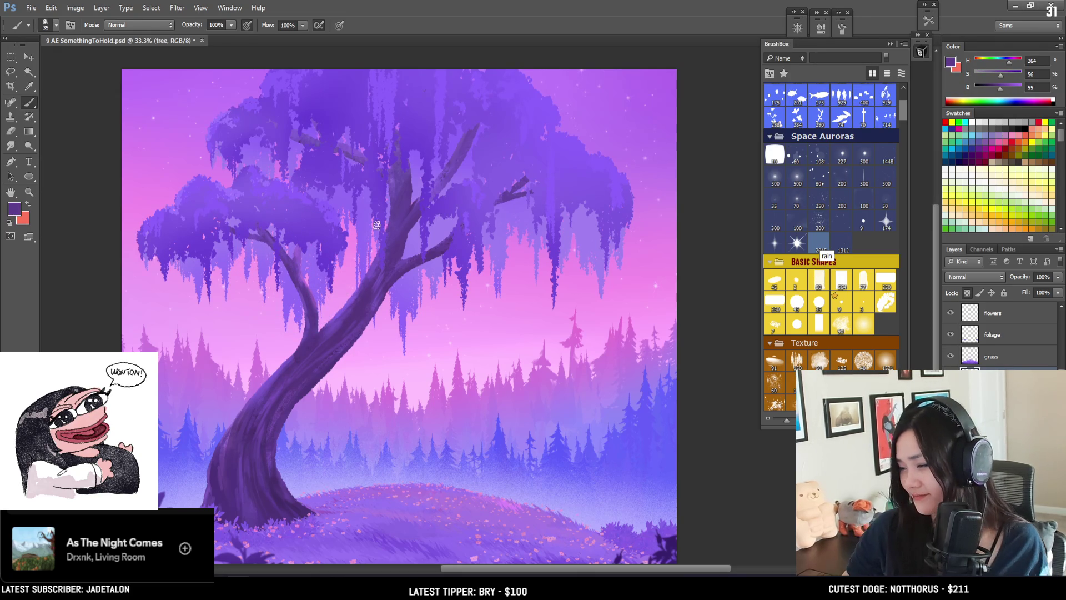
pyautogui.press(']')
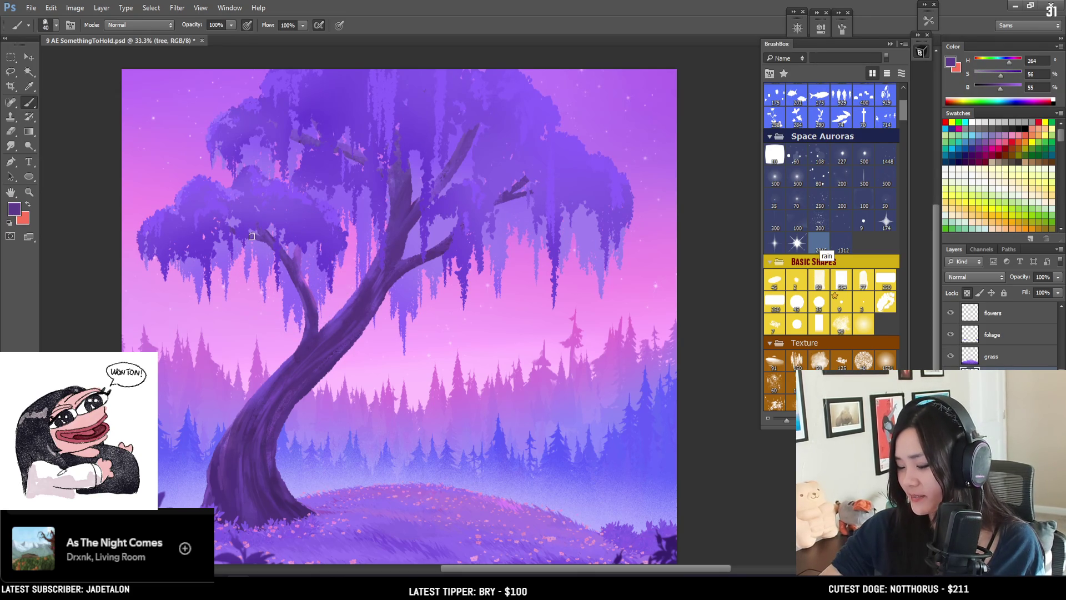
pyautogui.keyDown('alt'); pyautogui.click(303, 138); pyautogui.keyUp('alt')
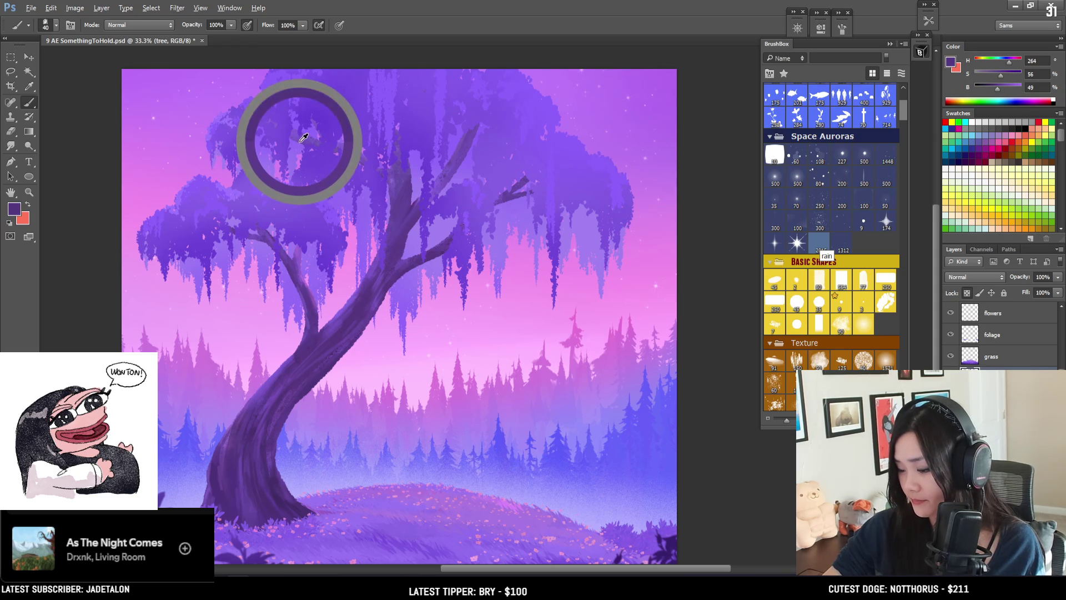
pyautogui.press(']')
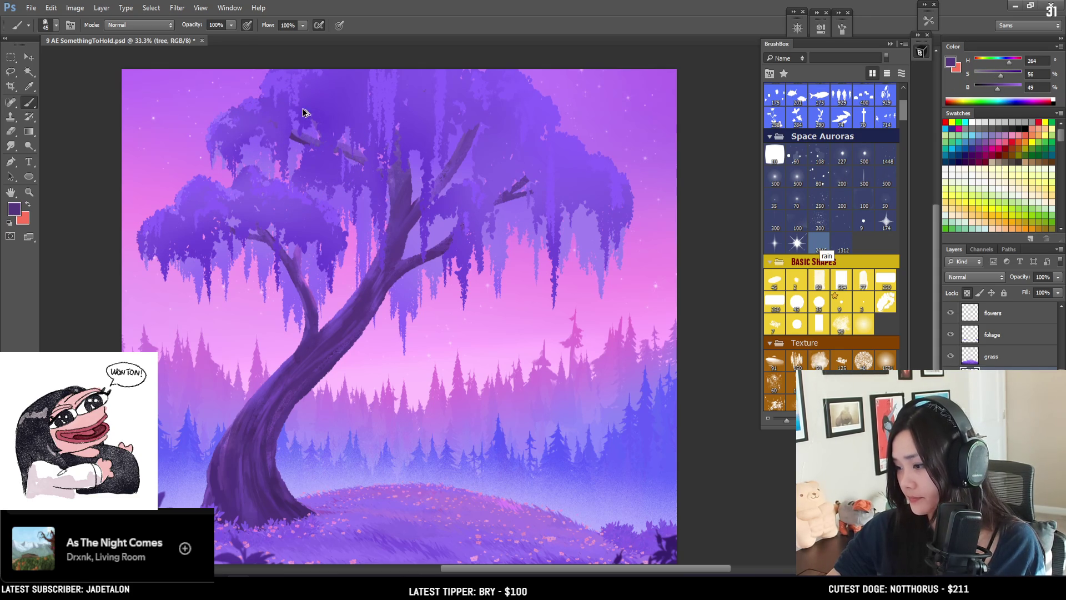
pyautogui.keyDown('alt'); pyautogui.click(298, 238); pyautogui.keyUp('alt')
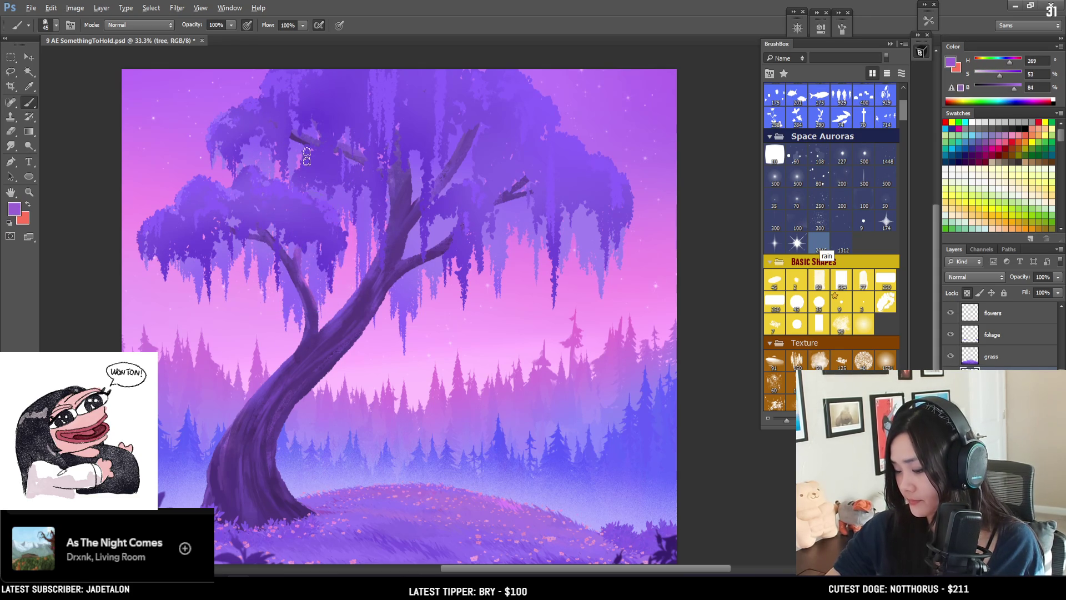
pyautogui.press(']')
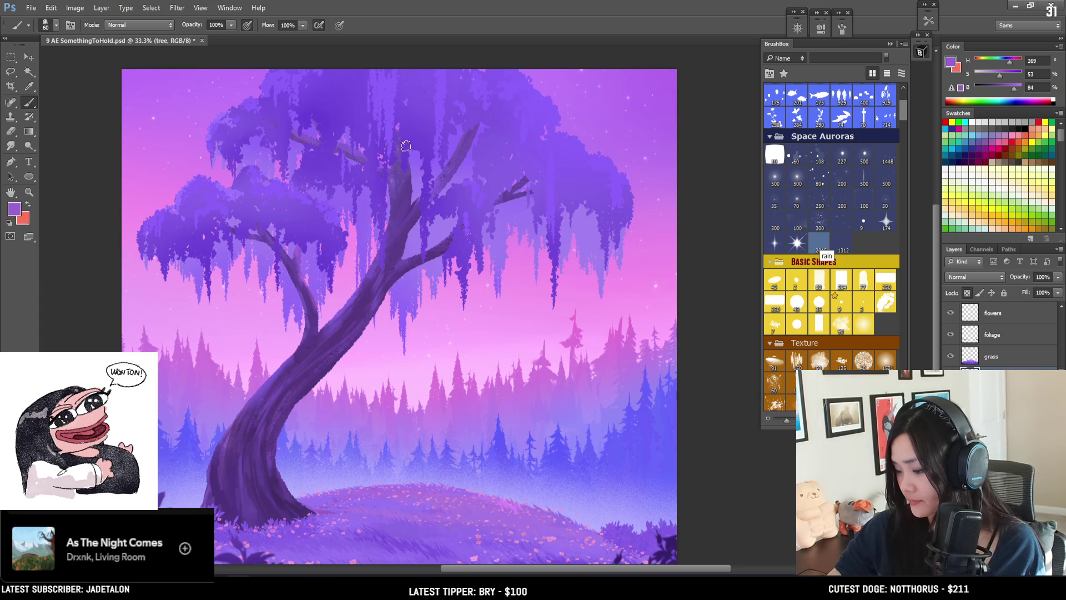
pyautogui.press('[')
pyautogui.press('[')
pyautogui.press('[')
pyautogui.press('[')
pyautogui.press('[')
pyautogui.press('[')
# Step: Paint dark, mid and lighter purple strokes on the upper trunk
pyautogui.keyDown('alt'); pyautogui.click(405, 190); pyautogui.keyUp('alt')
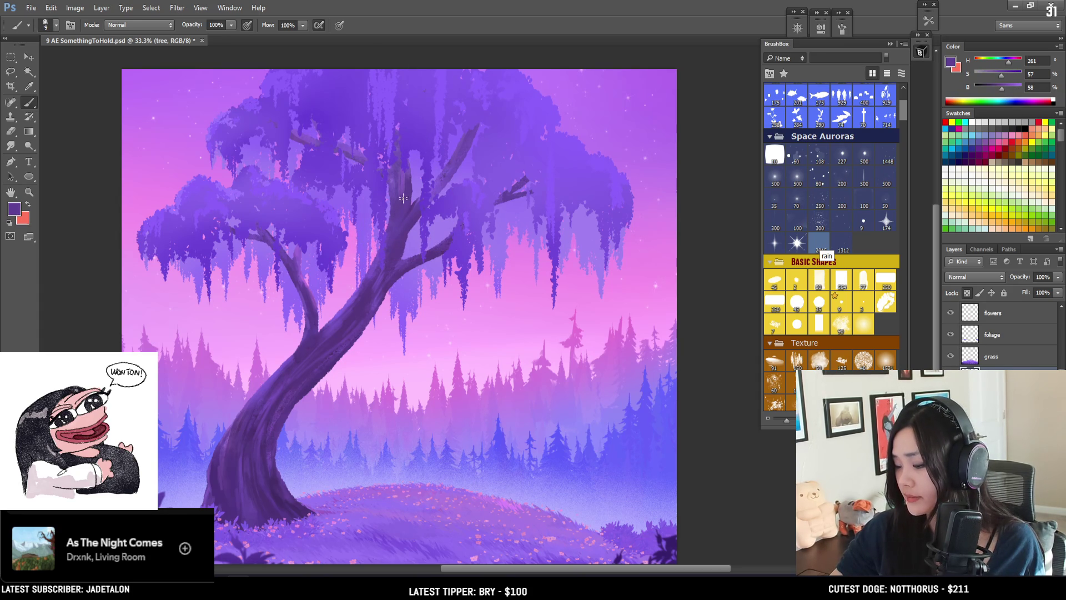
pyautogui.keyDown('alt'); pyautogui.click(393, 179); pyautogui.keyUp('alt')
pyautogui.press(']')
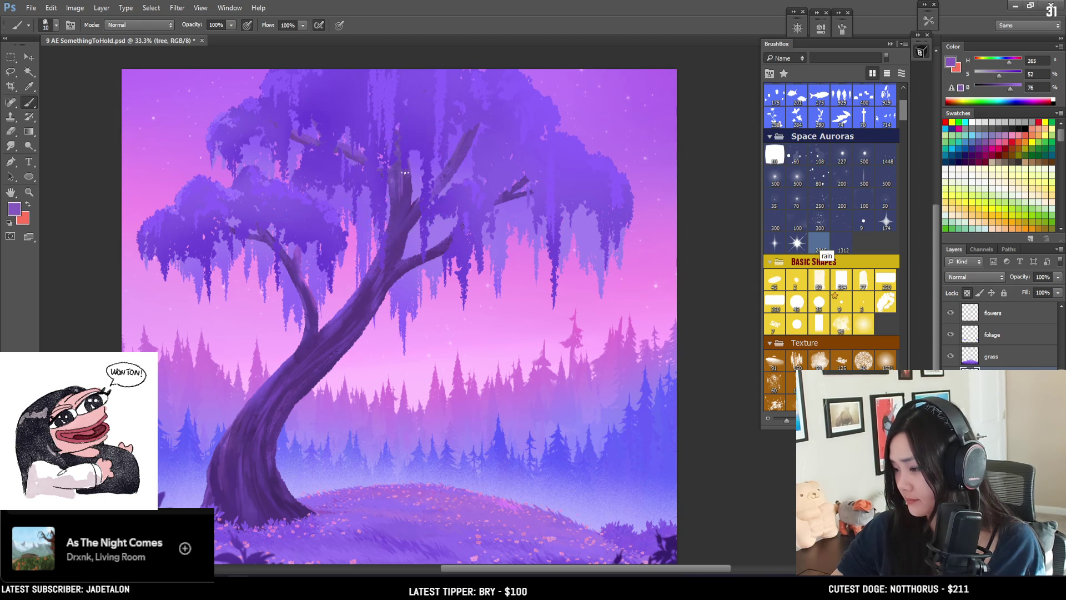
pyautogui.moveTo(412, 205)
pyautogui.mouseDown()
pyautogui.moveTo(426, 179)
pyautogui.moveTo(415, 173)
pyautogui.mouseUp()
pyautogui.press(']')
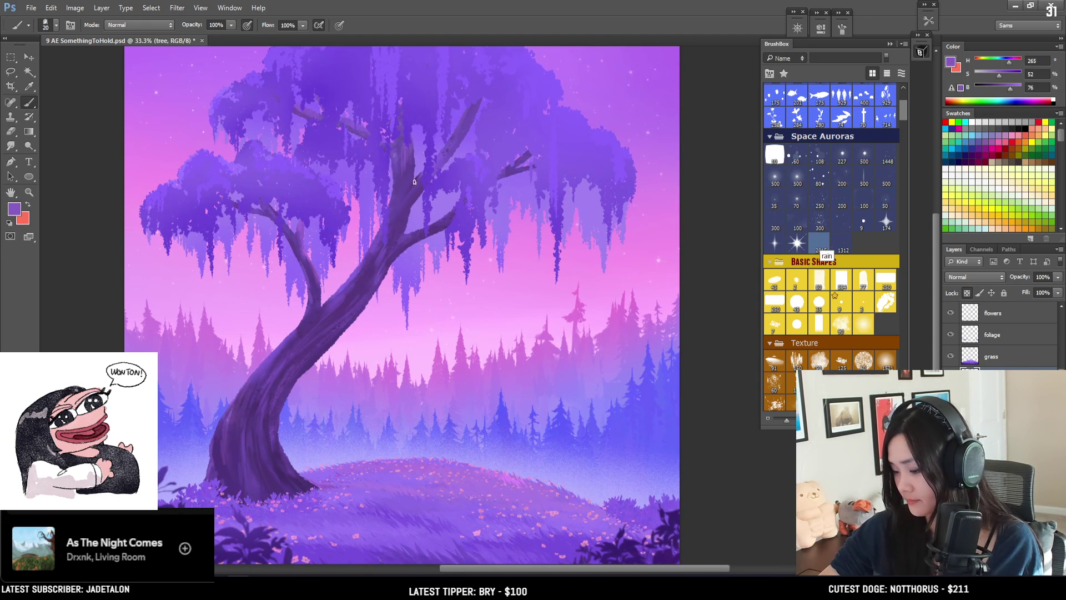
pyautogui.keyDown('alt'); pyautogui.click(414, 178); pyautogui.keyUp('alt')
pyautogui.press(']')
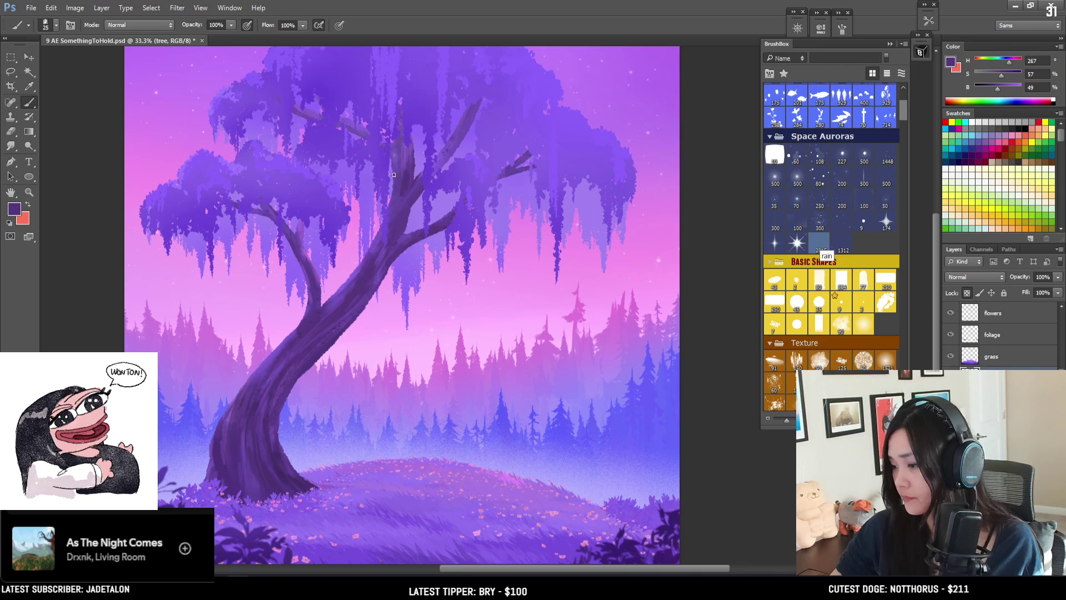
pyautogui.keyDown('alt'); pyautogui.click(404, 158); pyautogui.keyUp('alt')
pyautogui.keyDown('alt'); pyautogui.click(400, 195); pyautogui.keyUp('alt')
pyautogui.press(']')
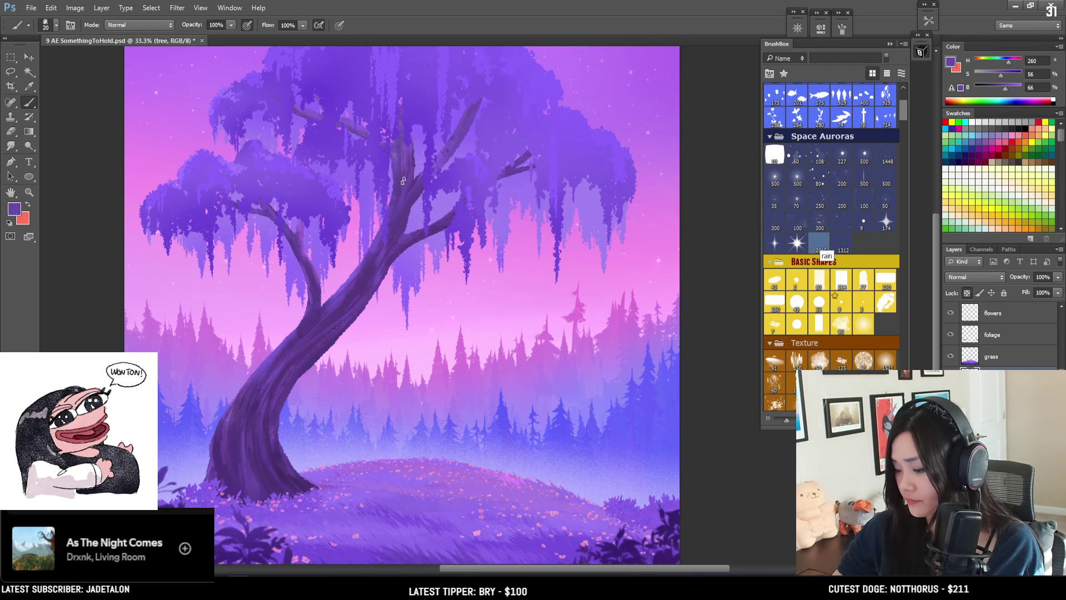
pyautogui.keyDown('alt'); pyautogui.click(415, 177); pyautogui.keyUp('alt')
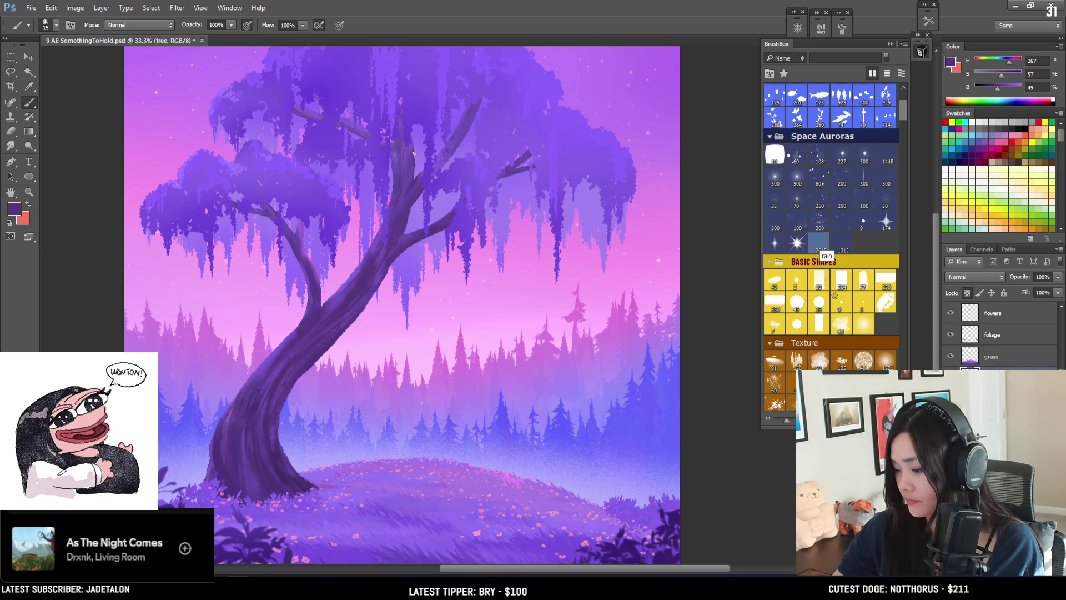
# Step: Shade the lower trunk with deep and light purples, darkening the paint colour to brightness 49
pyautogui.keyDown('alt'); pyautogui.click(300, 329); pyautogui.keyUp('alt')
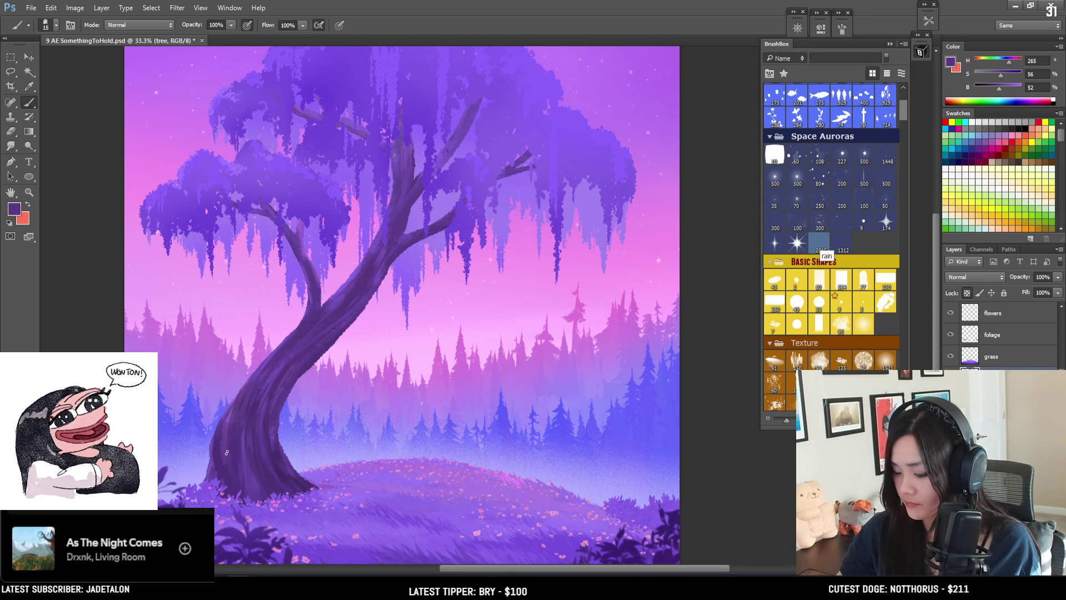
pyautogui.keyDown('alt'); pyautogui.click(220, 434); pyautogui.keyUp('alt')
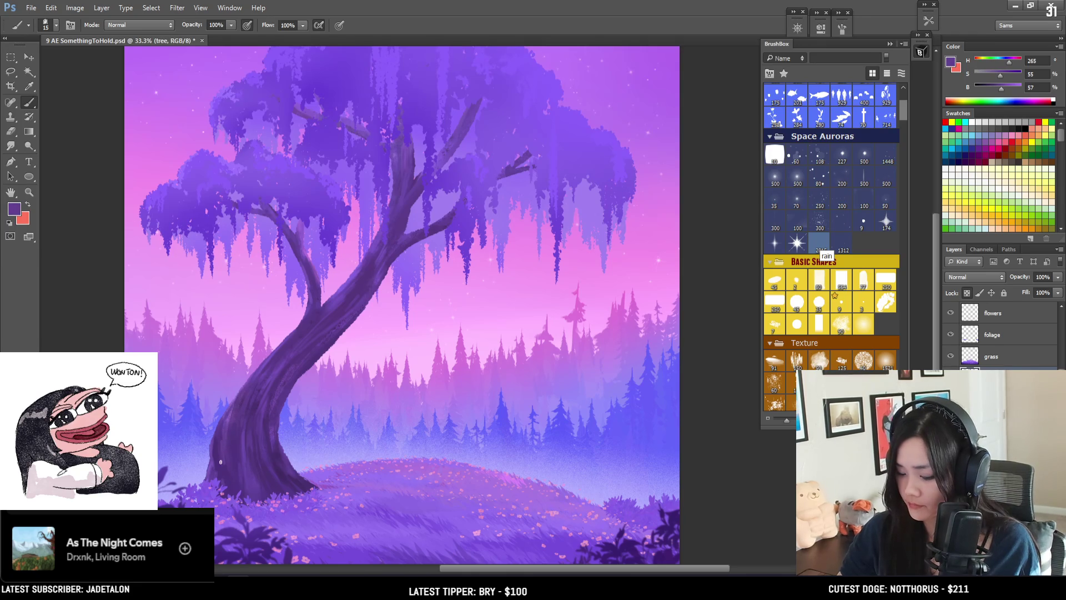
pyautogui.keyDown('alt'); pyautogui.click(218, 465); pyautogui.keyUp('alt')
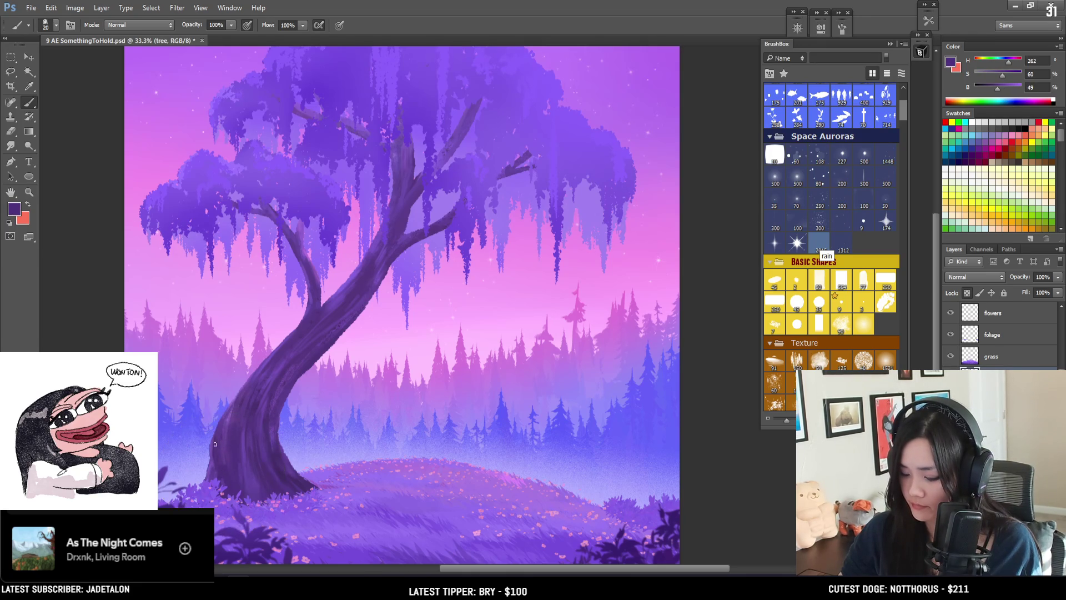
pyautogui.press(']')
pyautogui.keyDown('alt'); pyautogui.click(275, 378); pyautogui.keyUp('alt')
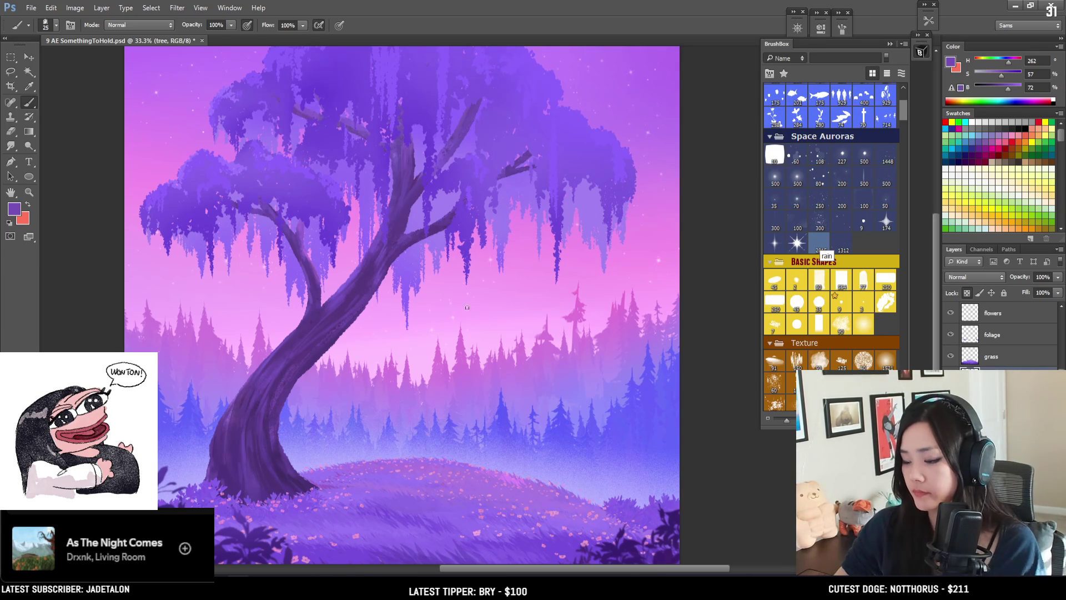
pyautogui.keyDown('alt'); pyautogui.click(381, 267); pyautogui.keyUp('alt')
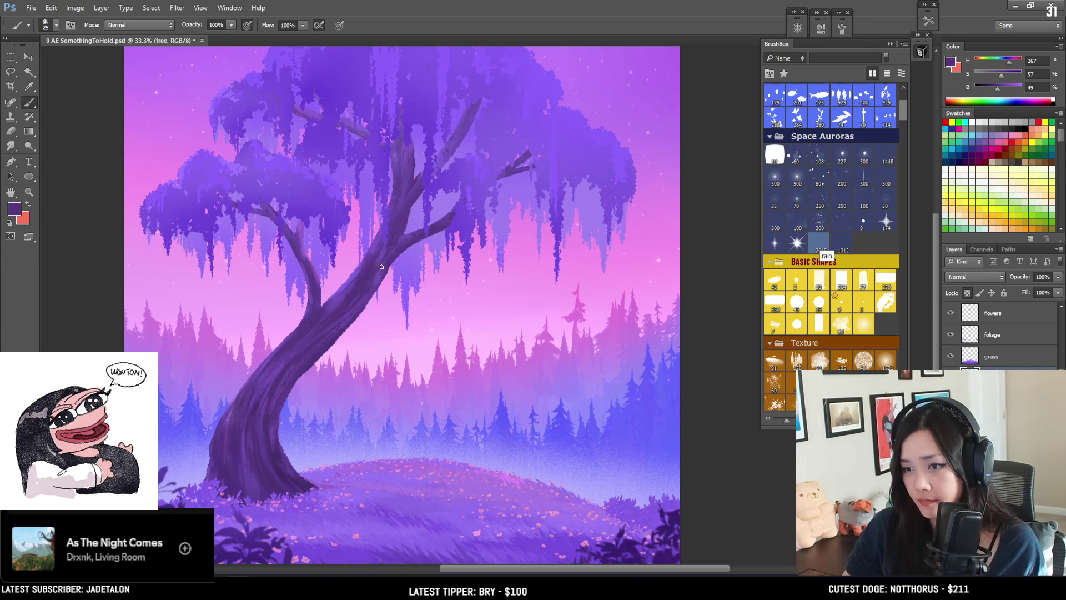
pyautogui.press('[')
pyautogui.press('[')
pyautogui.hotkey('ctrl', '-')
pyautogui.hotkey('ctrl', '+')
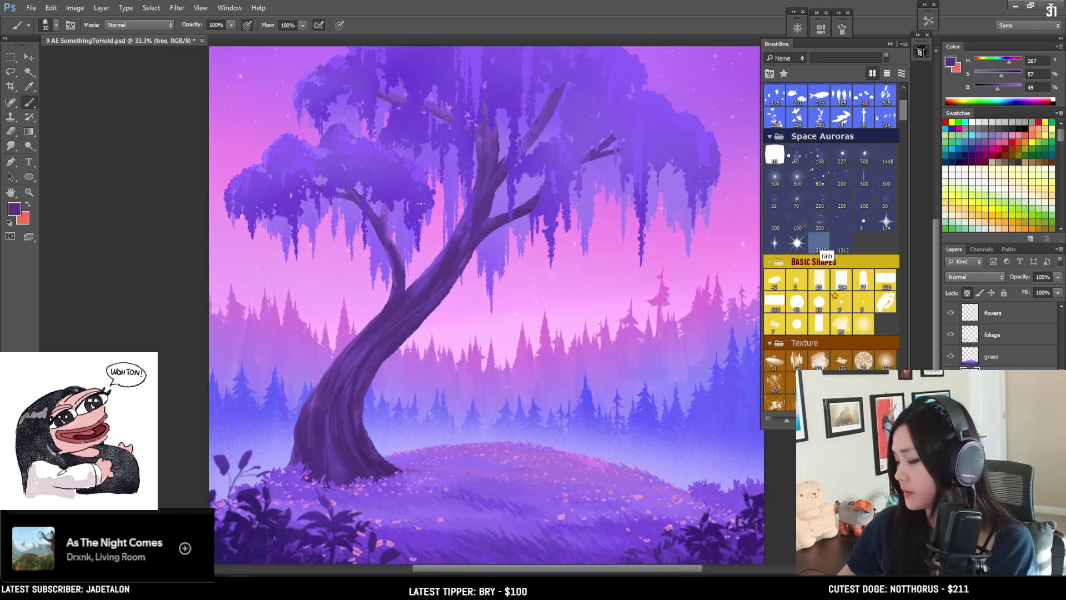
pyautogui.moveTo(902, 111); pyautogui.dragTo(898, 236)
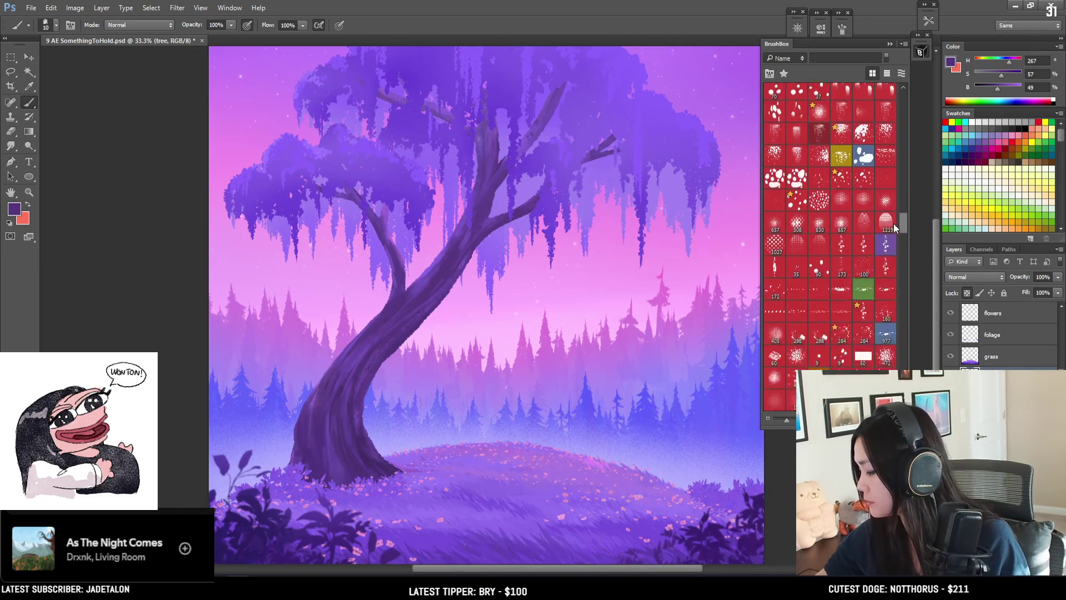
# Step: Choose a leafy foliage brush and add a new layer named 'vines'
pyautogui.moveTo(902, 200); pyautogui.dragTo(902, 276)
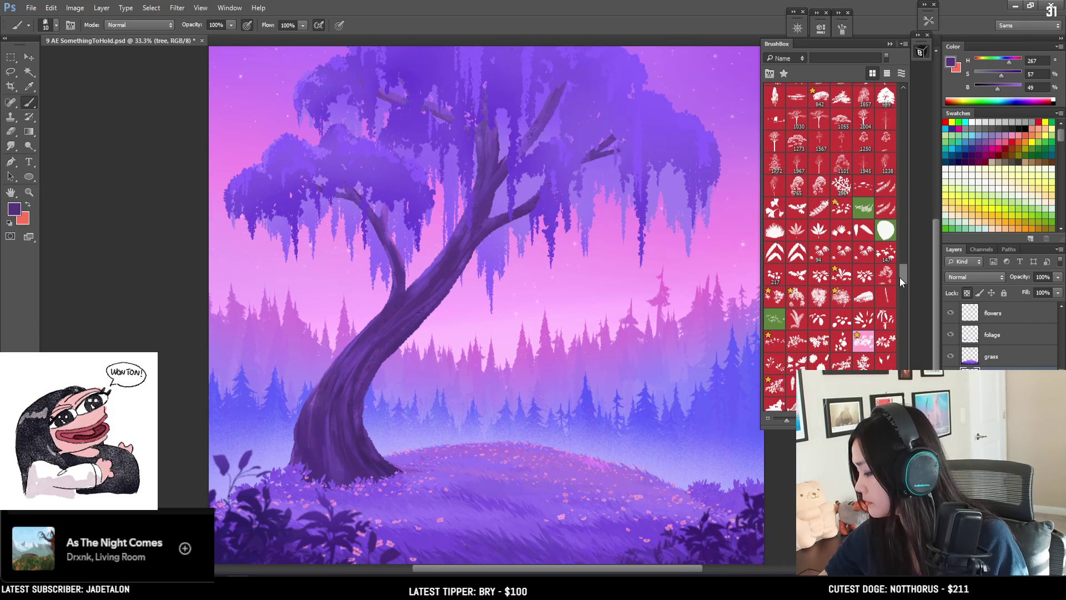
pyautogui.click(887, 253)
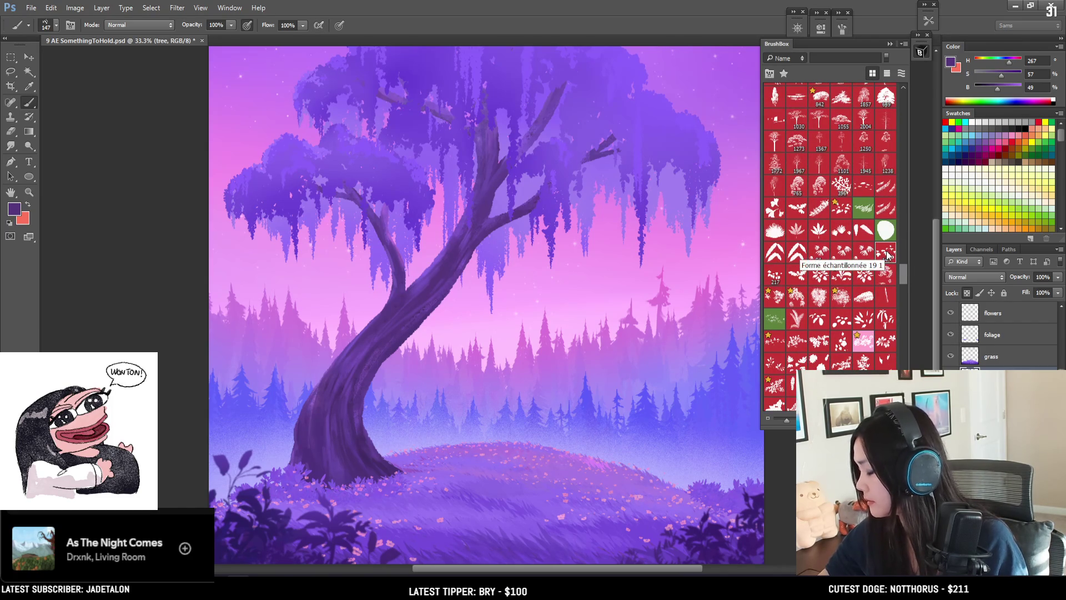
pyautogui.hotkey('ctrl', 'shift', 'alt', 'n')
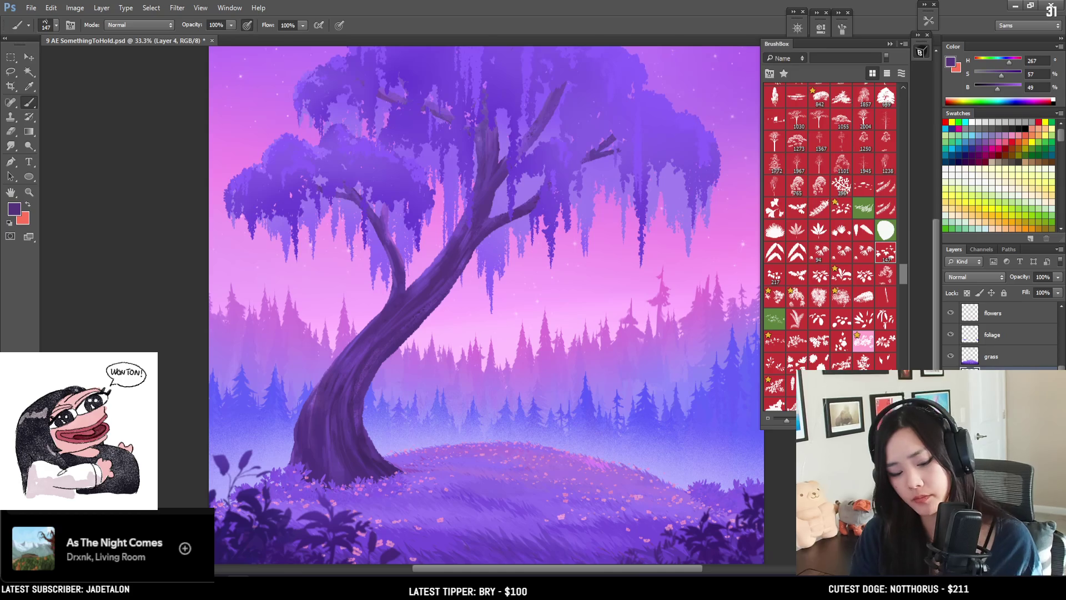
pyautogui.press('Return')
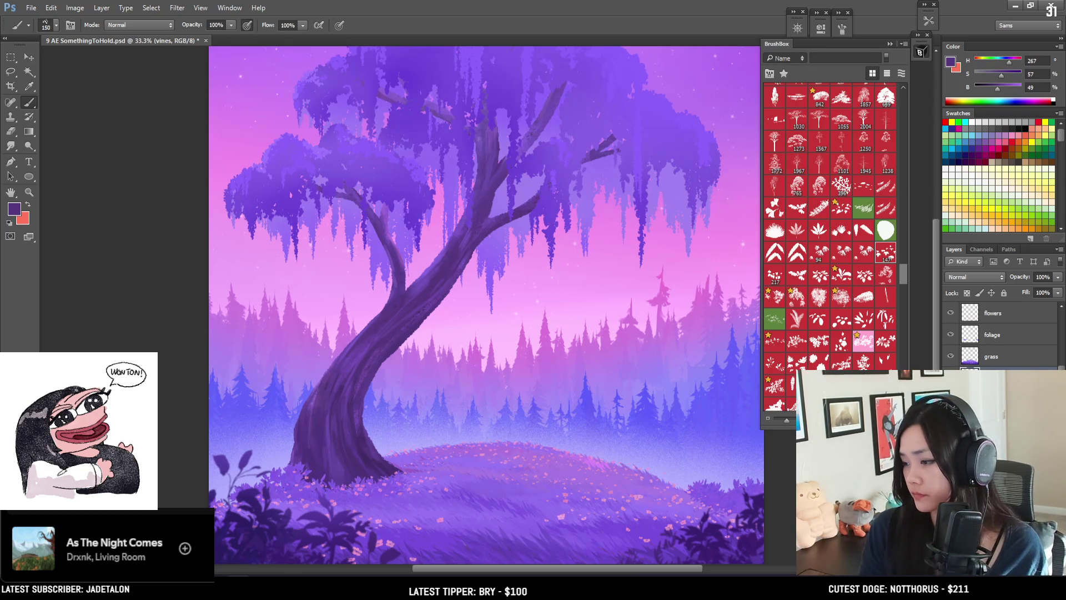
# Step: Sample a light purple from the trunk base, then undo the trial foliage strokes painted there
pyautogui.moveTo(481, 431); pyautogui.dragTo(374, 419)
pyautogui.press(']')
pyautogui.press(']')
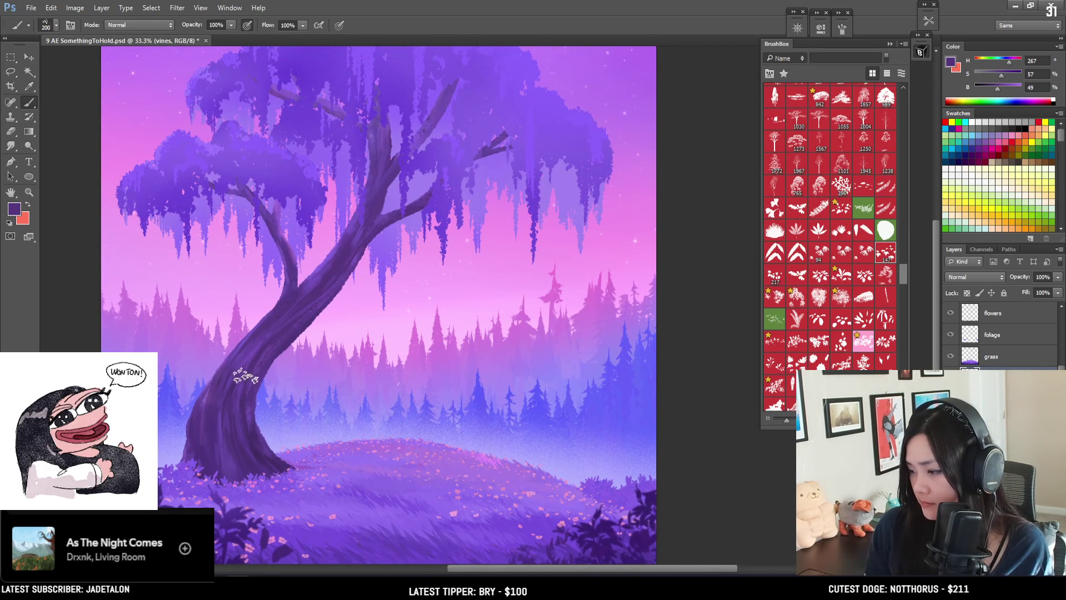
pyautogui.keyDown('alt'); pyautogui.click(193, 468); pyautogui.keyUp('alt')
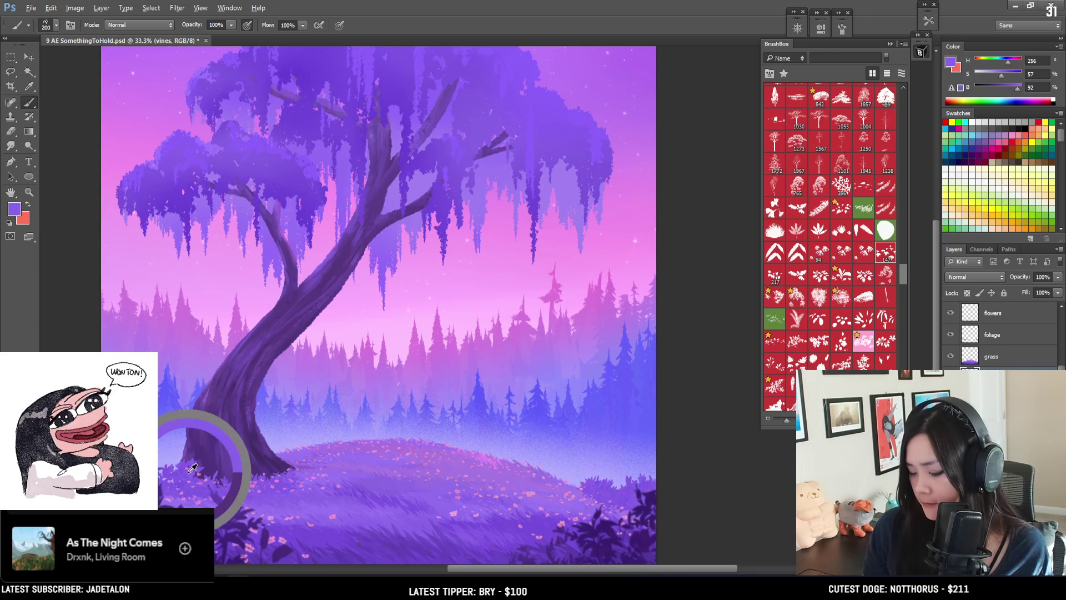
pyautogui.press('[')
pyautogui.press('[')
pyautogui.moveTo(198, 426); pyautogui.dragTo(243, 462)
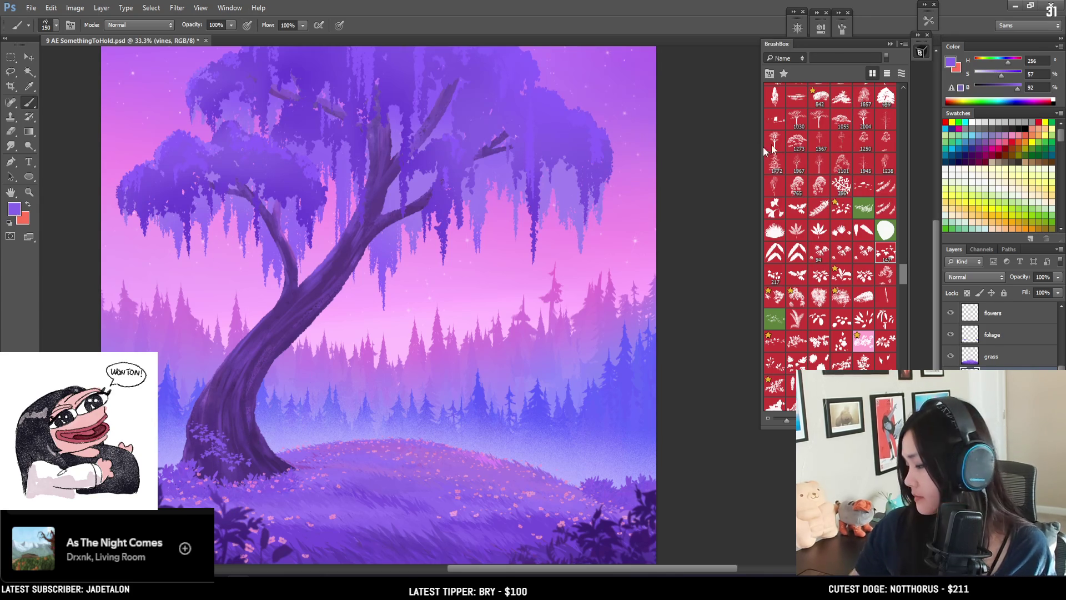
pyautogui.hotkey('ctrl', 'z')
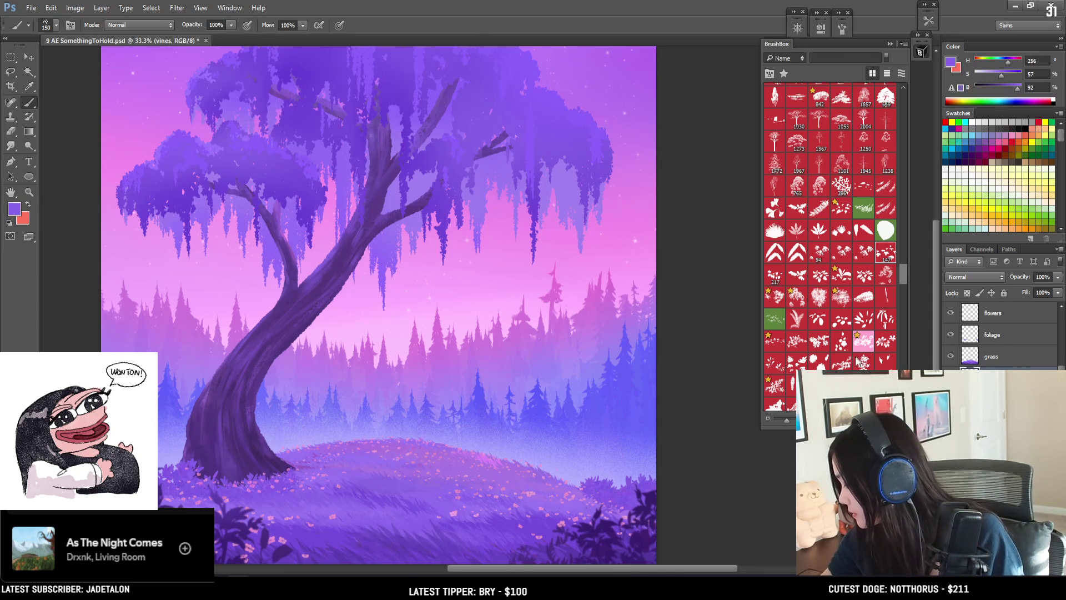
# Step: Load the 217 leafy brush tip from the BrushBox library
pyautogui.moveTo(902, 275); pyautogui.dragTo(902, 288)
pyautogui.scroll(-2, 900, 288)
pyautogui.scroll(1, 899, 282)
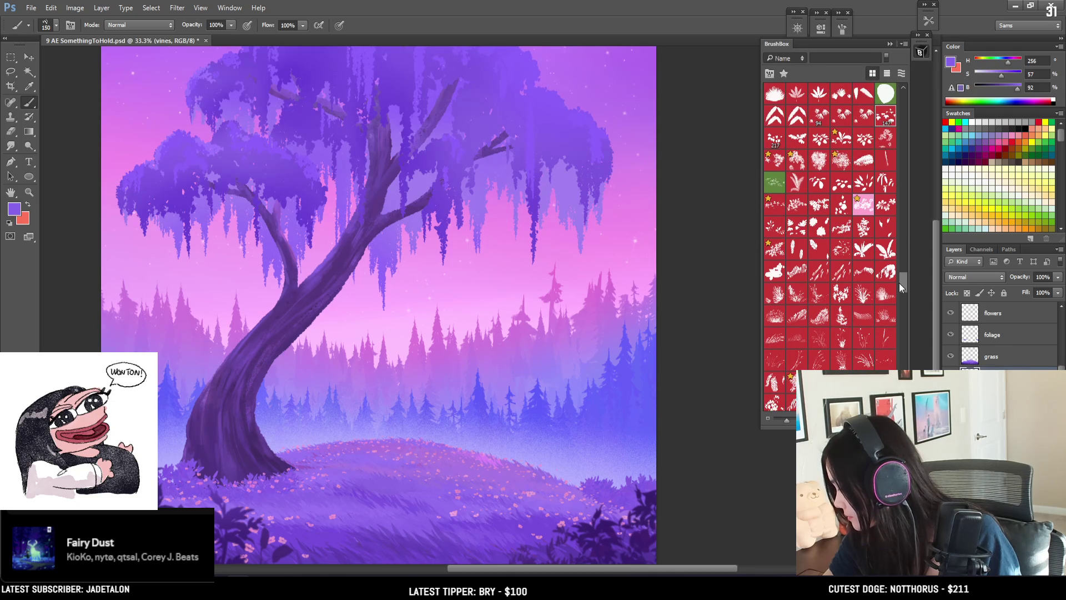
pyautogui.scroll(1, 899, 281)
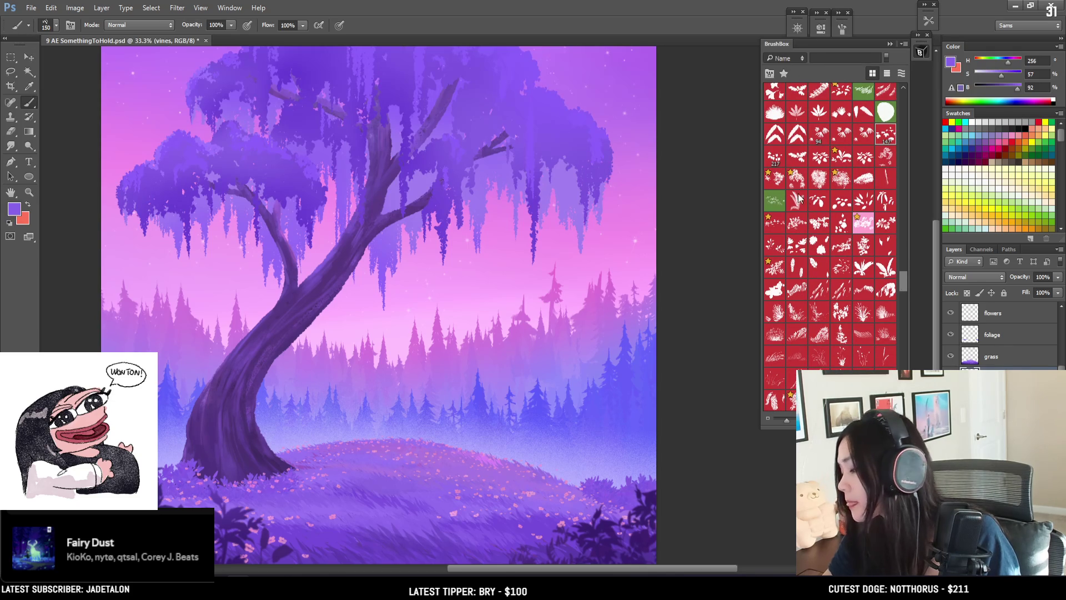
pyautogui.click(775, 158)
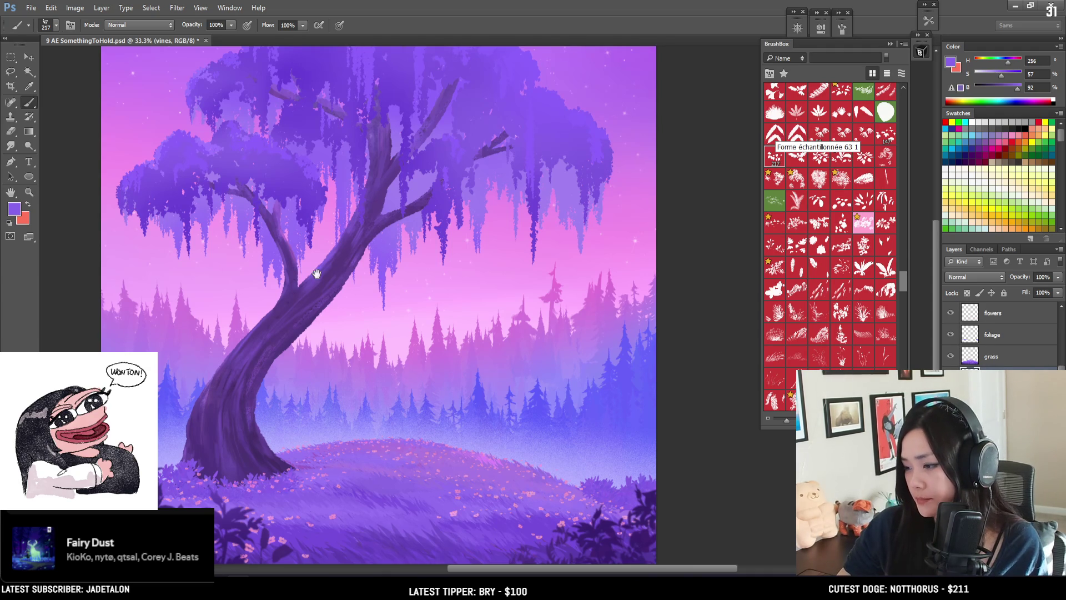
# Step: Paint pink flower dabs on the lower trunk with an enlarged brush
pyautogui.moveTo(314, 273); pyautogui.dragTo(344, 240)
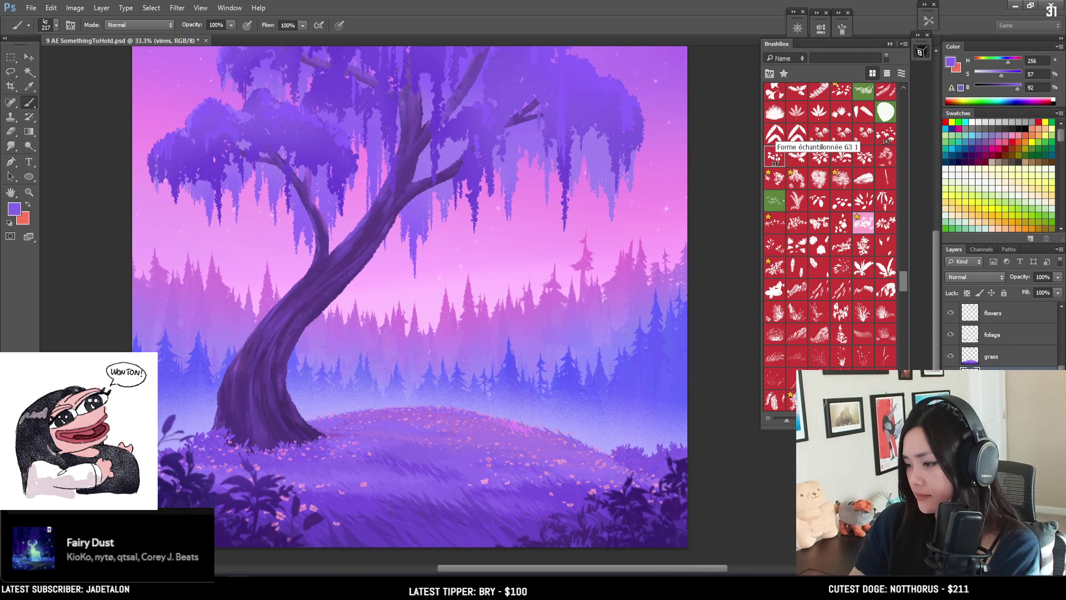
pyautogui.press(']')
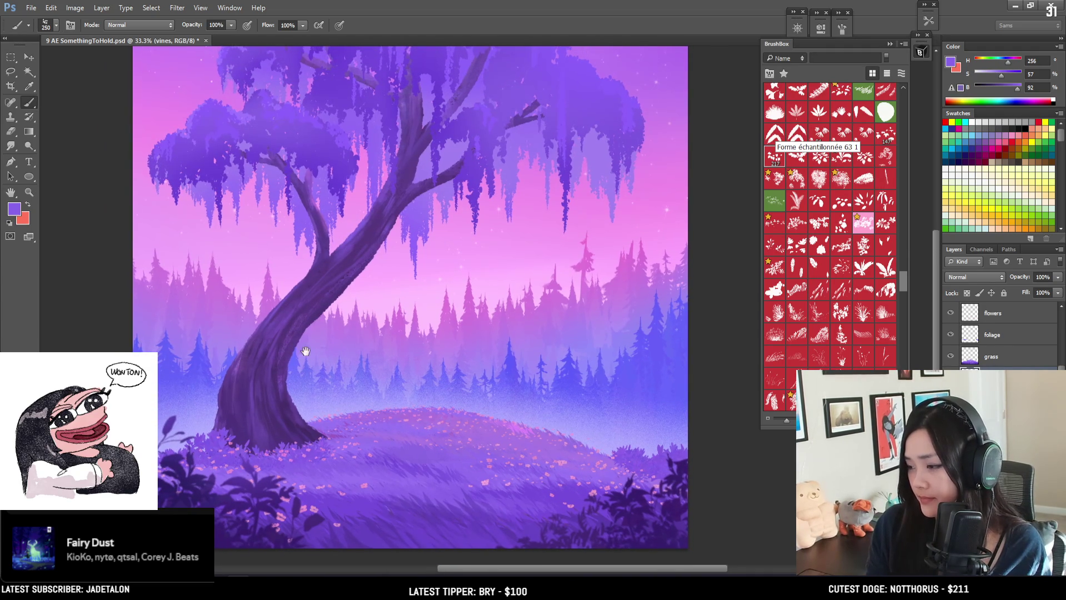
pyautogui.moveTo(305, 350); pyautogui.dragTo(338, 353)
pyautogui.press(']')
pyautogui.press(']')
pyautogui.press(']')
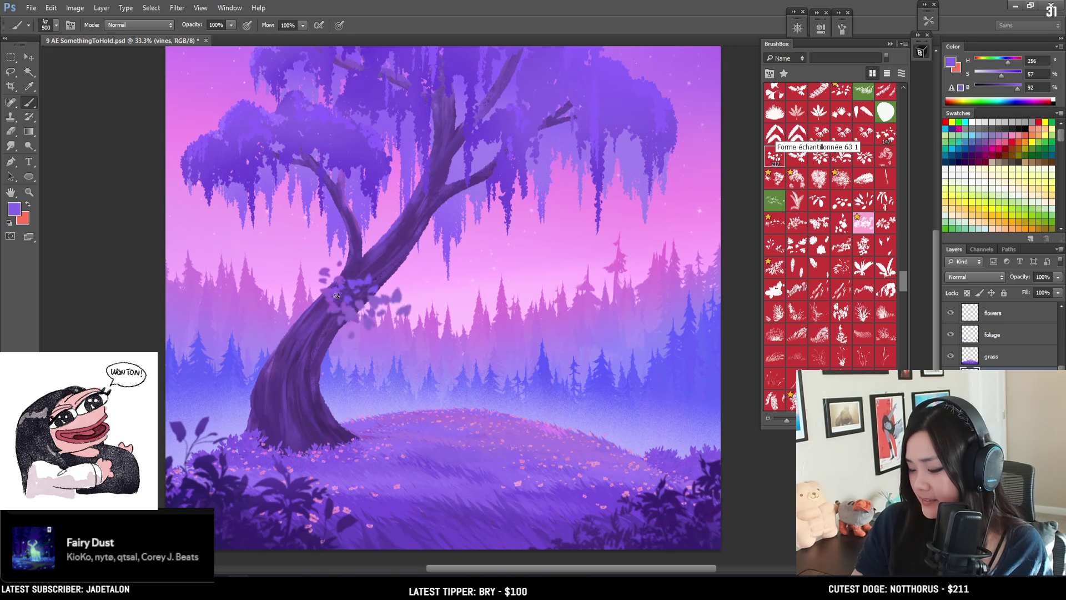
pyautogui.press(']')
pyautogui.moveTo(271, 386)
pyautogui.mouseDown()
pyautogui.moveTo(261, 408)
pyautogui.moveTo(313, 448)
pyautogui.mouseUp()
# Step: Add flower dabs on the trunk's left side and vine dabs along its lower left edge
pyautogui.press('e')
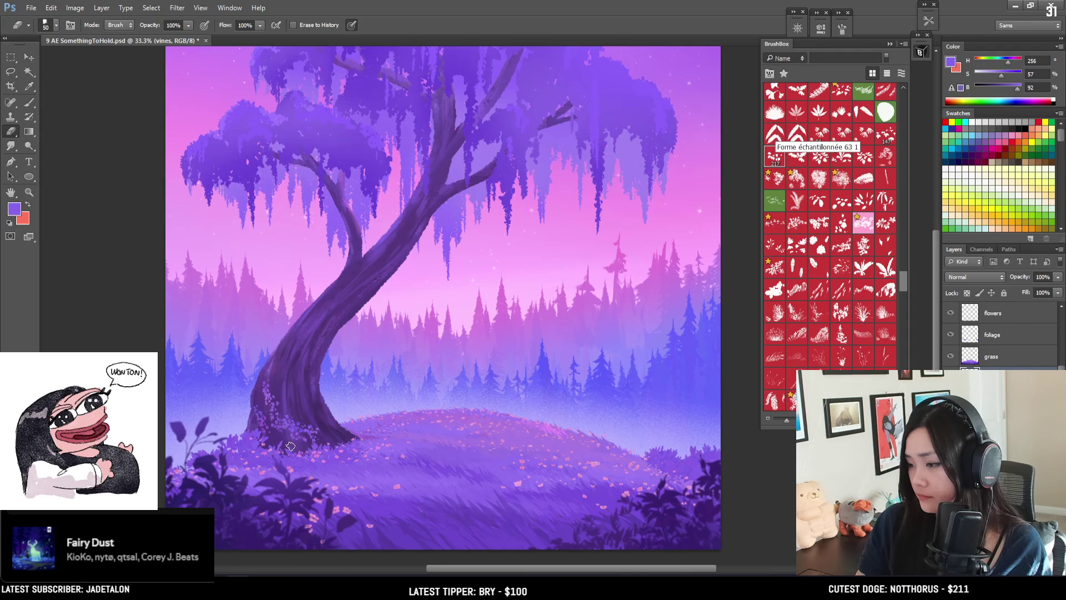
pyautogui.press('b')
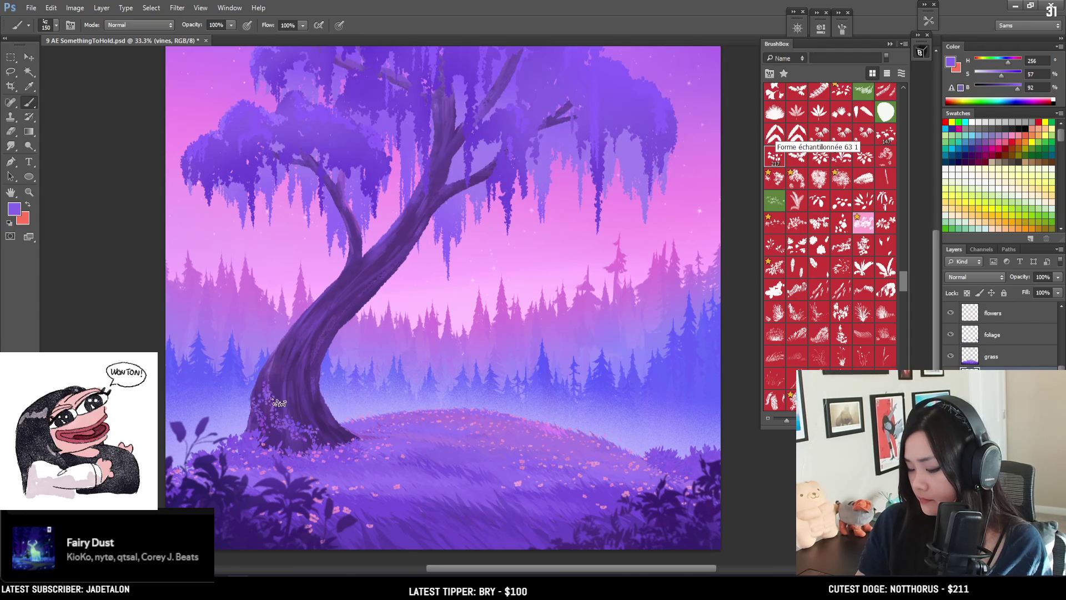
pyautogui.moveTo(291, 402)
pyautogui.mouseDown()
pyautogui.moveTo(273, 373)
pyautogui.moveTo(290, 338)
pyautogui.moveTo(286, 358)
pyautogui.moveTo(317, 348)
pyautogui.moveTo(349, 315)
pyautogui.mouseUp()
pyautogui.press(']')
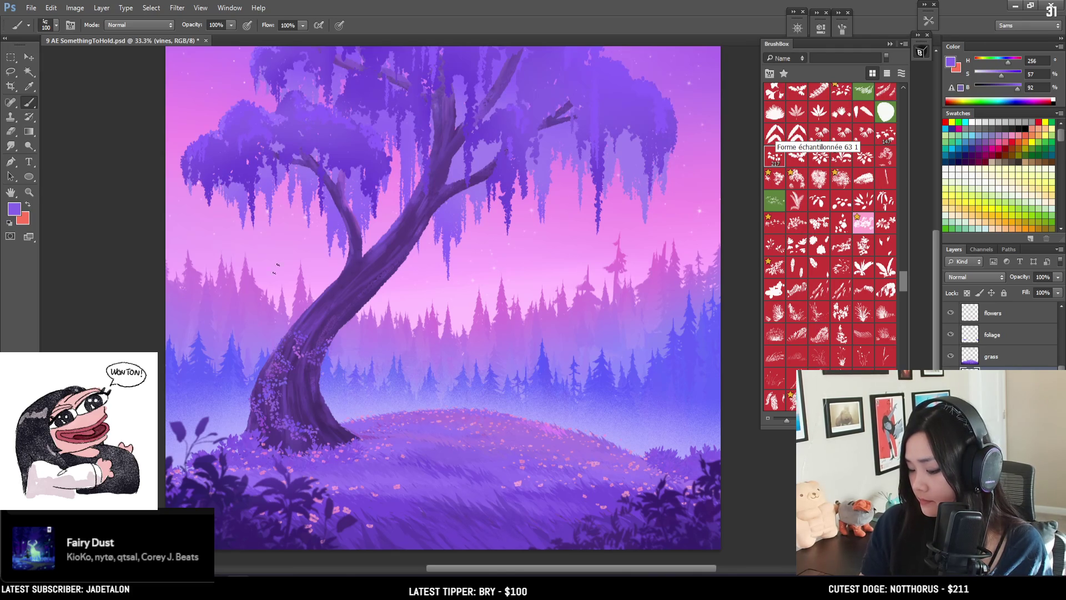
pyautogui.press('e')
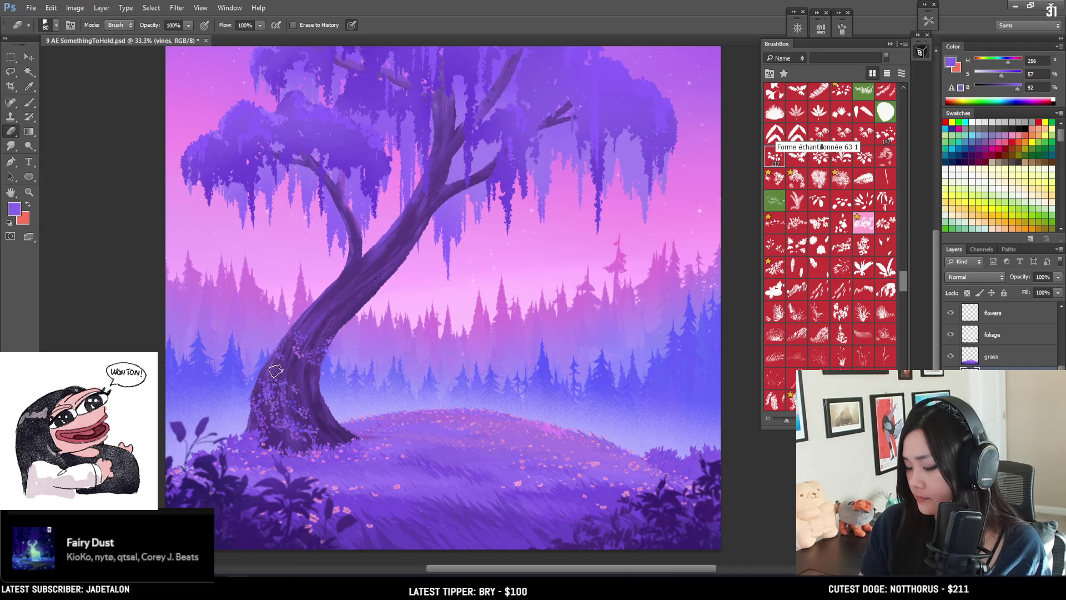
pyautogui.press('b')
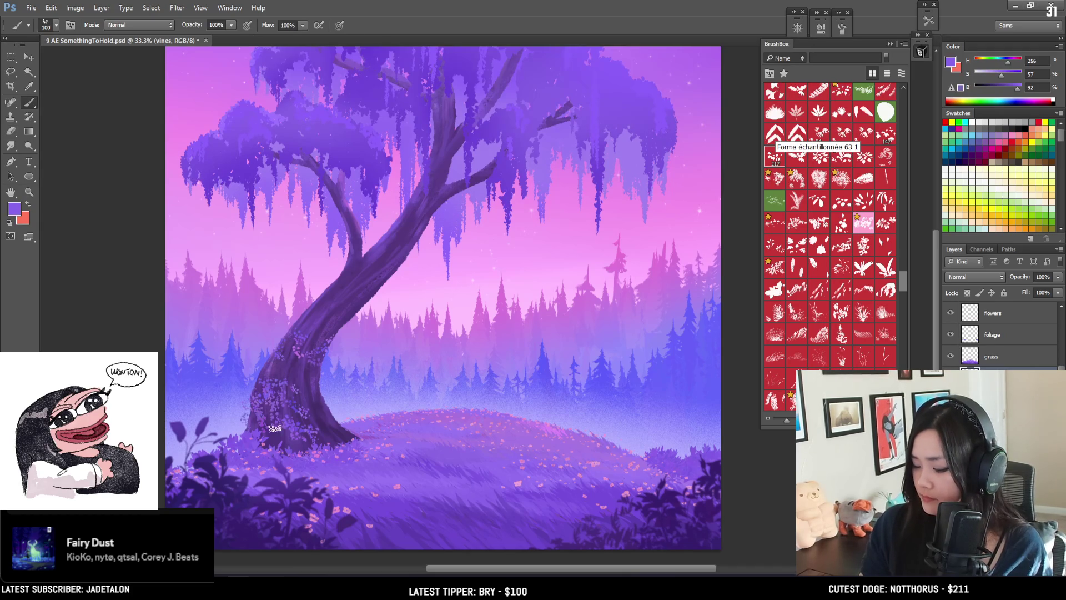
pyautogui.moveTo(258, 401); pyautogui.dragTo(274, 443)
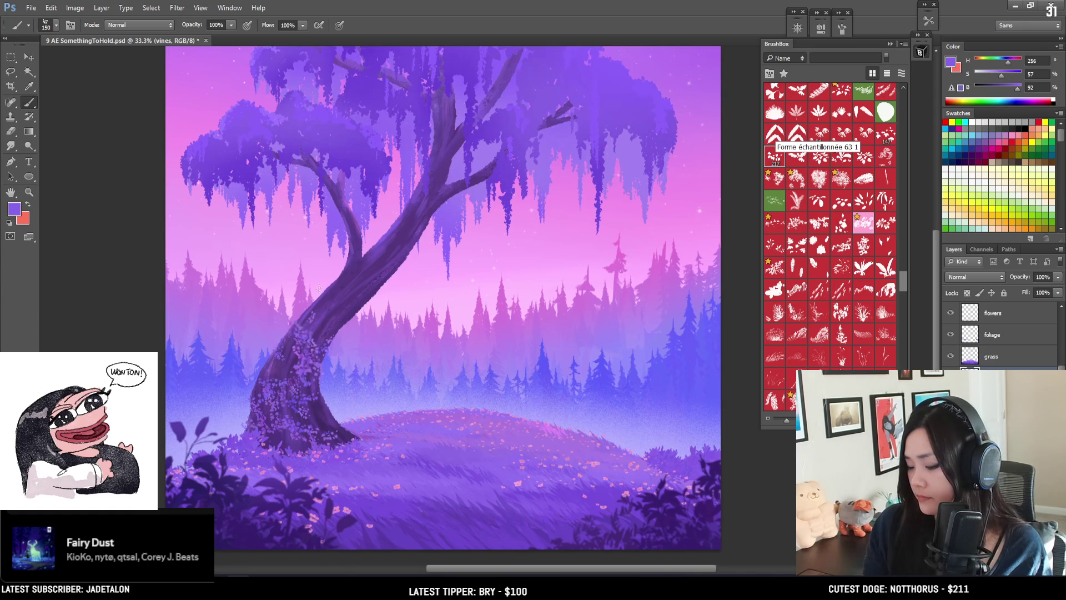
# Step: Paint speckled vine strokes down and up the trunk, with dark speckles on the upper trunk
pyautogui.press('[')
pyautogui.press('[')
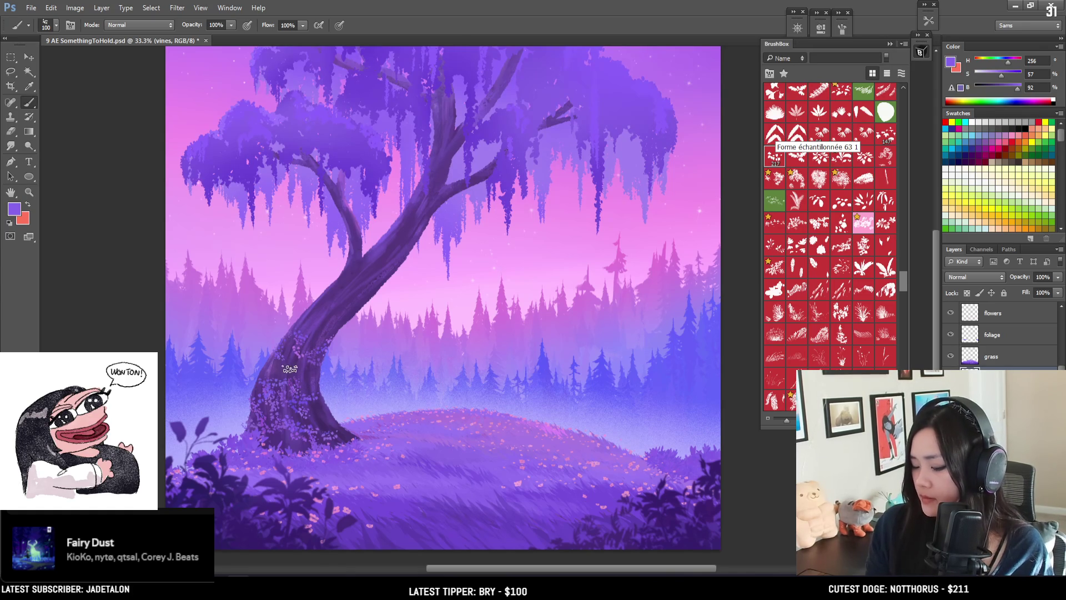
pyautogui.press(']')
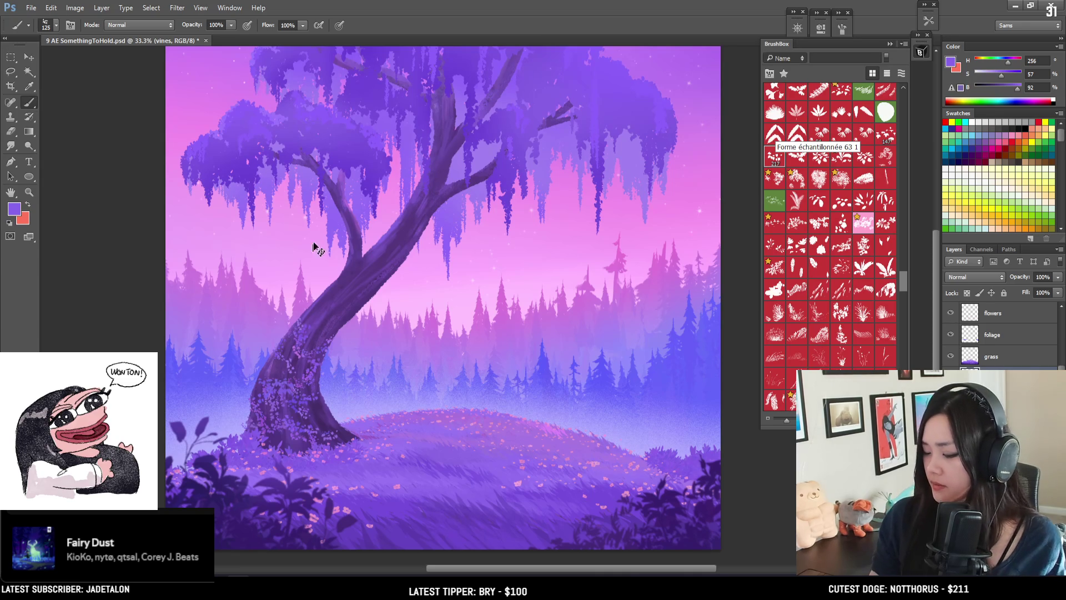
pyautogui.press('[')
pyautogui.press('[')
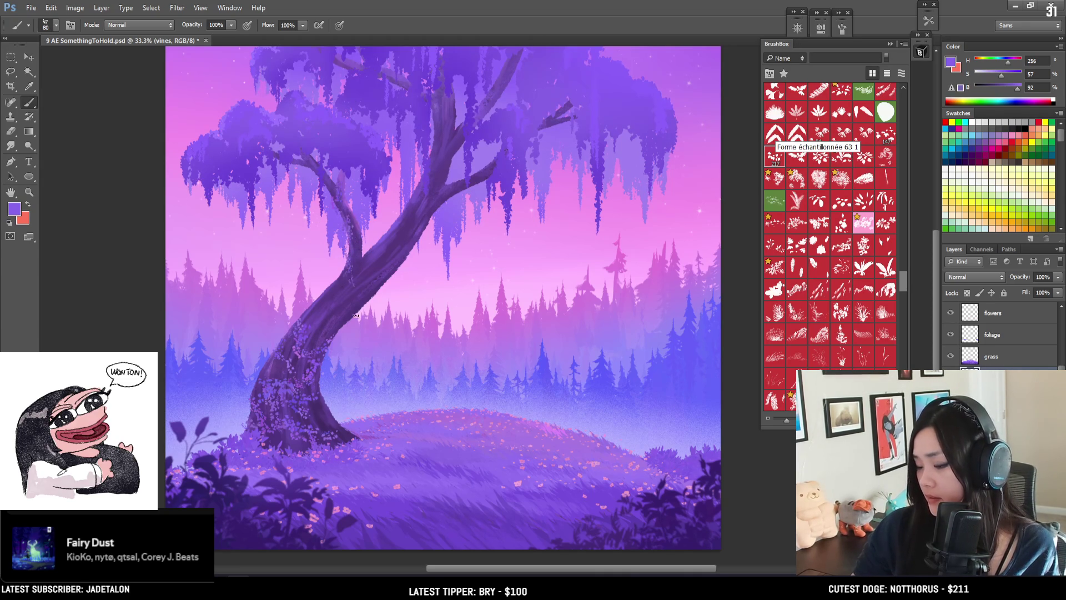
pyautogui.press('e')
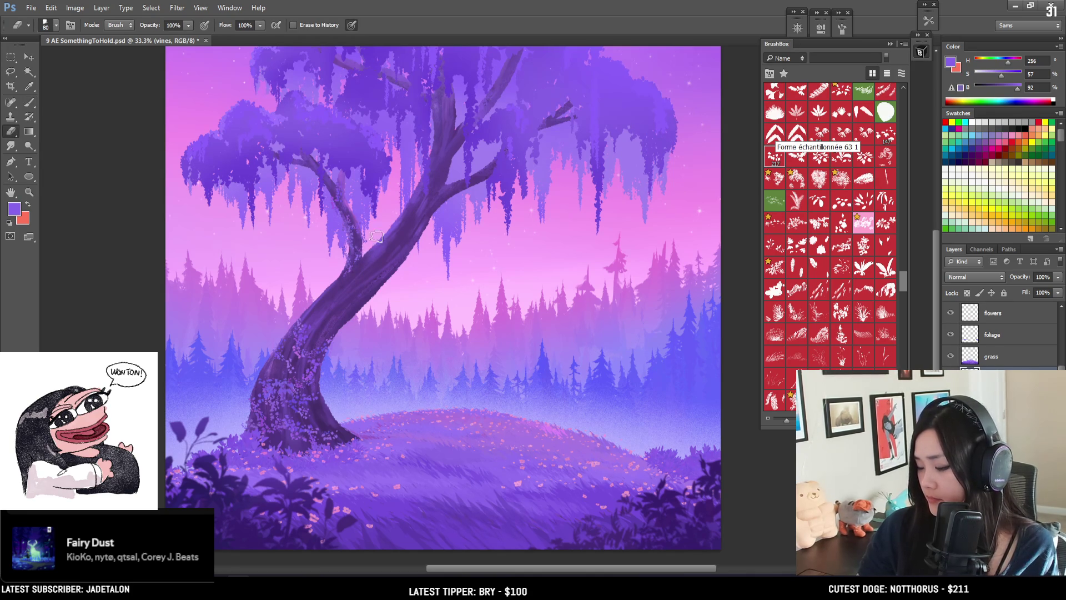
pyautogui.press('b')
pyautogui.moveTo(380, 238); pyautogui.dragTo(376, 299)
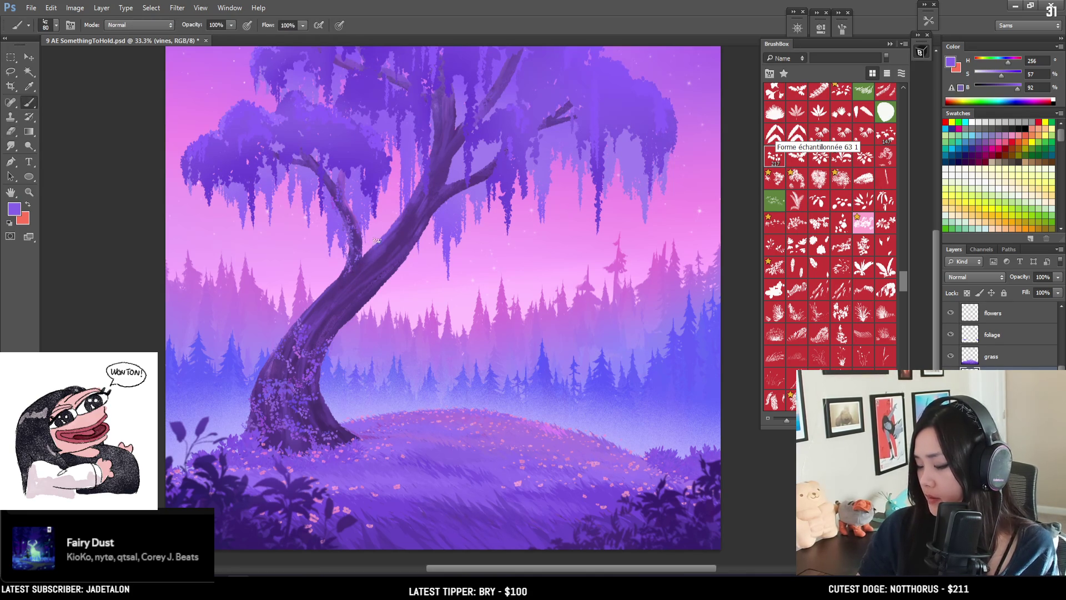
pyautogui.moveTo(356, 342); pyautogui.dragTo(374, 257)
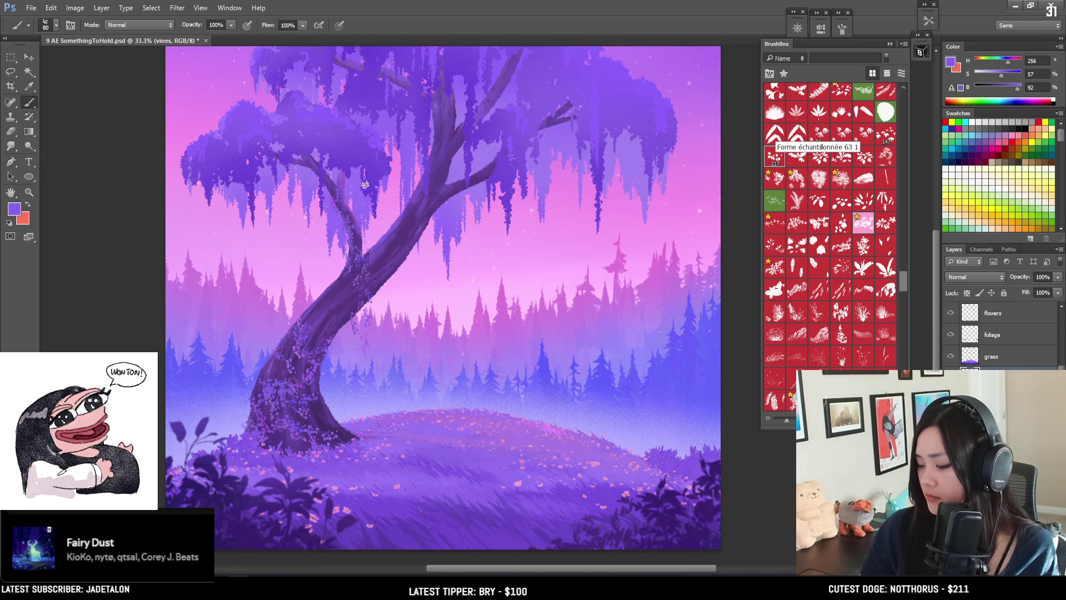
pyautogui.moveTo(366, 303)
pyautogui.mouseDown()
pyautogui.moveTo(360, 282)
pyautogui.moveTo(373, 317)
pyautogui.mouseUp()
# Step: Add flower dabs at the lower right of the trunk base
pyautogui.press(']')
pyautogui.press(']')
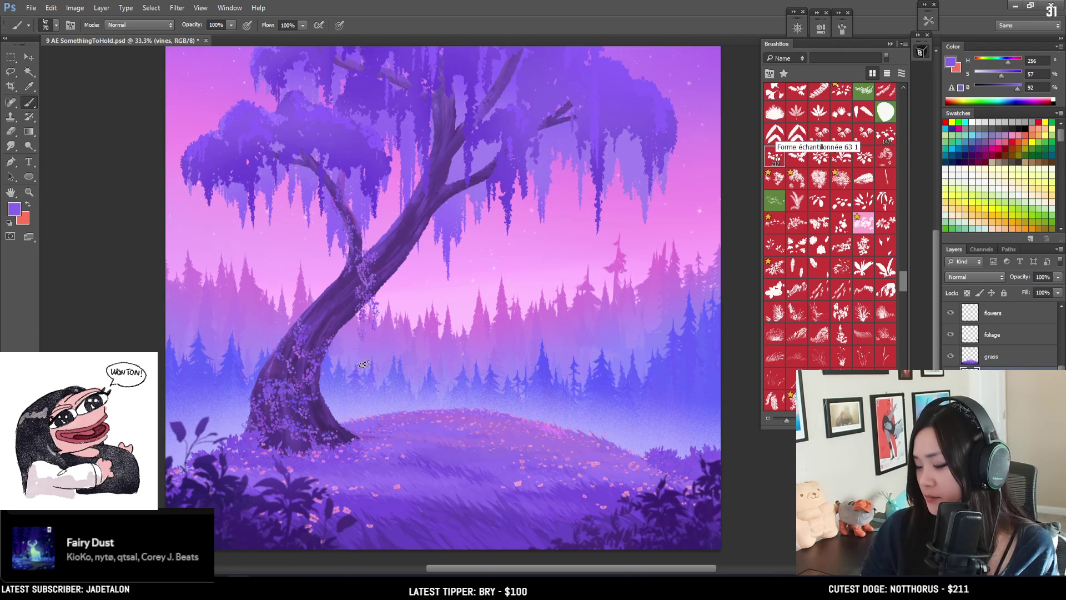
pyautogui.press('e')
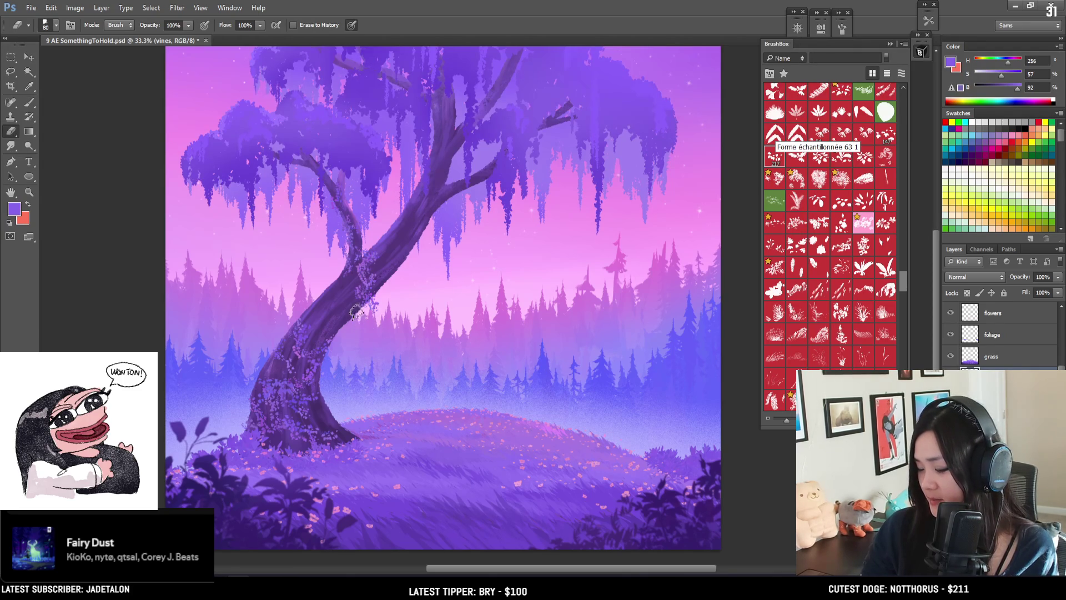
pyautogui.press('[')
pyautogui.press('[')
pyautogui.press('[')
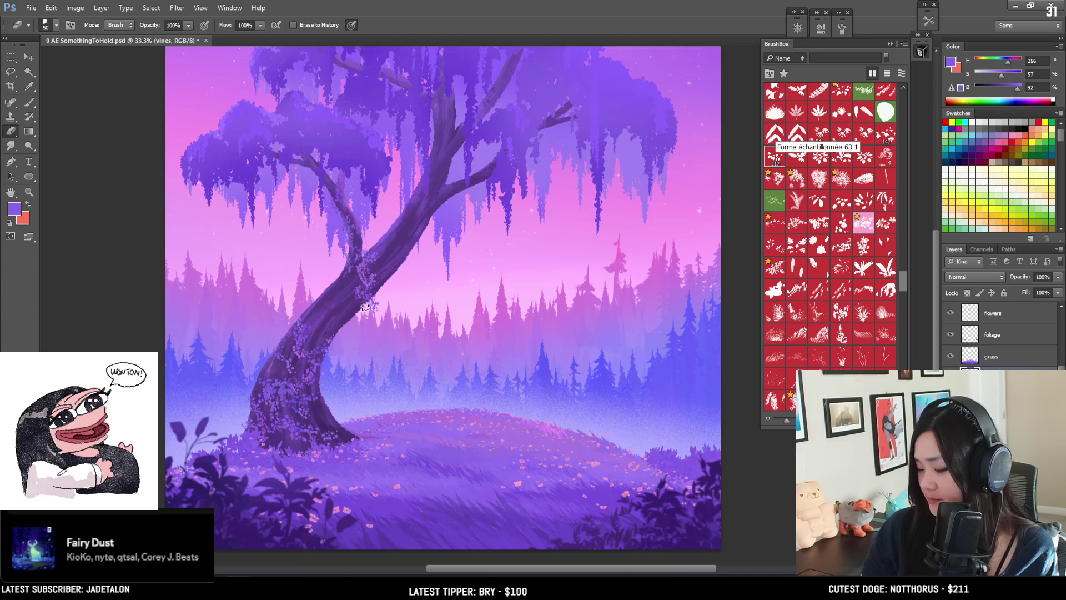
pyautogui.press('b')
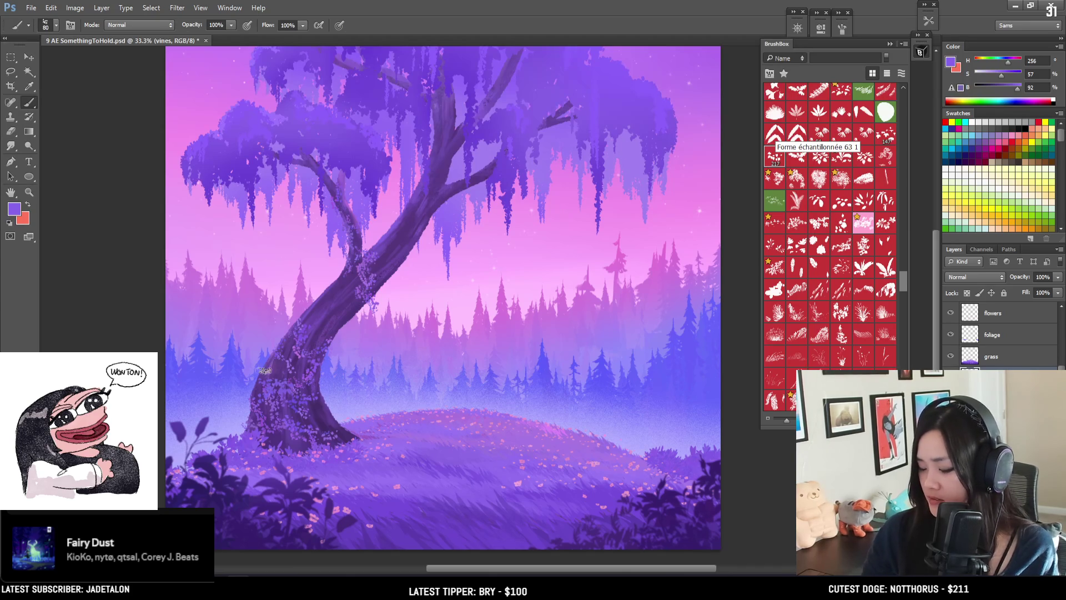
pyautogui.press(']')
pyautogui.press(']')
pyautogui.moveTo(305, 409); pyautogui.dragTo(355, 417)
# Step: Paint larger pink blossom dabs along the trunk base
pyautogui.press('[')
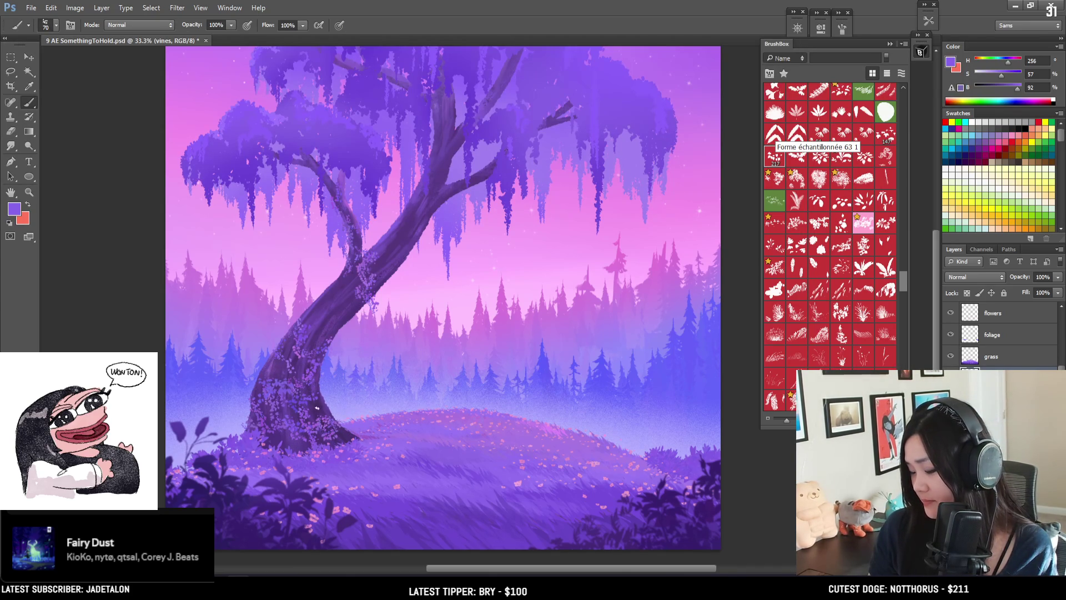
pyautogui.press(']')
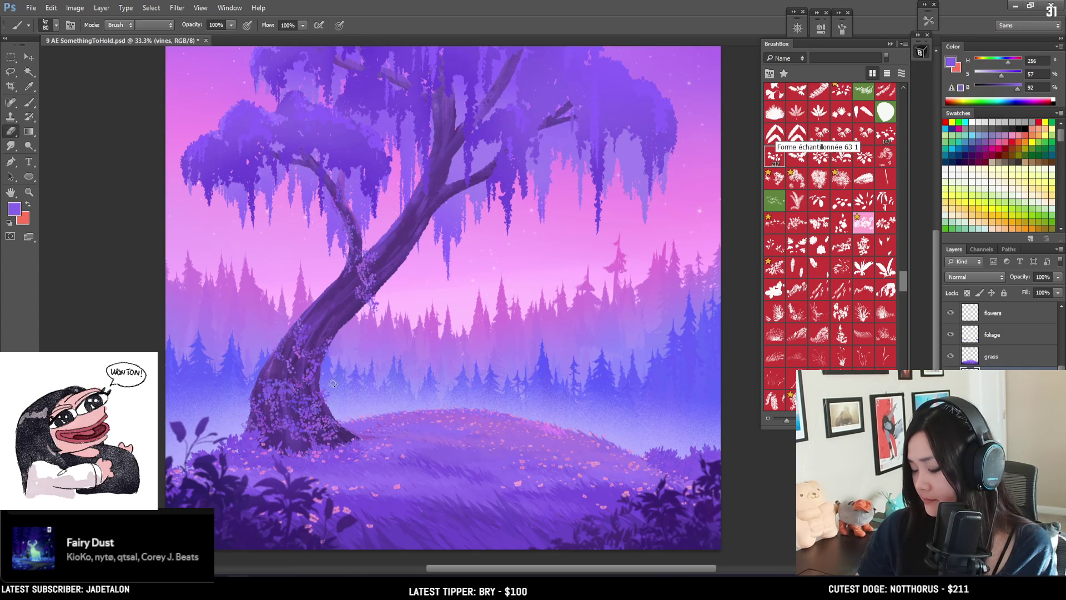
pyautogui.press('e')
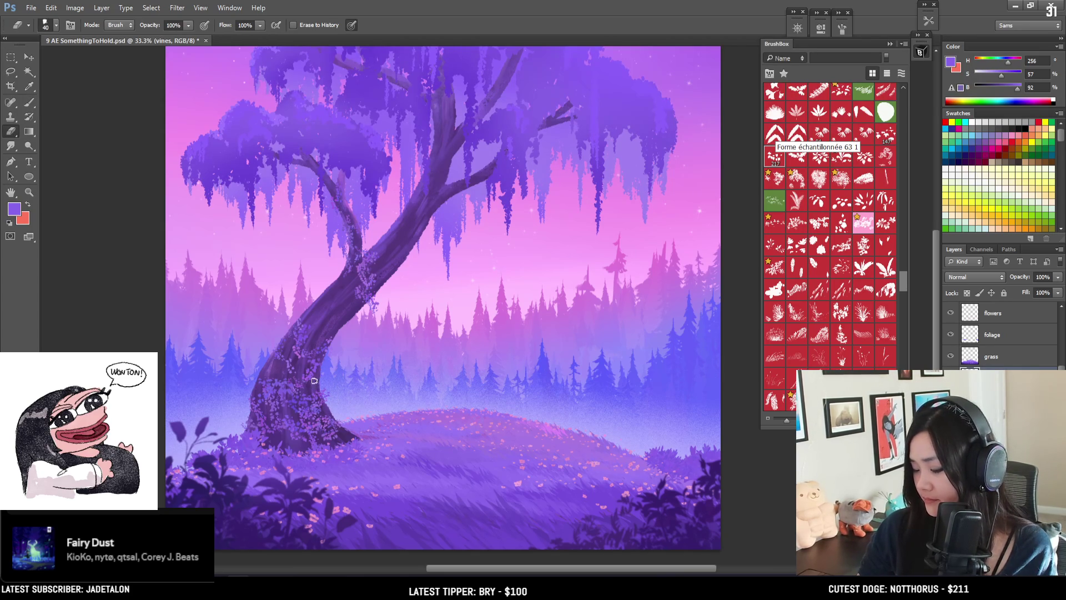
pyautogui.press('b')
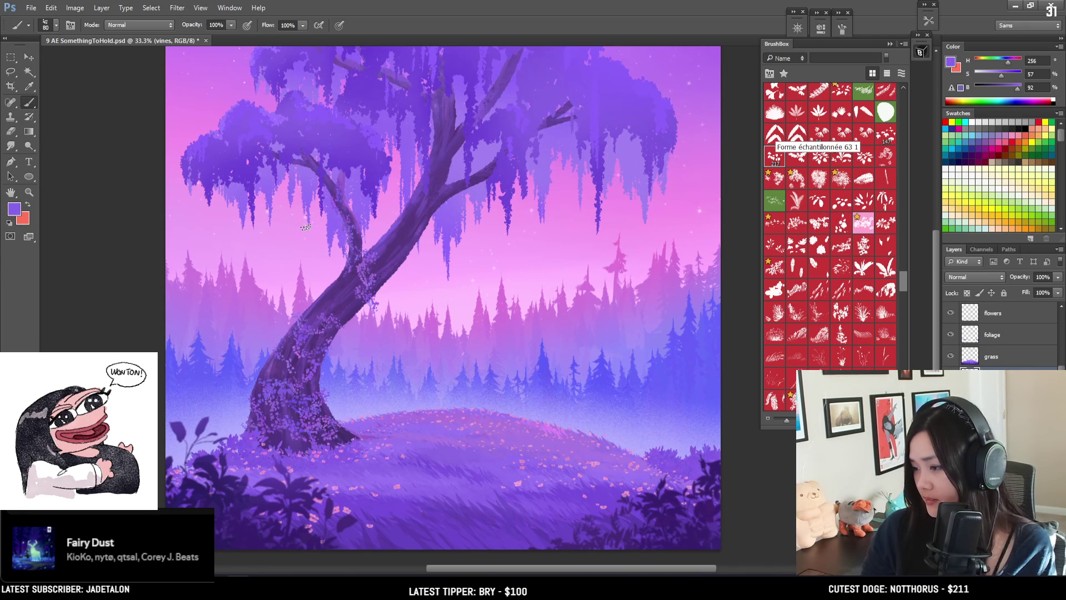
pyautogui.moveTo(325, 317)
pyautogui.mouseDown()
pyautogui.moveTo(299, 317)
pyautogui.moveTo(316, 301)
pyautogui.mouseUp()
pyautogui.press(']')
pyautogui.moveTo(214, 399)
pyautogui.mouseDown()
pyautogui.moveTo(267, 427)
pyautogui.moveTo(261, 421)
pyautogui.moveTo(324, 403)
pyautogui.mouseUp()
pyautogui.press(']')
pyautogui.press(']')
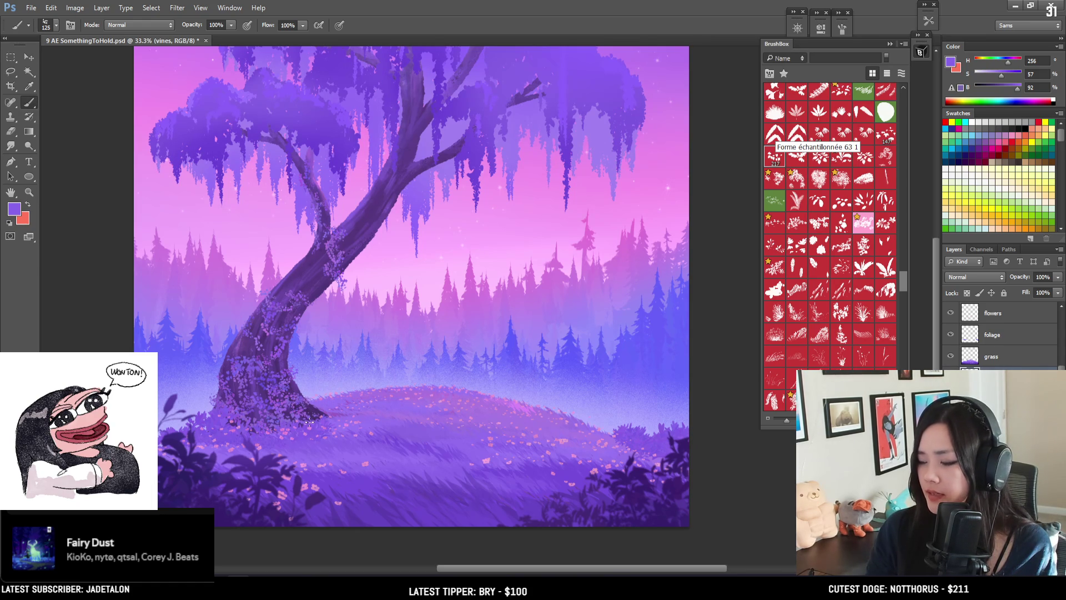
# Step: Dab light flower specks along the trunk's left edge
pyautogui.press('e')
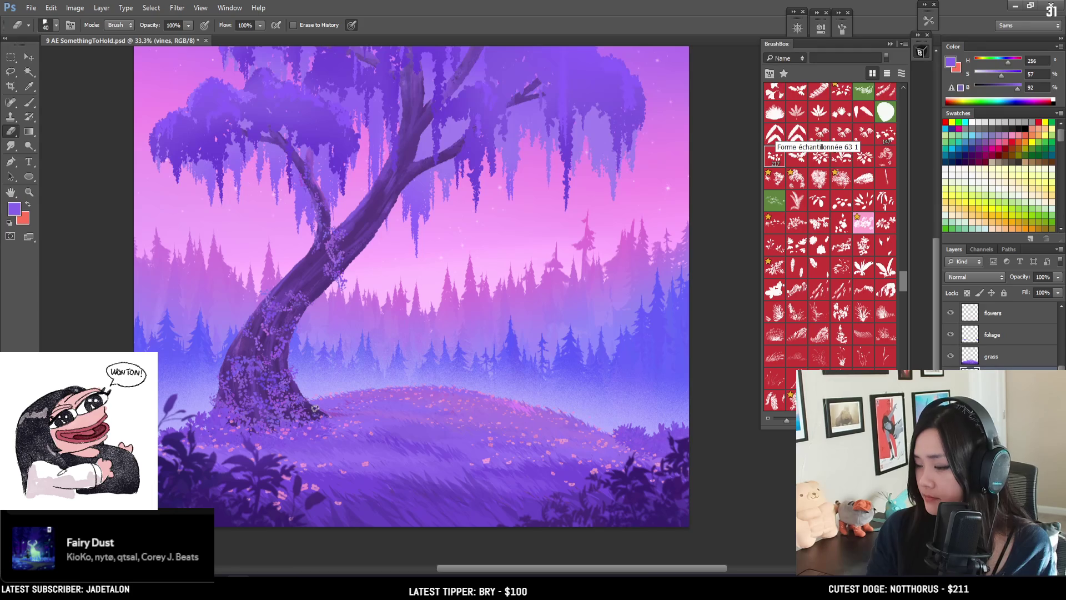
pyautogui.moveTo(292, 406); pyautogui.dragTo(304, 397)
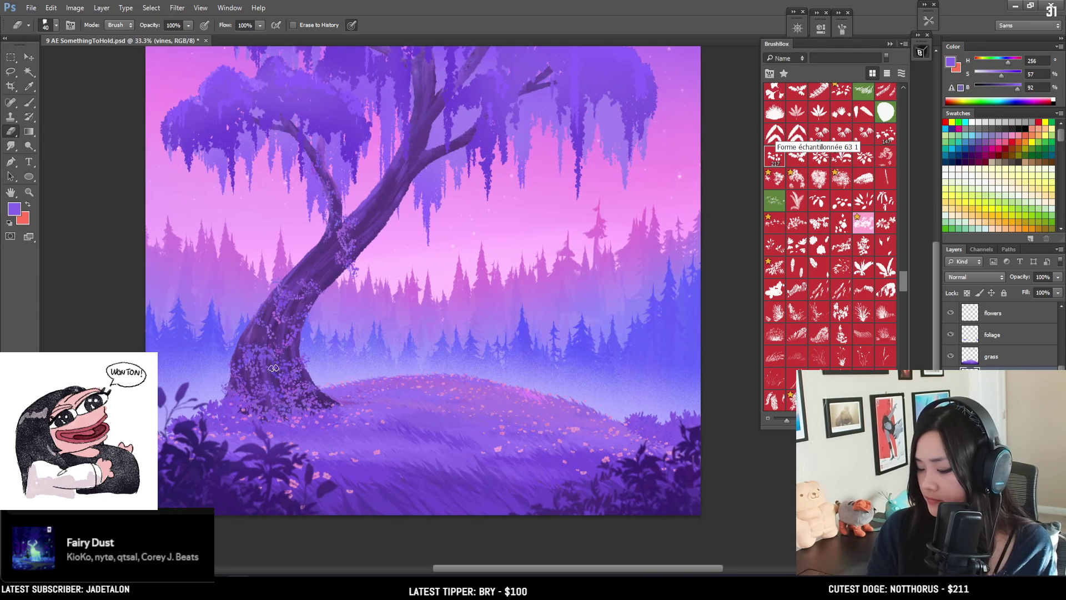
pyautogui.press('b')
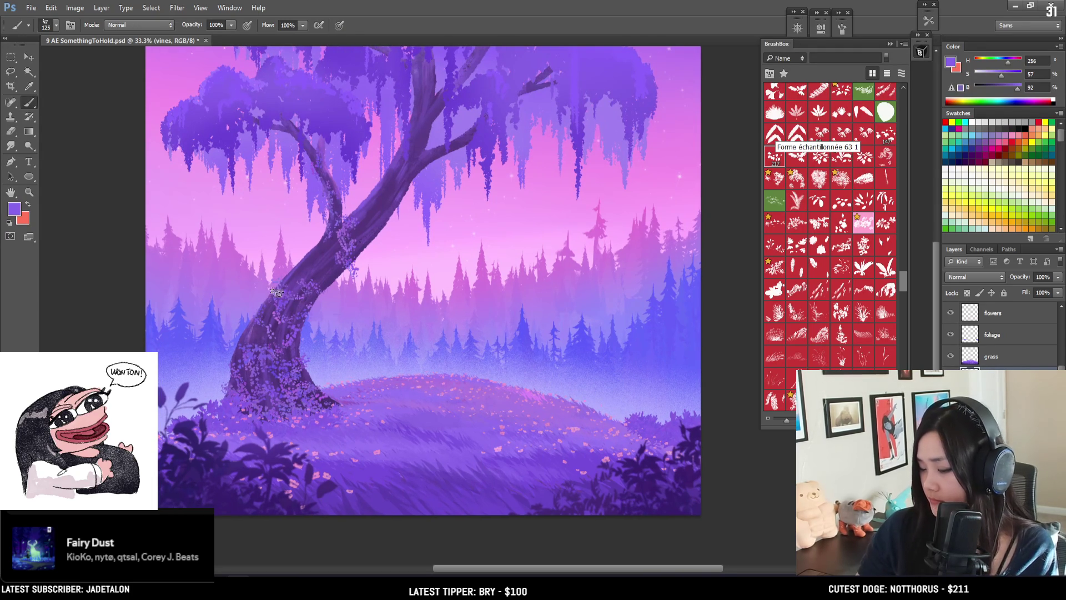
pyautogui.moveTo(305, 315); pyautogui.dragTo(265, 348)
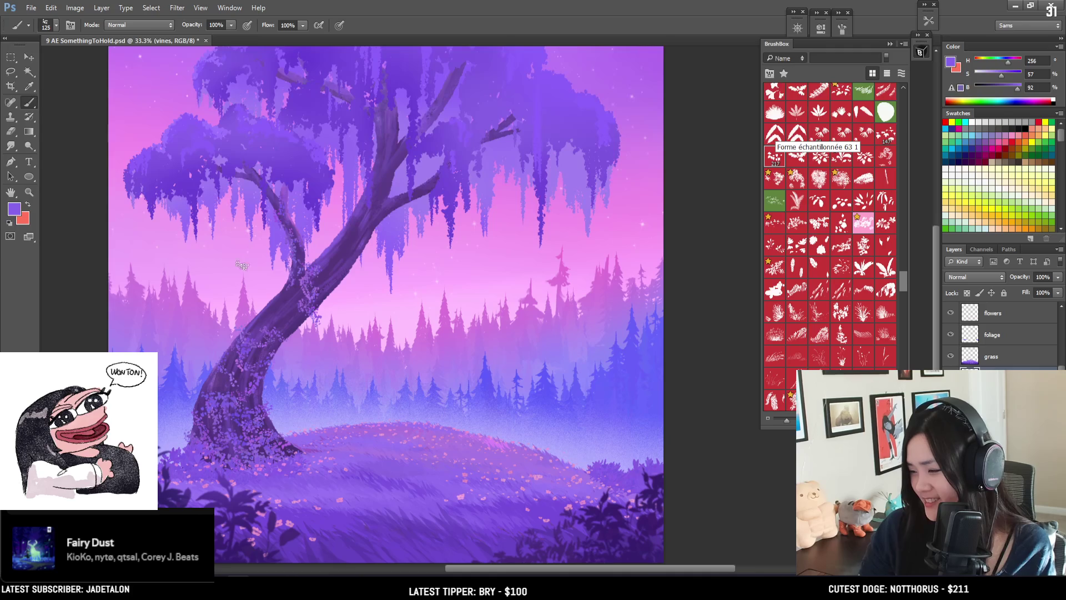
pyautogui.moveTo(280, 294); pyautogui.dragTo(303, 321)
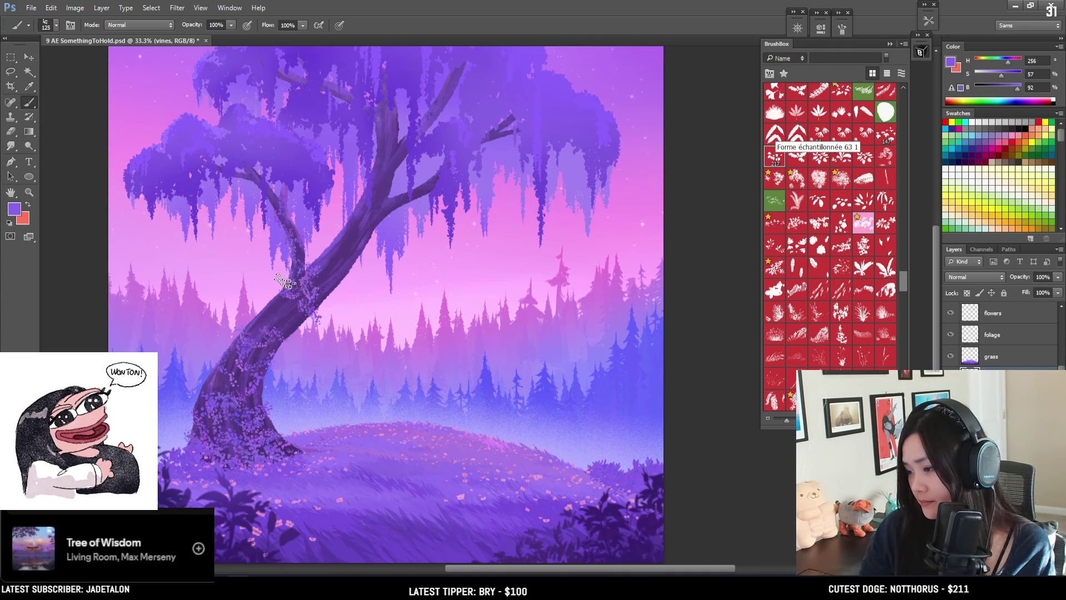
# Step: Brighten the trunk's flower speckles and paint dark purple over the upper trunk
pyautogui.moveTo(361, 317)
pyautogui.mouseDown()
pyautogui.moveTo(386, 280)
pyautogui.moveTo(379, 306)
pyautogui.mouseUp()
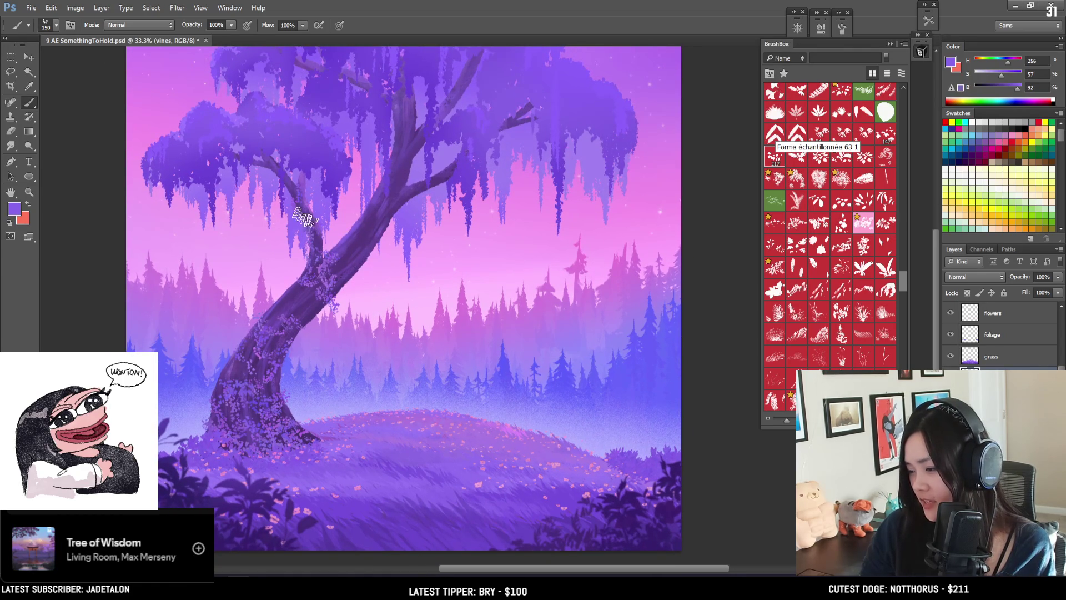
pyautogui.press(']')
pyautogui.press('[')
pyautogui.press('[')
pyautogui.press('[')
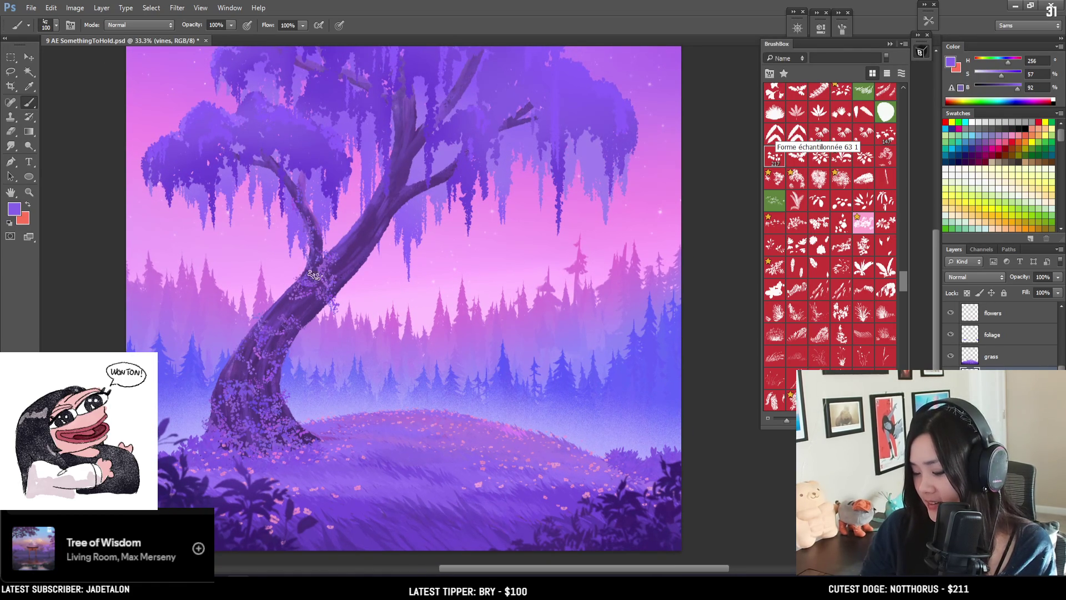
pyautogui.press('e')
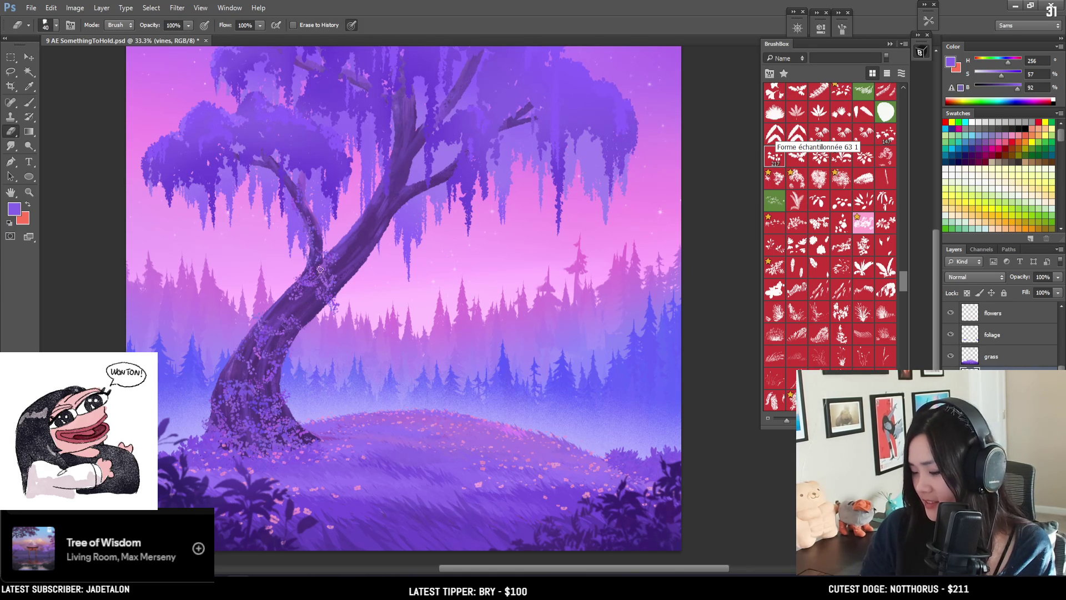
pyautogui.press('b')
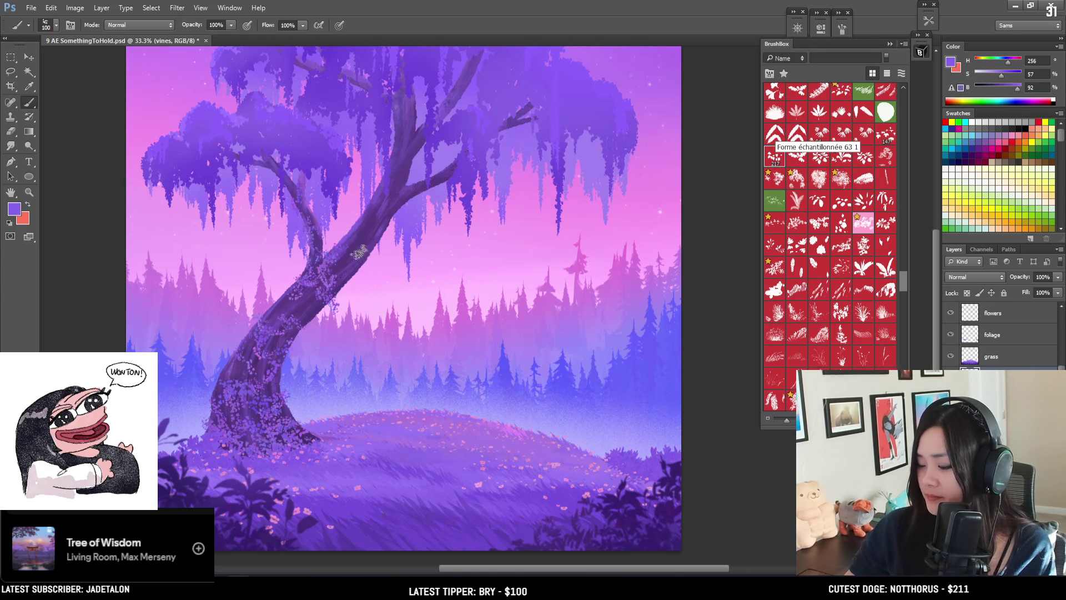
pyautogui.moveTo(332, 245)
pyautogui.mouseDown()
pyautogui.moveTo(361, 239)
pyautogui.moveTo(347, 263)
pyautogui.moveTo(358, 277)
pyautogui.mouseUp()
pyautogui.moveTo(367, 225)
pyautogui.mouseDown()
pyautogui.moveTo(347, 272)
pyautogui.moveTo(341, 250)
pyautogui.mouseUp()
# Step: Add more light flower speckles along the trunk with a smaller brush, then zoom out to review
pyautogui.press('[')
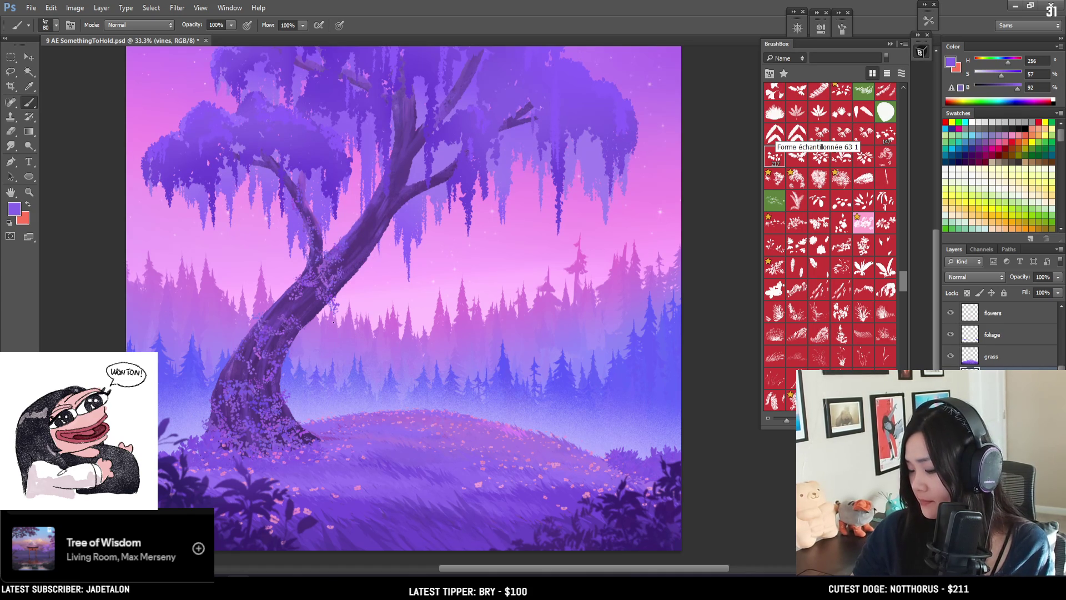
pyautogui.moveTo(344, 343); pyautogui.dragTo(330, 335)
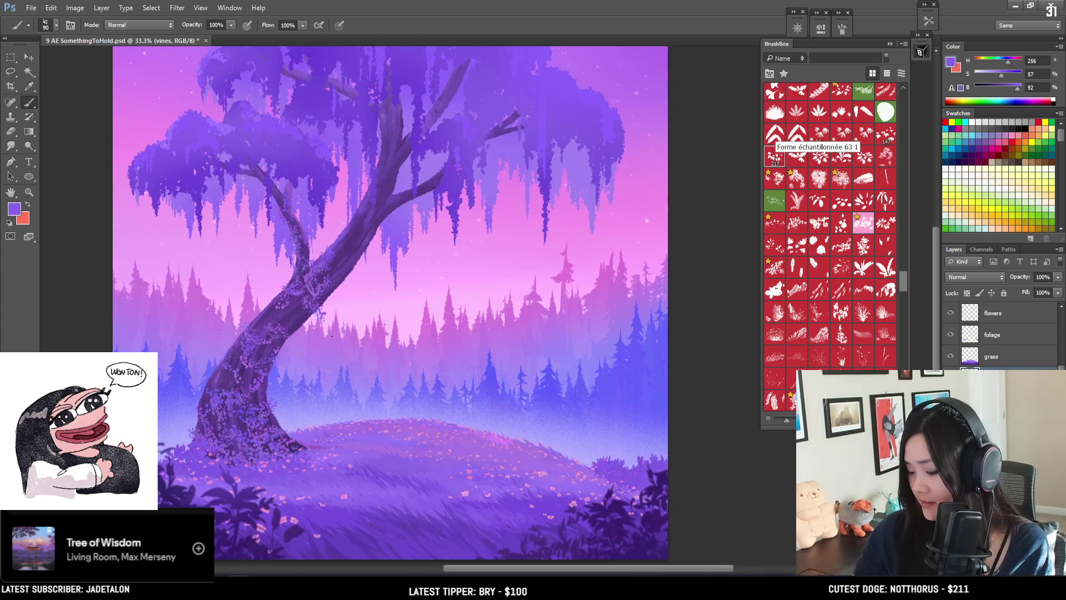
pyautogui.moveTo(304, 289); pyautogui.dragTo(308, 329)
pyautogui.press('[')
pyautogui.press('[')
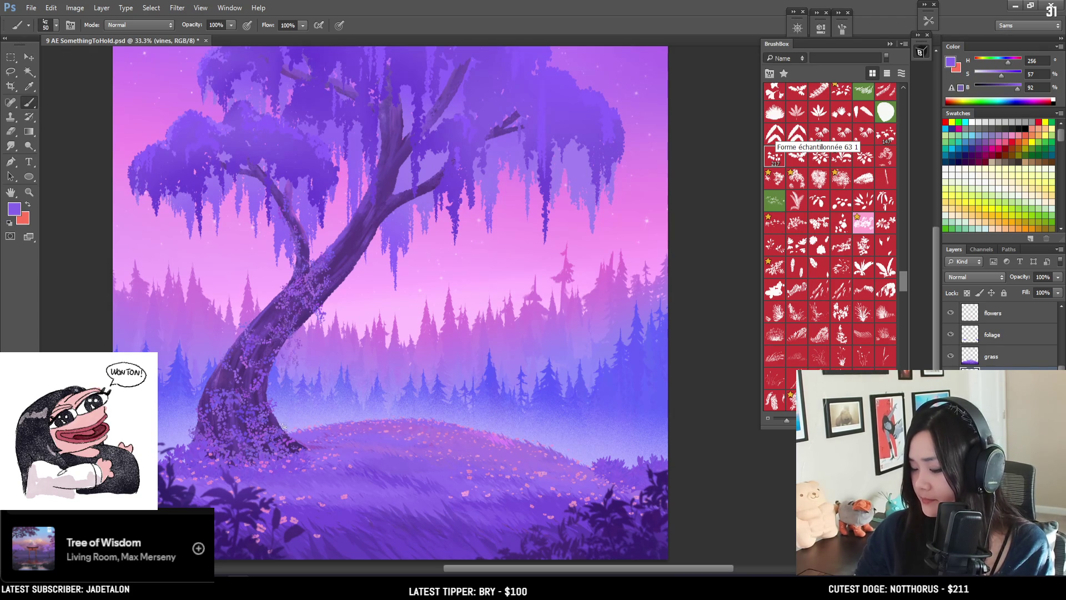
pyautogui.press('e')
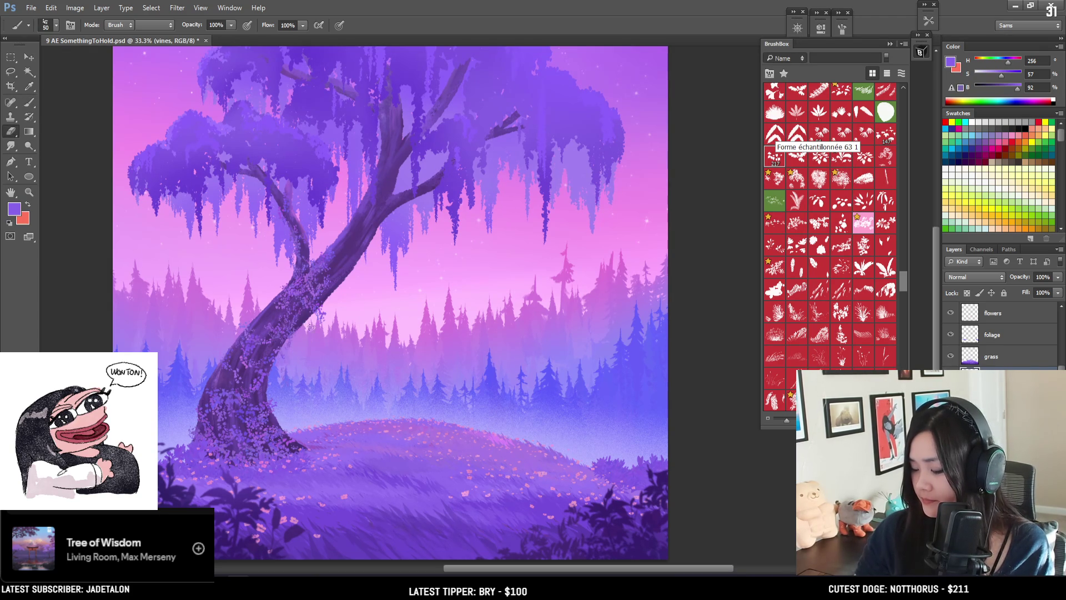
pyautogui.press('b')
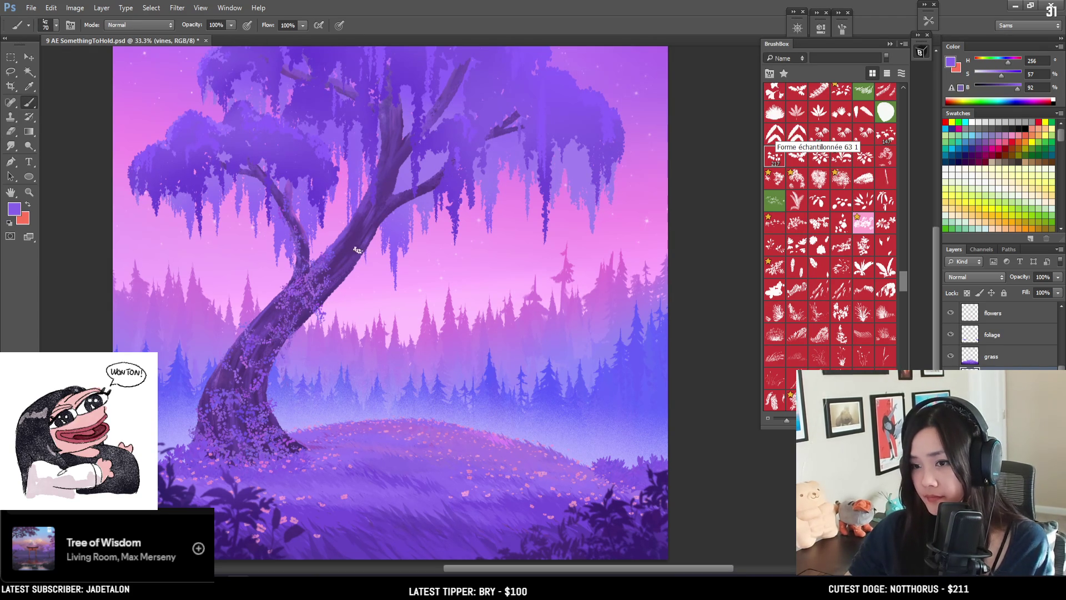
pyautogui.hotkey('ctrl', '-')
pyautogui.hotkey('ctrl', '-')
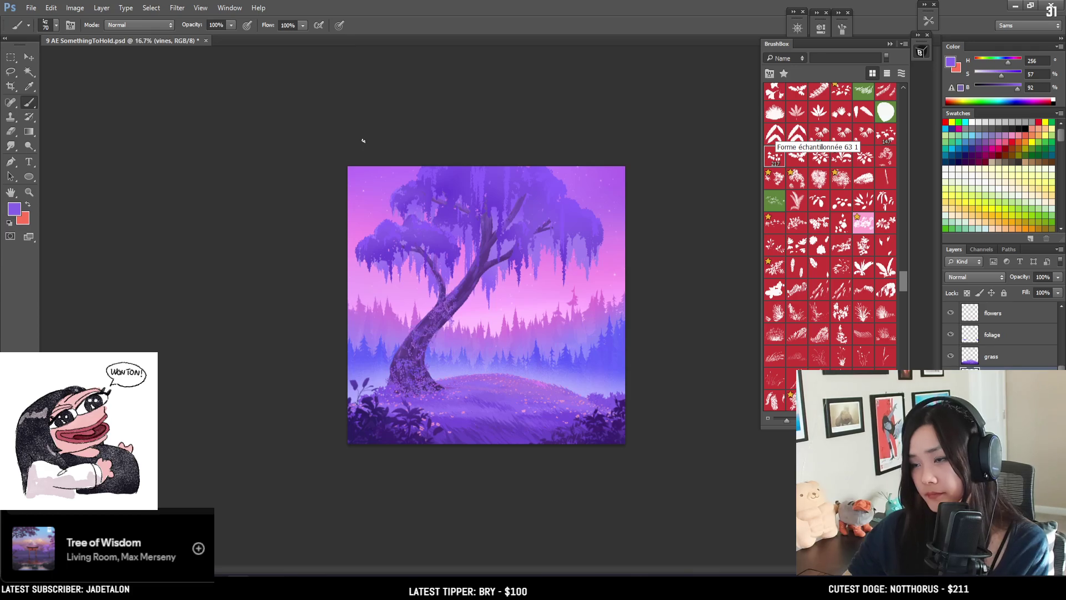
# Step: Choose the large EyvindEarle hard round brush in BrushBox and enlarge it
pyautogui.hotkey('ctrl', '+')
pyautogui.hotkey('ctrl', '+')
pyautogui.moveTo(902, 284); pyautogui.dragTo(894, 117)
pyautogui.scroll(-2, 896, 116)
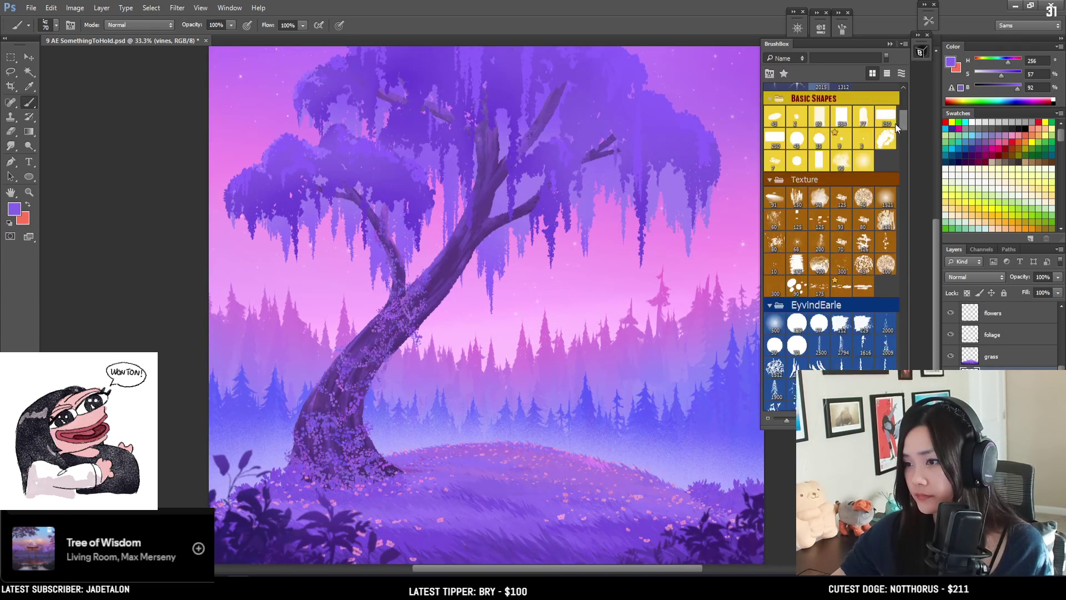
pyautogui.scroll(-4, 895, 122)
pyautogui.click(779, 130)
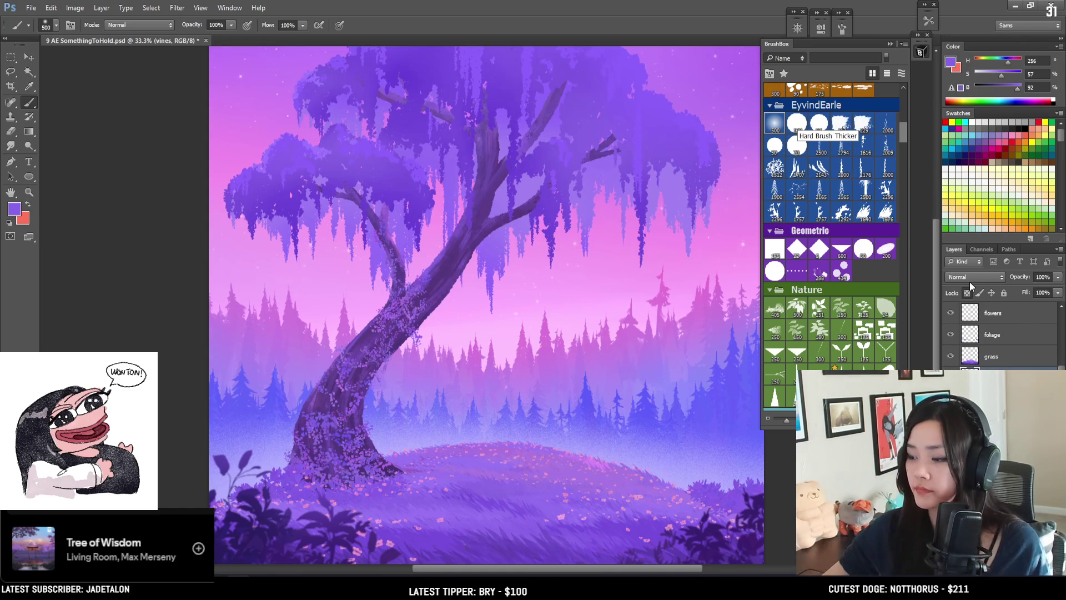
pyautogui.press(']')
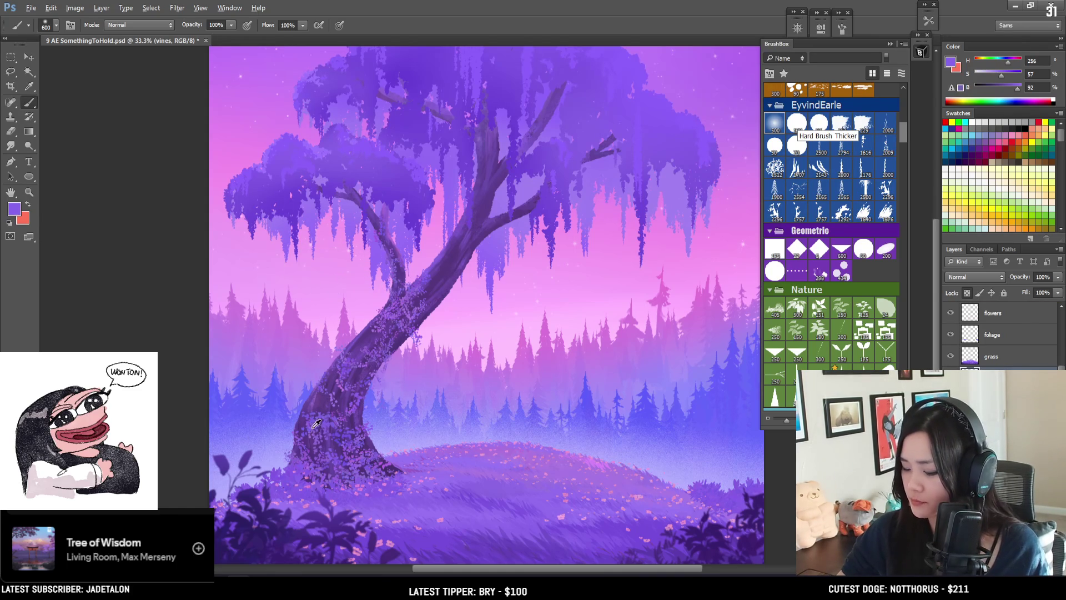
# Step: Sample the trunk's purple and raise saturation to H 269, S 53, B 71, shrinking the brush
pyautogui.moveTo(317, 426); pyautogui.dragTo(306, 426)
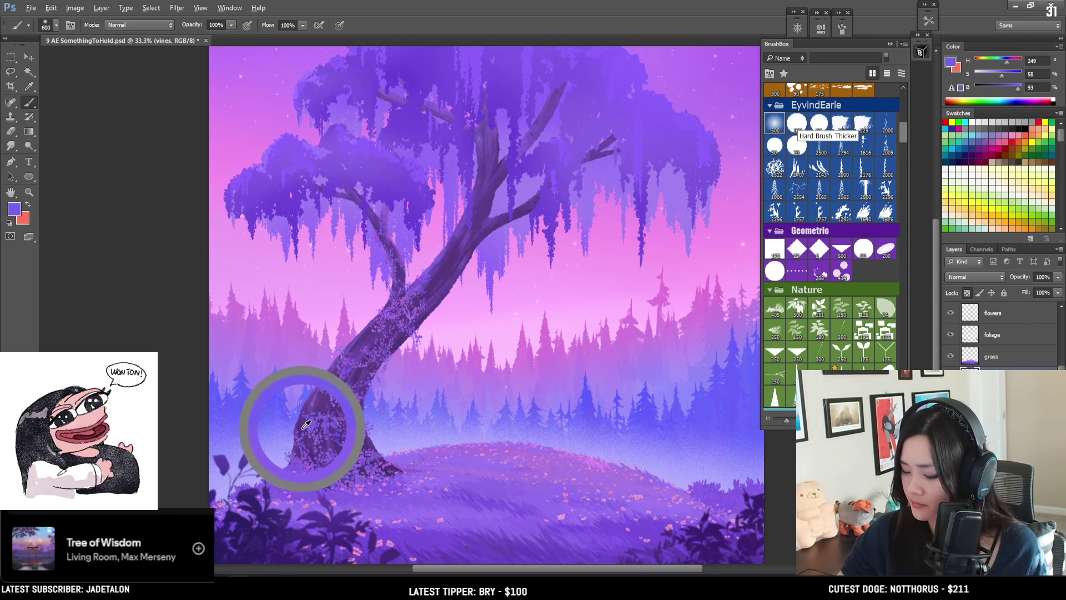
pyautogui.moveTo(1003, 75); pyautogui.dragTo(1009, 88)
pyautogui.press('[')
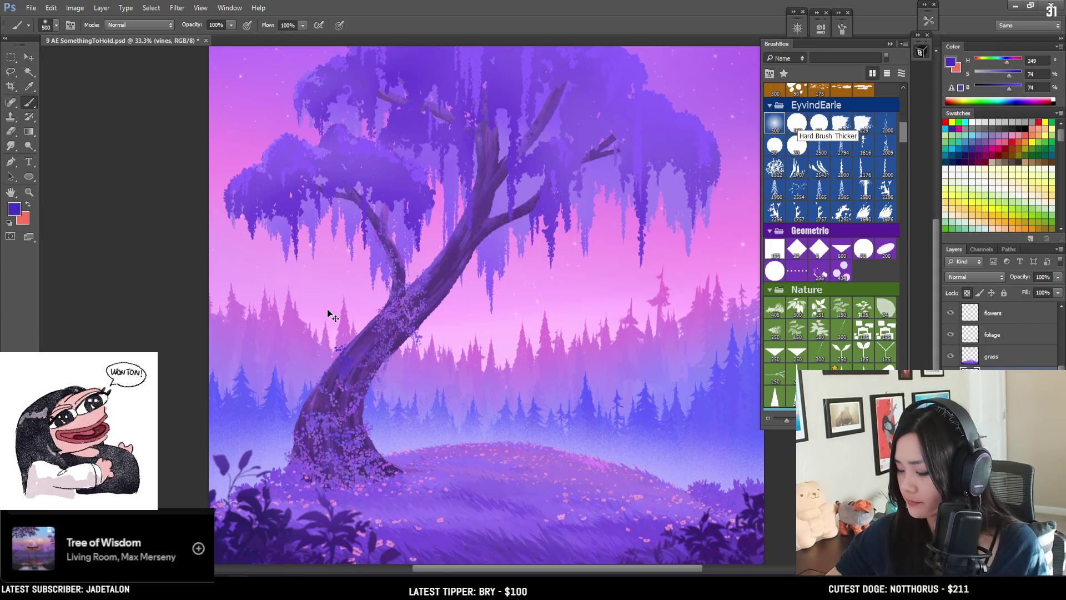
pyautogui.press('[')
pyautogui.press('[')
pyautogui.press('[')
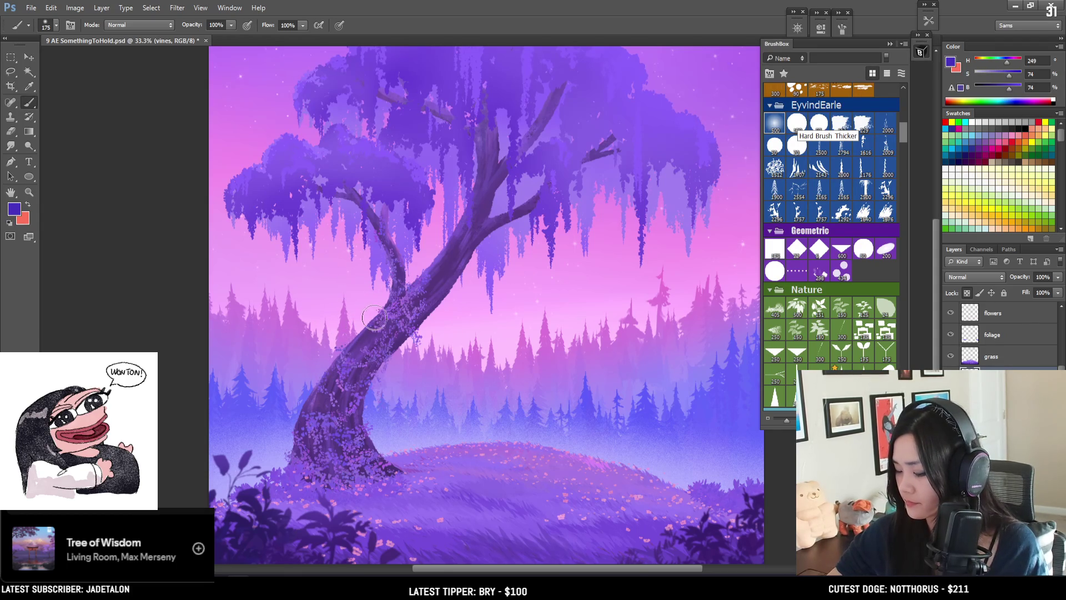
pyautogui.keyDown('alt'); pyautogui.click(347, 386); pyautogui.keyUp('alt')
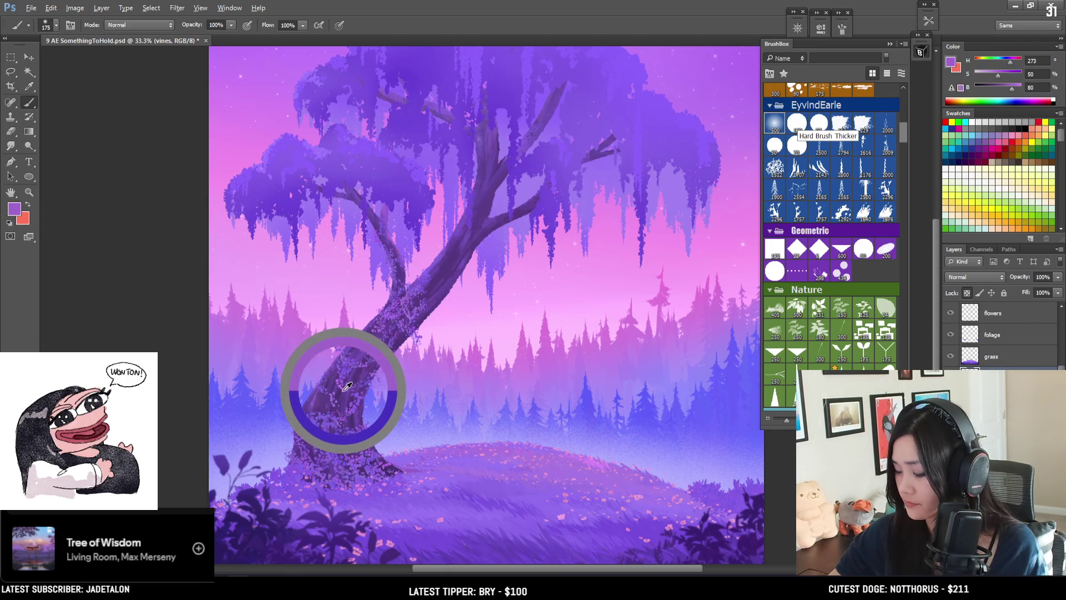
pyautogui.press('[')
pyautogui.press('[')
# Step: Make the purple paint colour more saturated and slightly darker, then enlarge the brush
pyautogui.moveTo(334, 387); pyautogui.dragTo(327, 378)
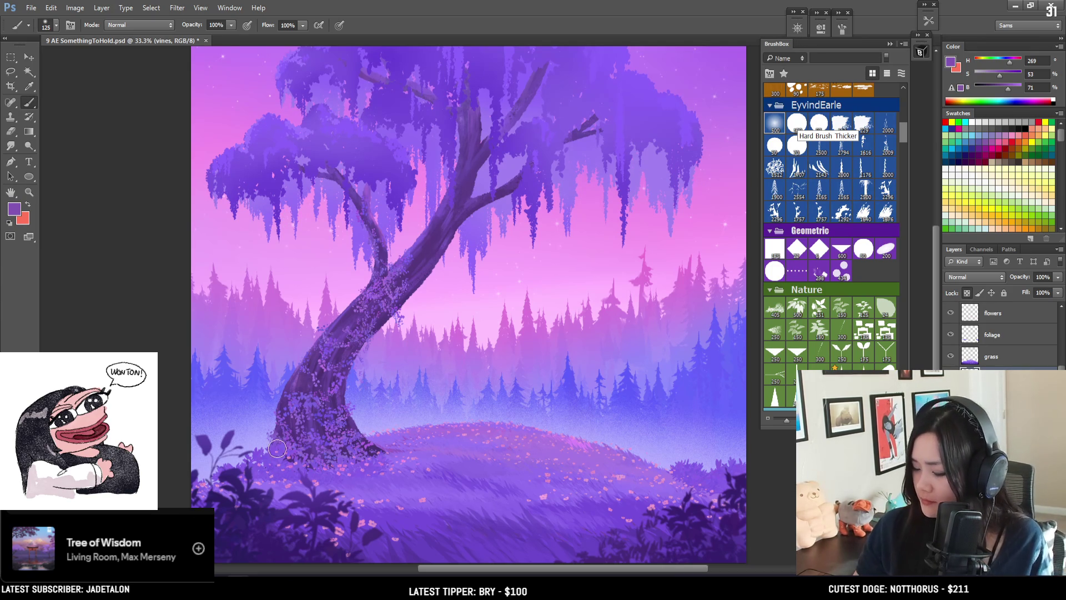
pyautogui.press('[')
pyautogui.press('[')
pyautogui.click(1004, 76)
pyautogui.click(1008, 89)
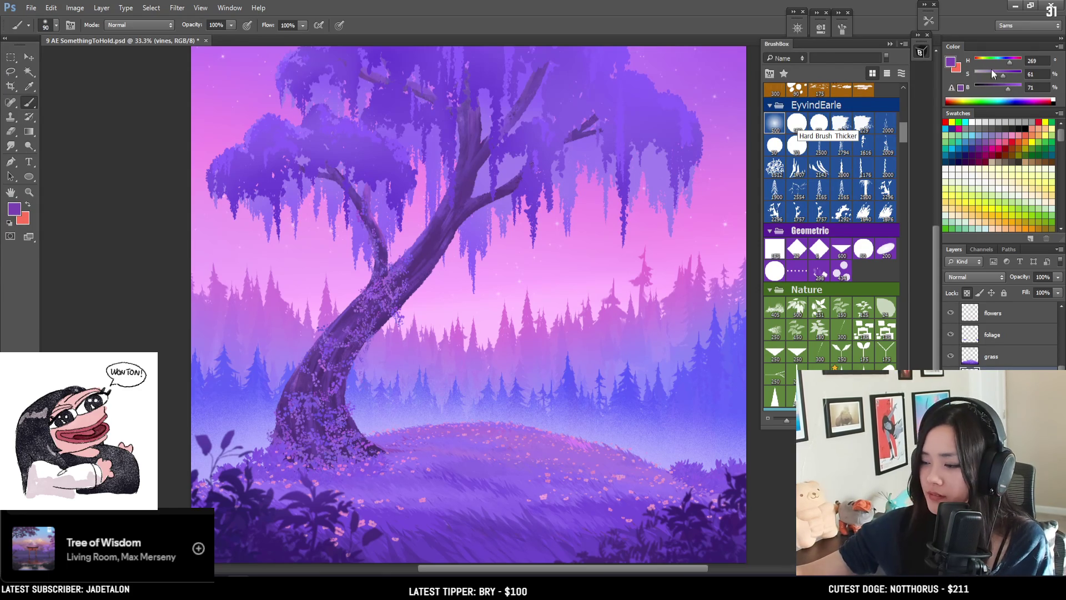
pyautogui.press(']')
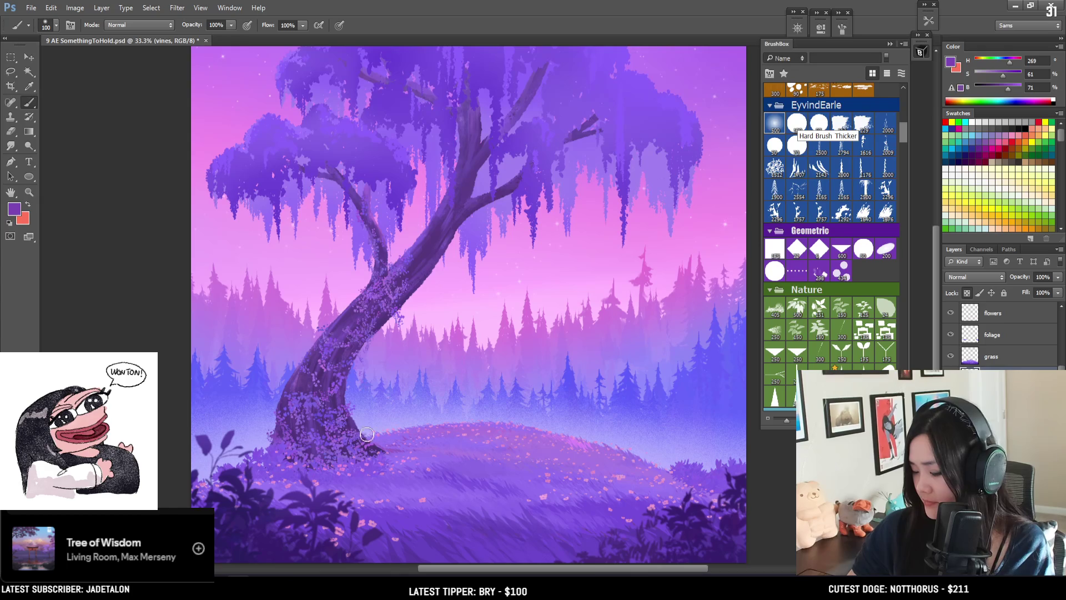
pyautogui.press(']')
pyautogui.press(']')
pyautogui.press(']')
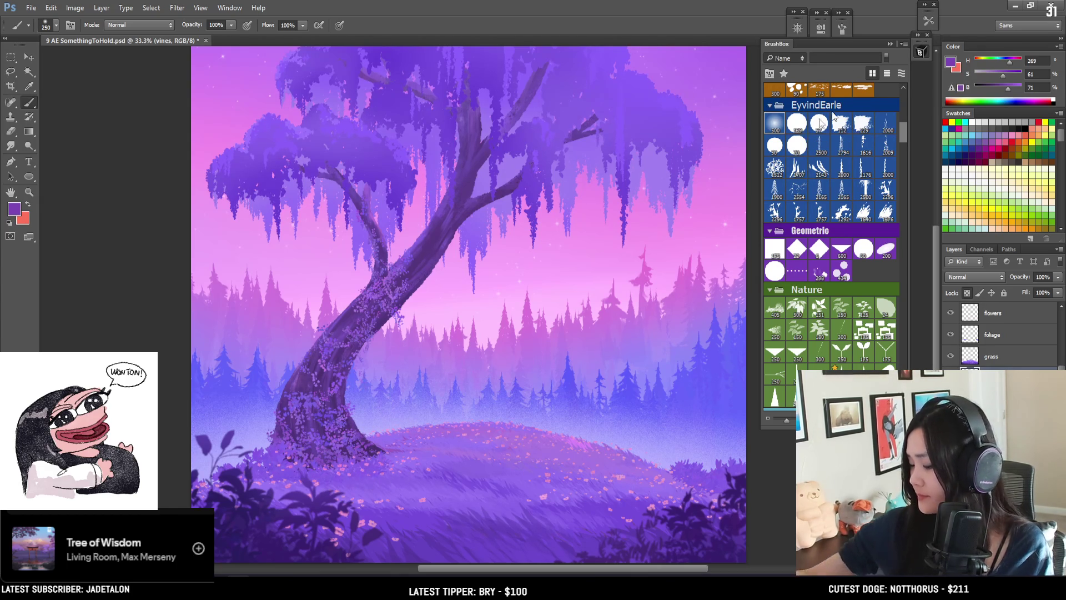
# Step: Sample the flower petals' pink and dab pink flowers onto the upper trunk, checking zoomed out
pyautogui.keyDown('alt'); pyautogui.click(577, 239); pyautogui.keyUp('alt')
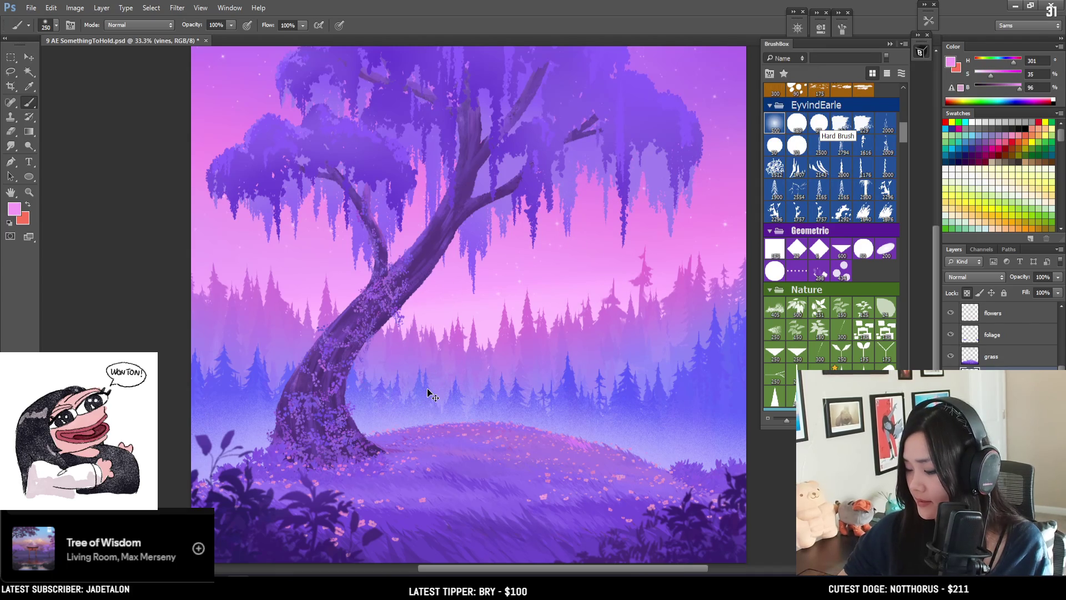
pyautogui.moveTo(423, 244); pyautogui.dragTo(413, 335)
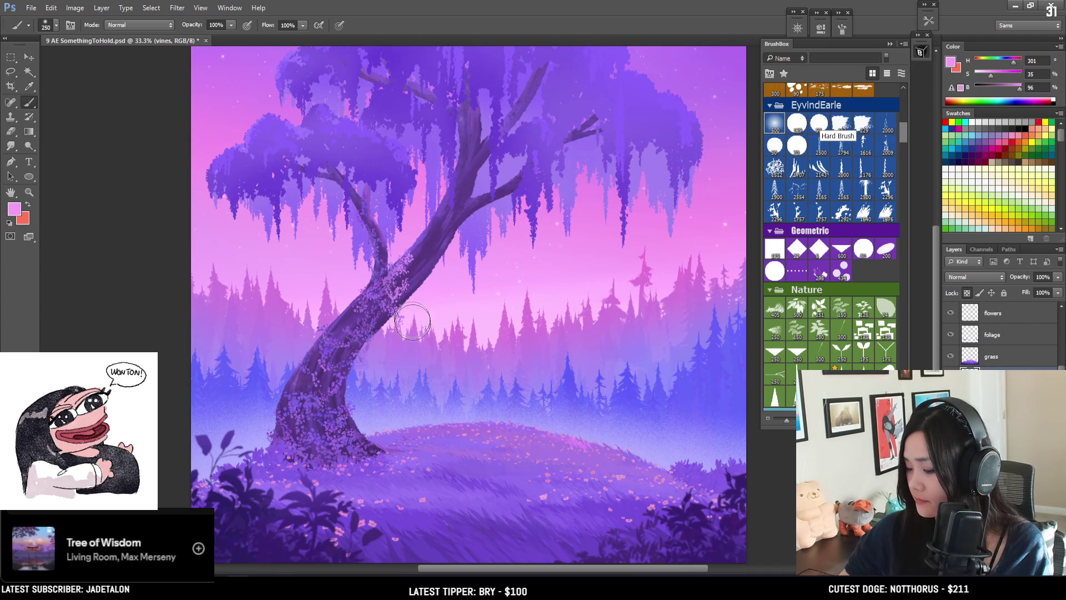
pyautogui.press('[')
pyautogui.press('[')
pyautogui.press('[')
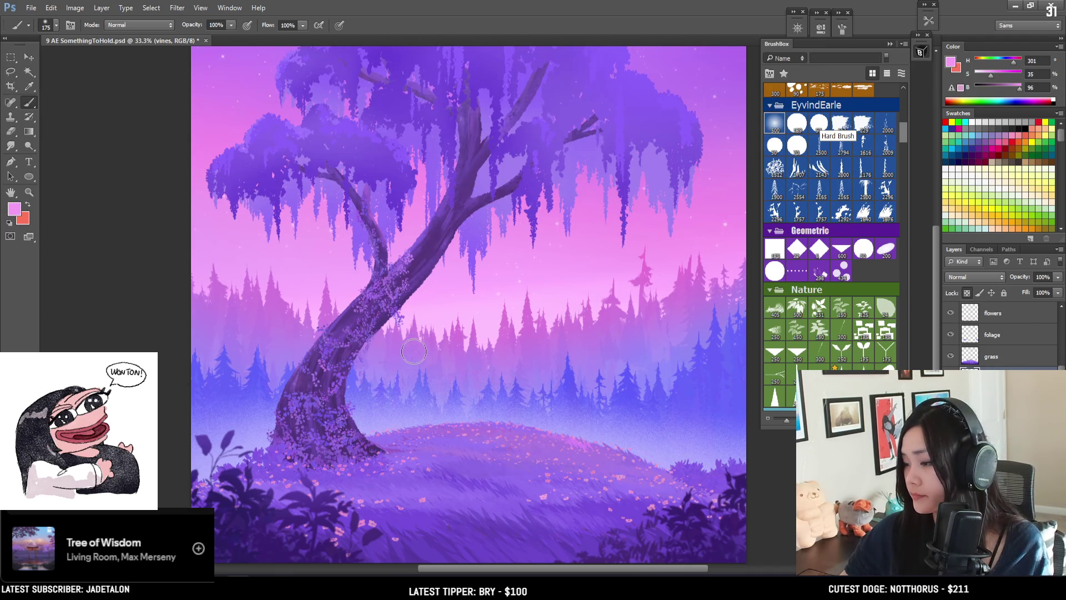
pyautogui.hotkey('ctrl', '-')
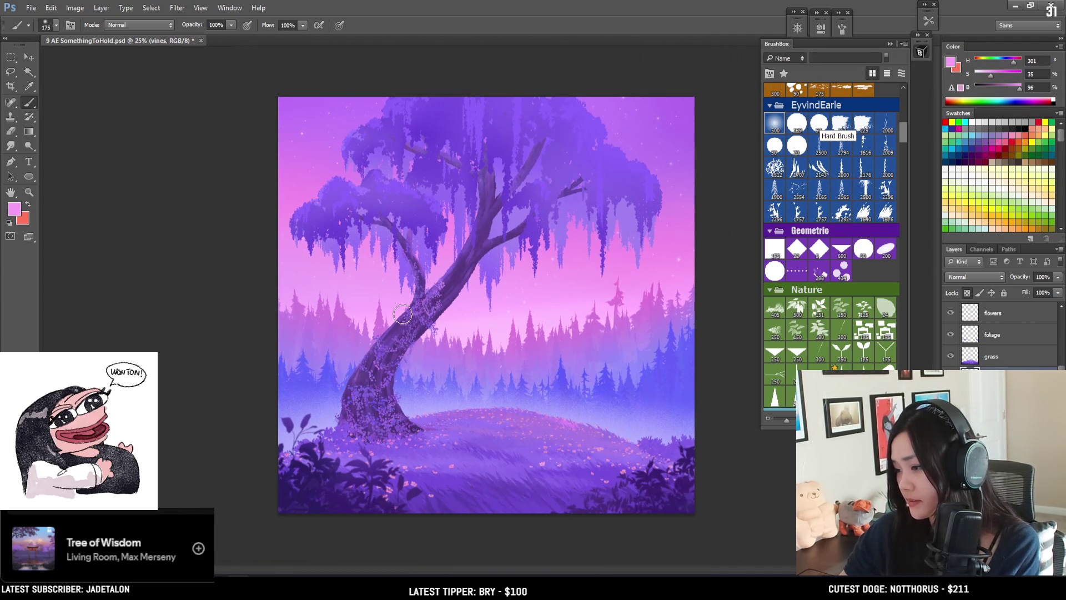
pyautogui.hotkey('ctrl', '+')
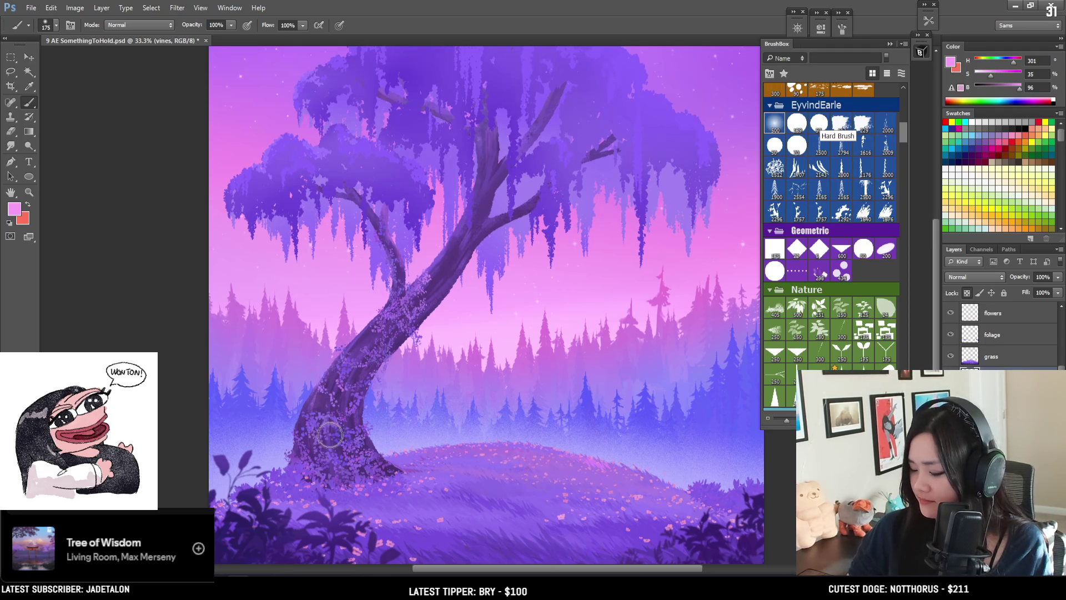
# Step: Swap colours and sample a blue-violet (H 253, S 62, B 82) from the lower trunk
pyautogui.press('[')
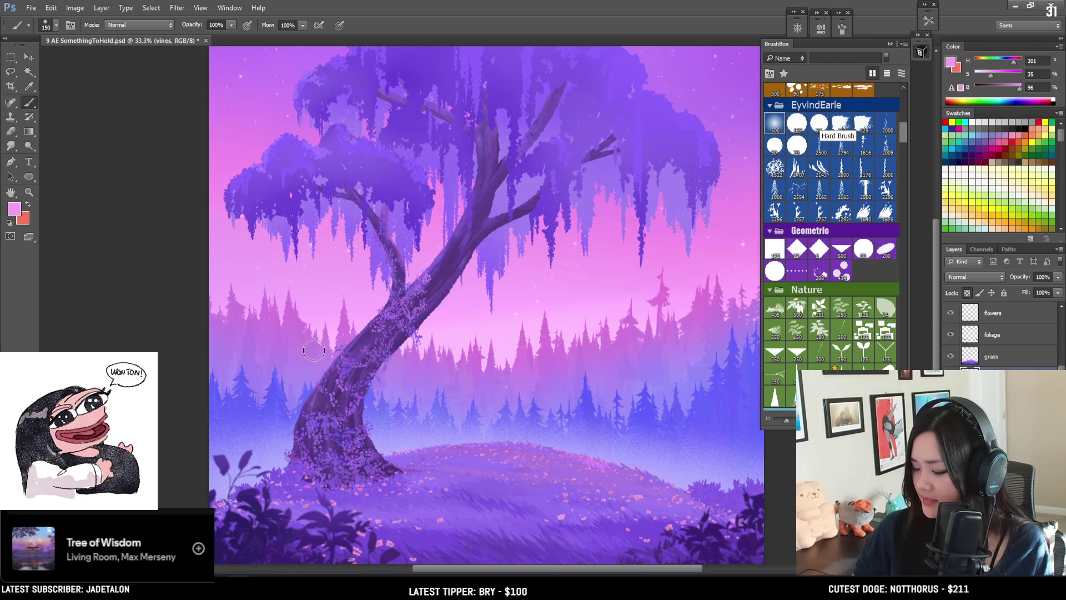
pyautogui.press('x')
pyautogui.press(']')
pyautogui.press(']')
pyautogui.keyDown('alt'); pyautogui.click(338, 417); pyautogui.keyUp('alt')
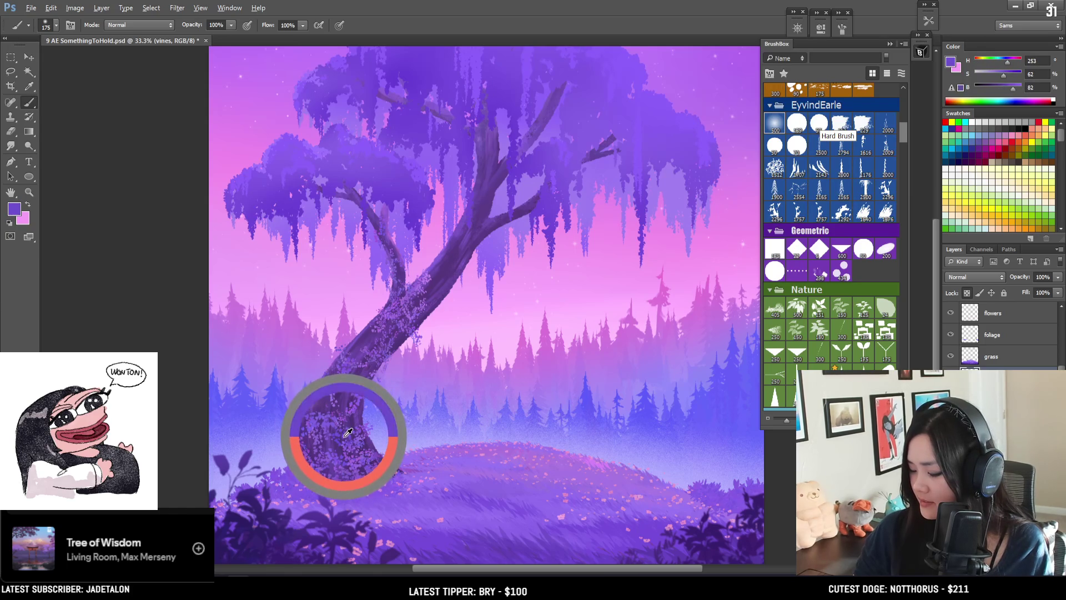
# Step: Paint purple over the lower trunk, brighten the colour, and sample a lighter trunk purple
pyautogui.moveTo(338, 432); pyautogui.dragTo(310, 392)
pyautogui.press(']')
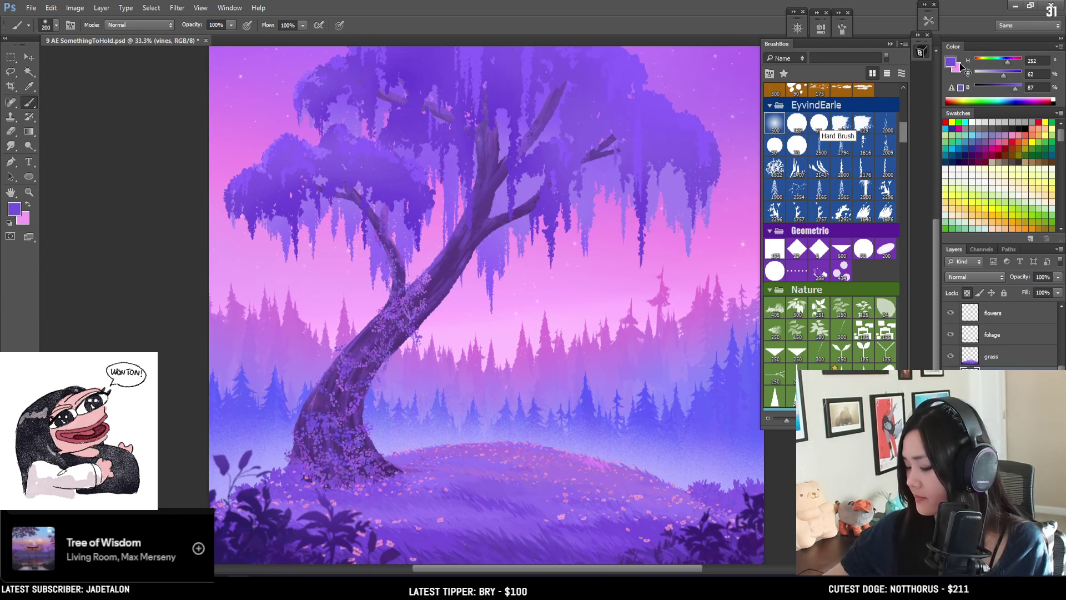
pyautogui.moveTo(1015, 94); pyautogui.dragTo(1018, 94)
pyautogui.press('[')
pyautogui.press('[')
pyautogui.press('[')
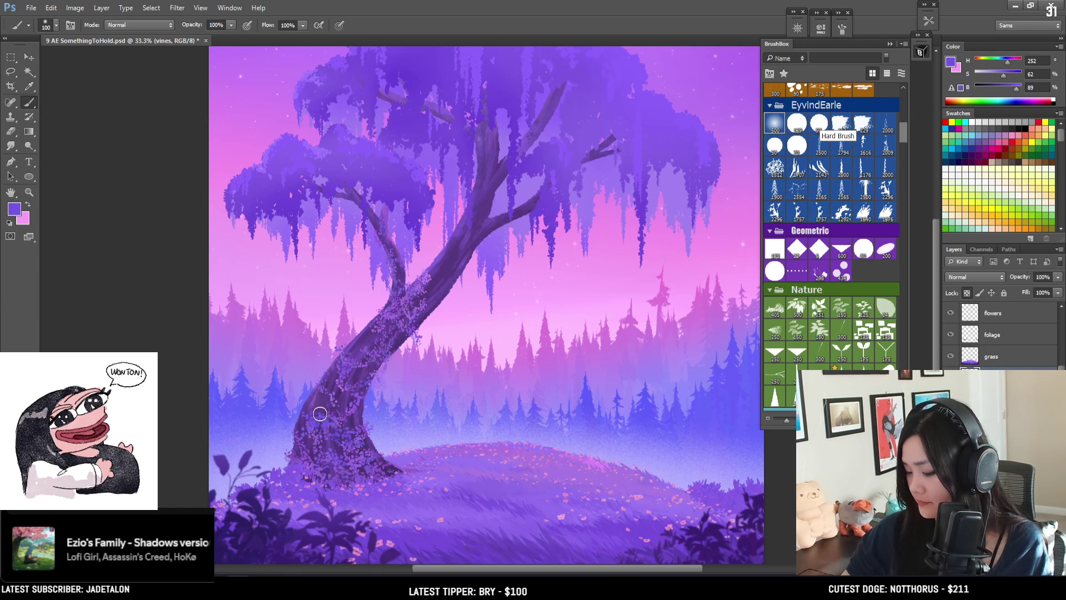
pyautogui.keyDown('alt'); pyautogui.click(372, 503); pyautogui.keyUp('alt')
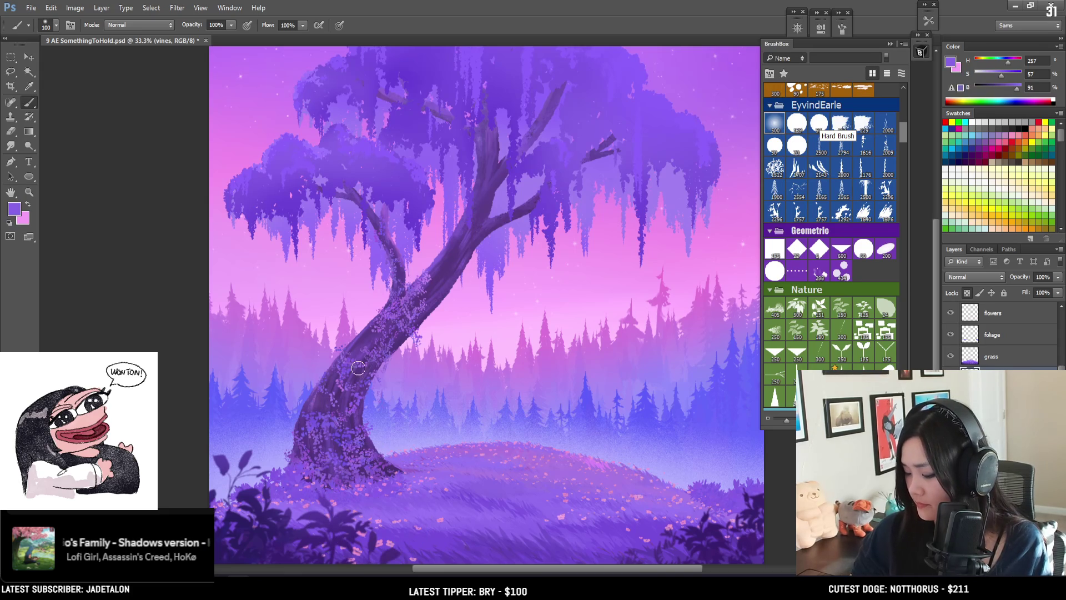
pyautogui.press(']')
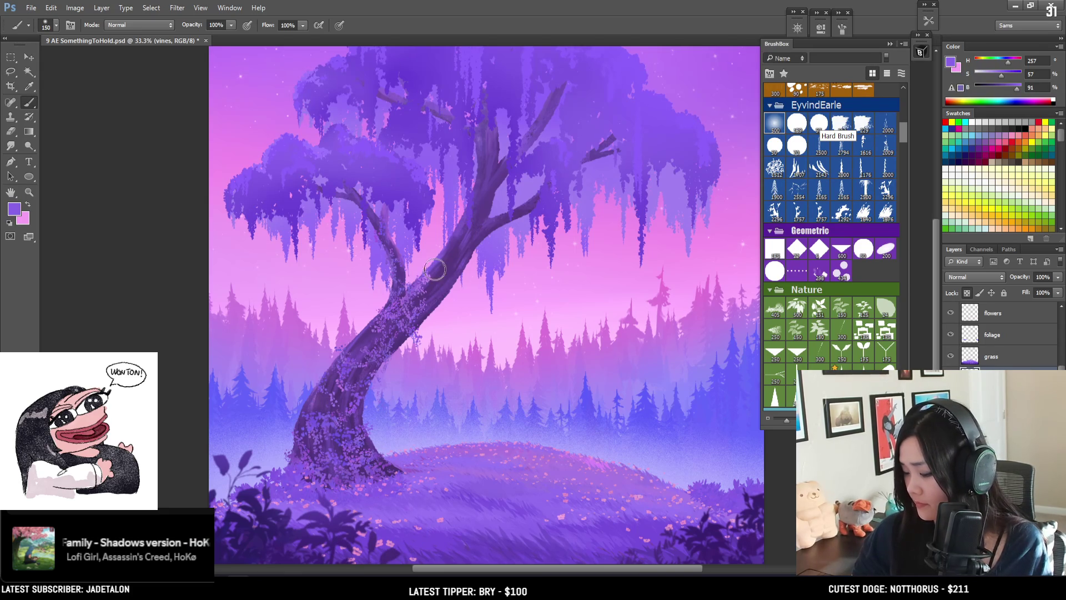
# Step: Sample a canopy violet (H 257, S 69, B 85), save, and select the 'leaves behind' layer
pyautogui.keyDown('alt'); pyautogui.click(427, 103); pyautogui.keyUp('alt')
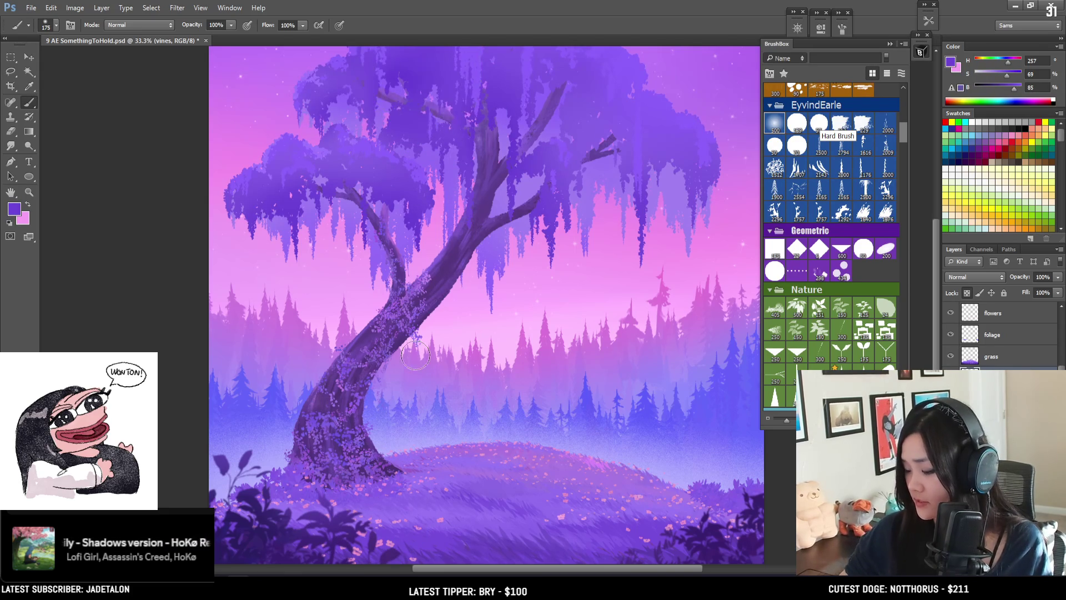
pyautogui.press('[')
pyautogui.press('[')
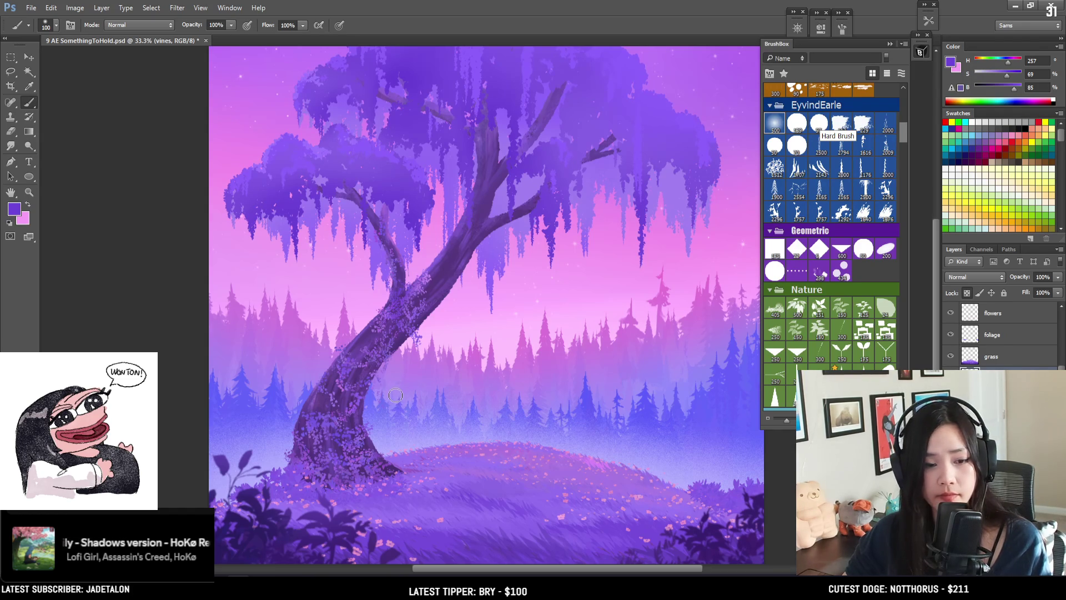
pyautogui.hotkey('ctrl', 's')
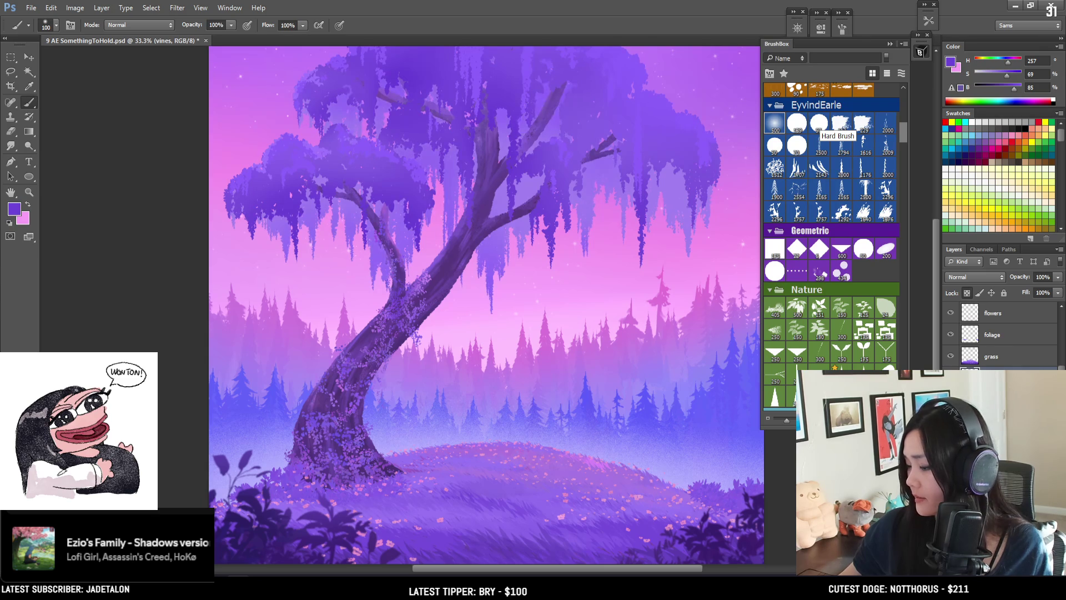
pyautogui.hotkey('alt', '[')
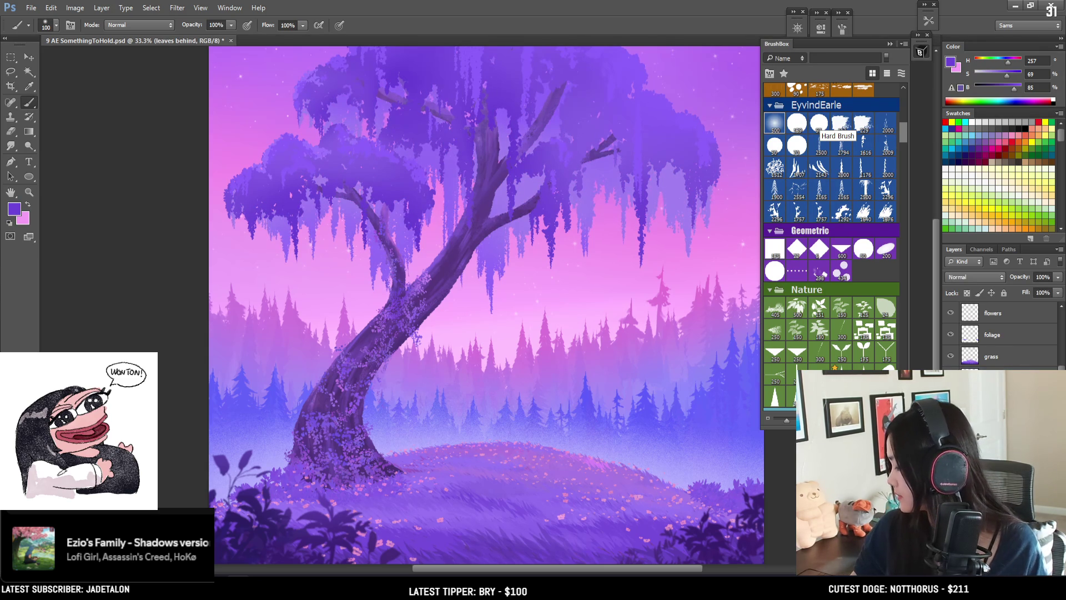
# Step: Select the 'leaves top' layer and bring up the glowing purple tree reference image
pyautogui.scroll(-2, 1040, 334)
pyautogui.scroll(-3, 1039, 333)
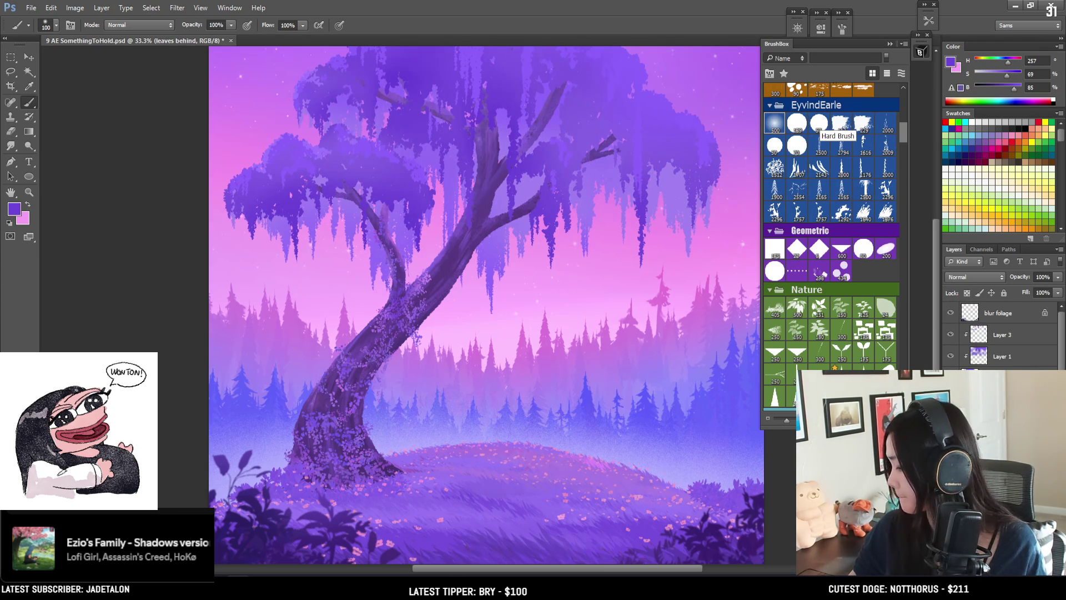
pyautogui.click(999, 378)
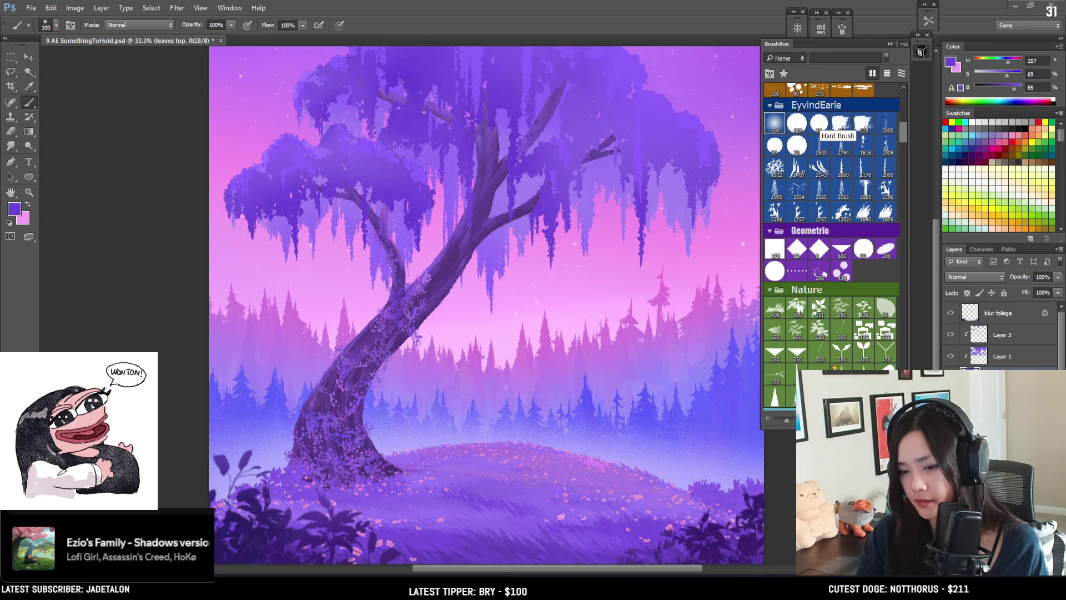
pyautogui.hotkey('alt', 'Tab')
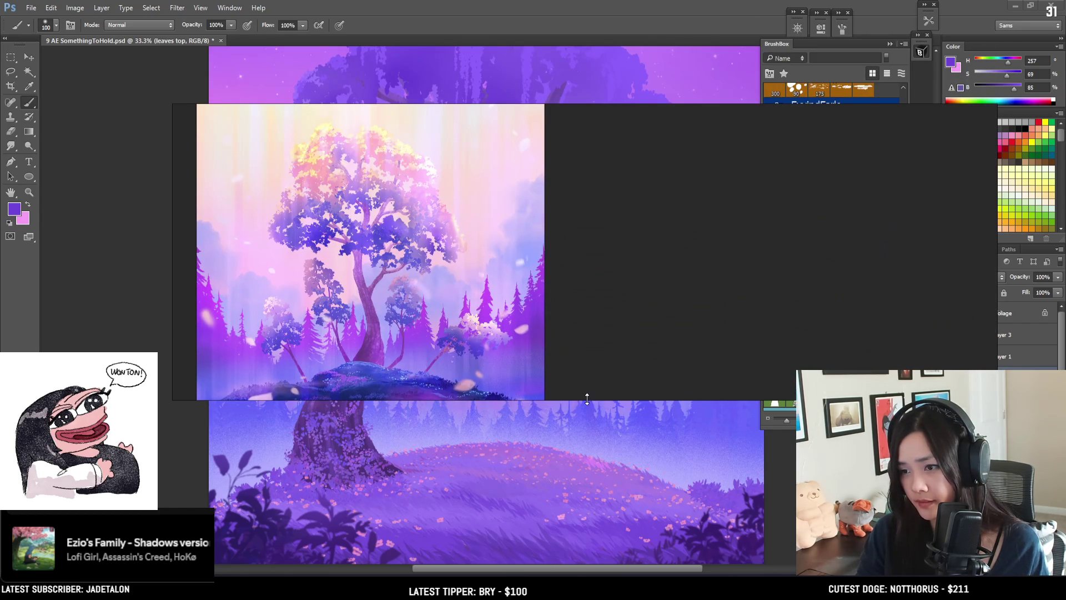
# Step: Enlarge and move the reference window right, then hide it and zoom out to 25%
pyautogui.moveTo(587, 399); pyautogui.dragTo(591, 448)
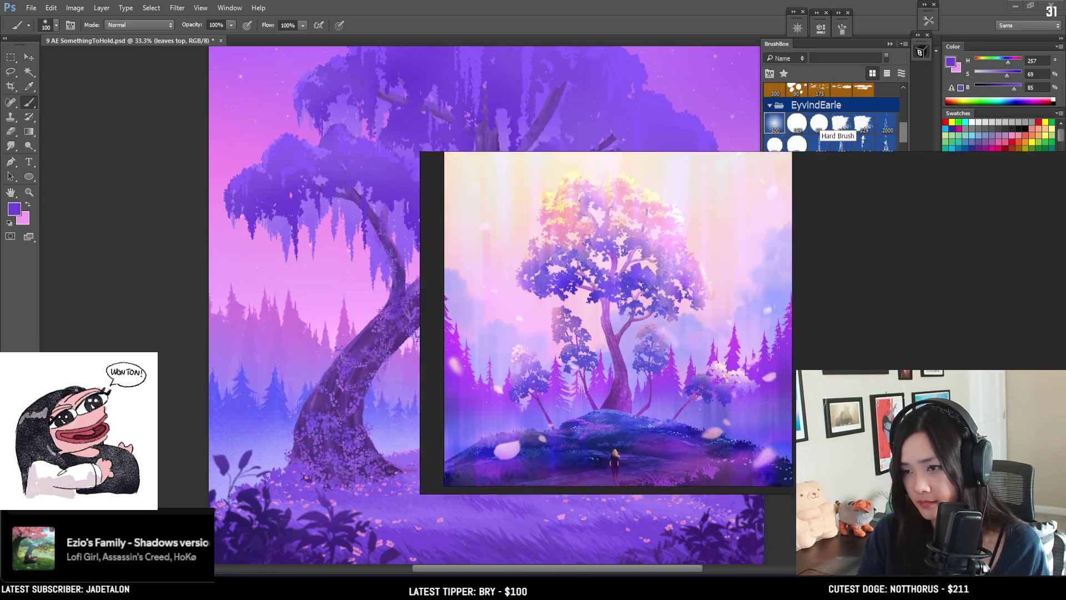
pyautogui.moveTo(811, 383)
pyautogui.mouseDown()
pyautogui.moveTo(911, 330)
pyautogui.moveTo(886, 338)
pyautogui.moveTo(981, 256)
pyautogui.moveTo(978, 274)
pyautogui.mouseUp()
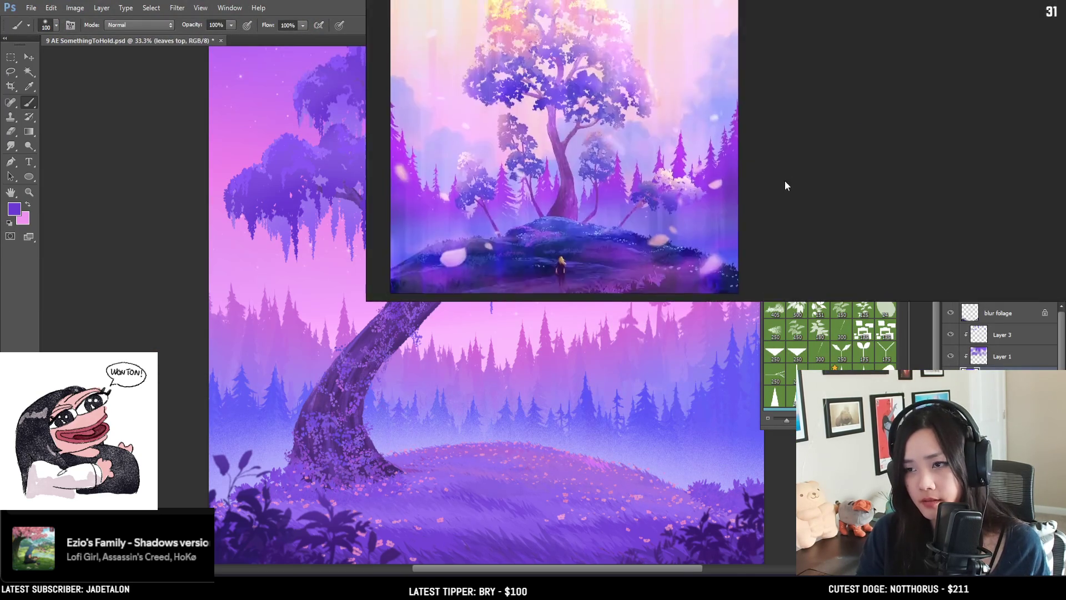
pyautogui.moveTo(785, 181); pyautogui.dragTo(1053, 269)
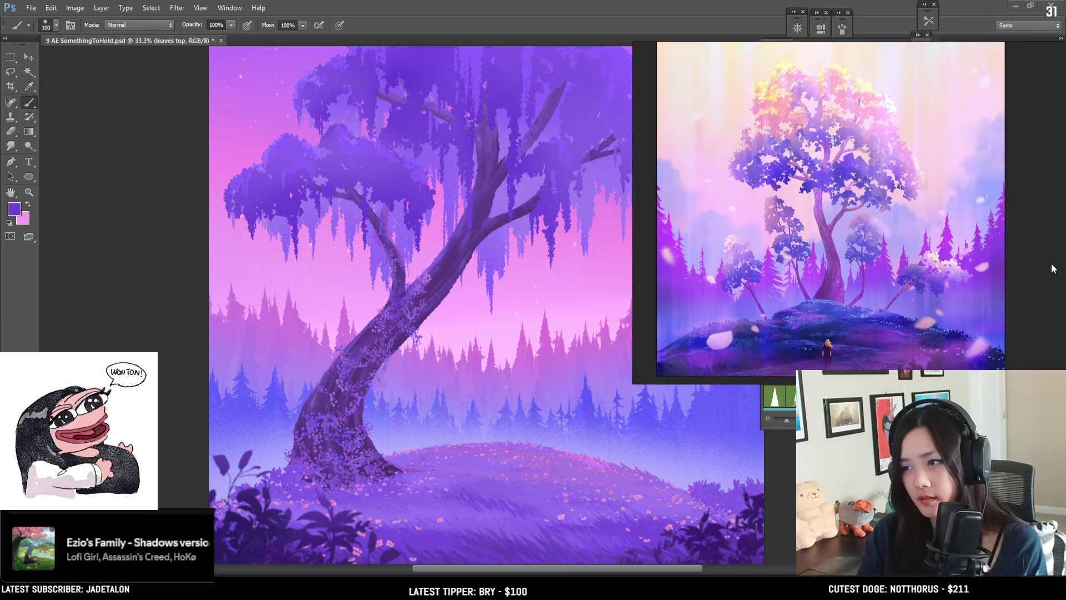
pyautogui.moveTo(991, 225); pyautogui.dragTo(1031, 237)
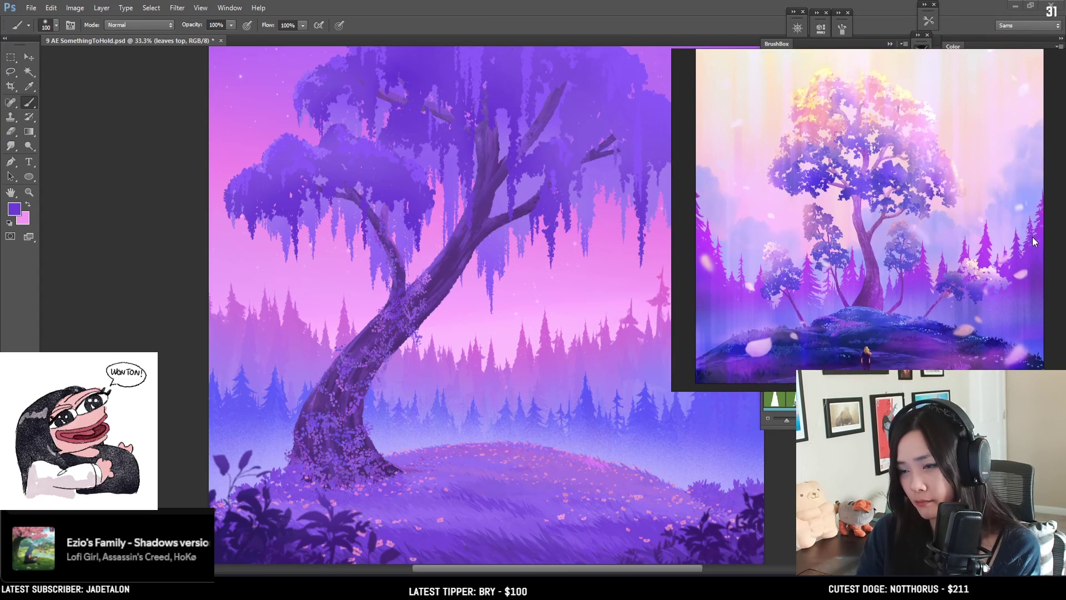
pyautogui.click(129, 112)
pyautogui.hotkey('ctrl', '-')
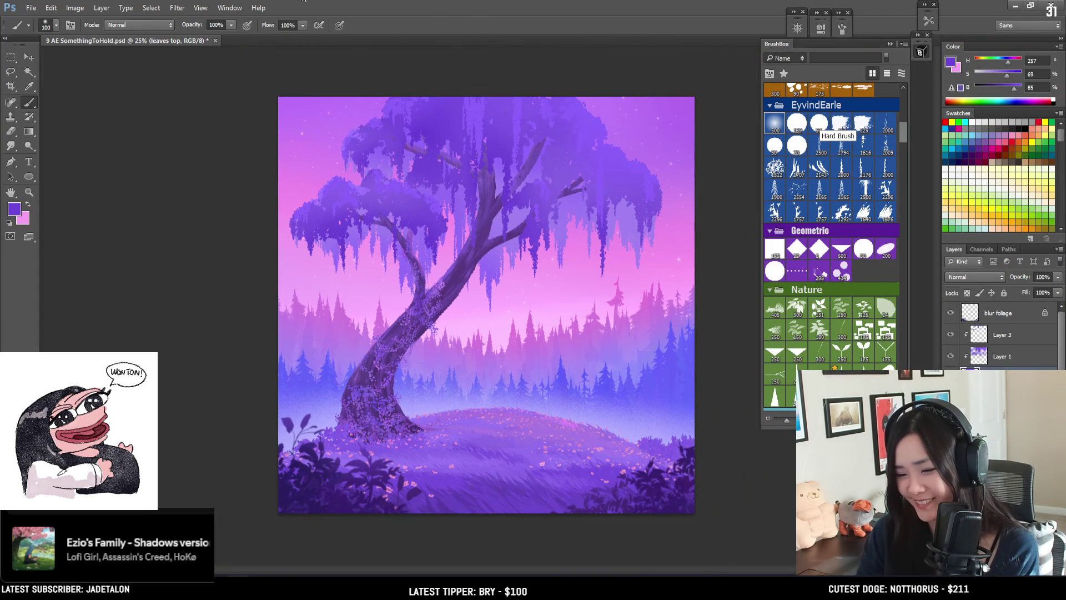
pyautogui.hotkey('alt', 'Tab')
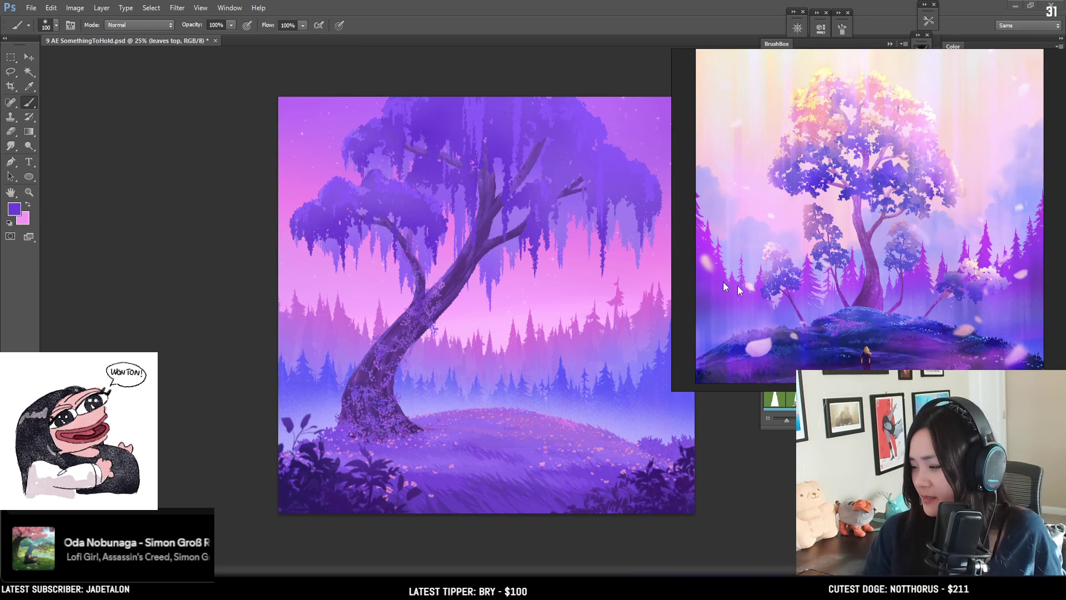
pyautogui.hotkey('alt', 'Tab')
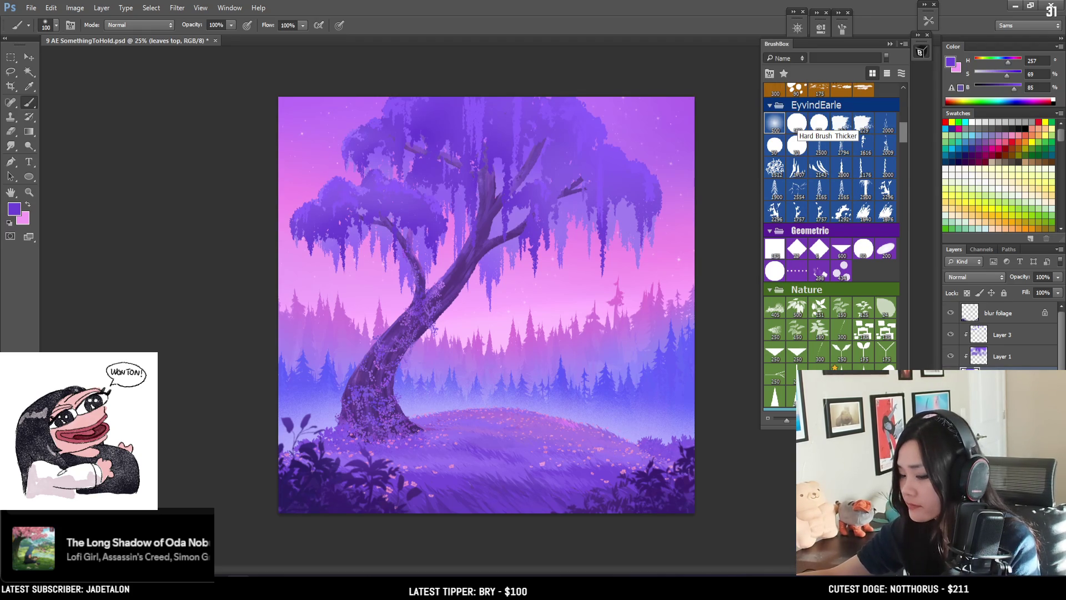
# Step: Pick the Blocking Hue Jitter tip, switch to the Eraser, and zoom in on the upper branches
pyautogui.hotkey('ctrl', '+')
pyautogui.scroll(3, 904, 137)
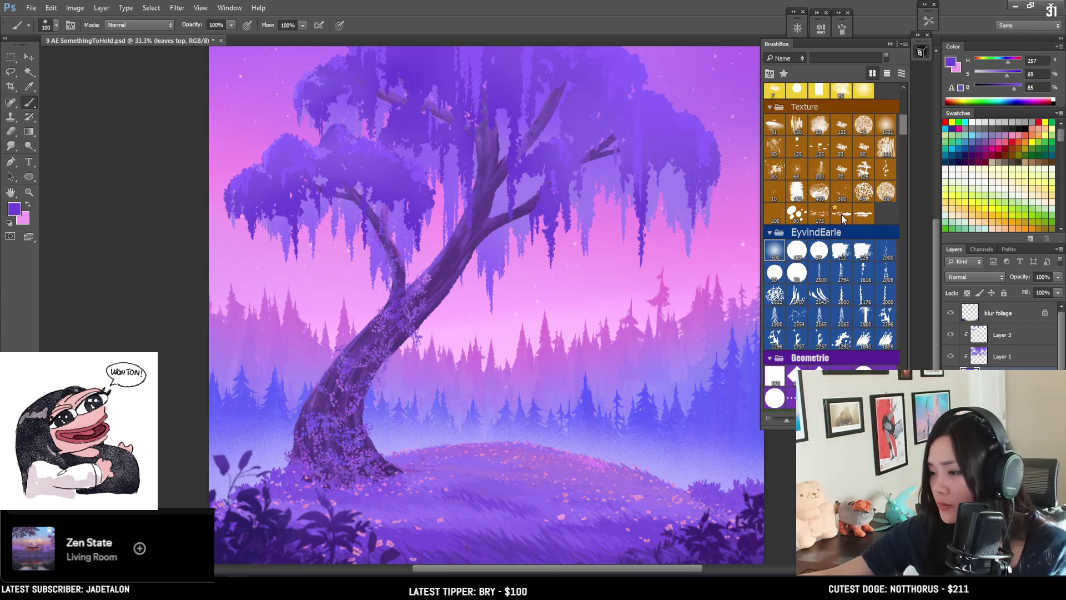
pyautogui.click(841, 251)
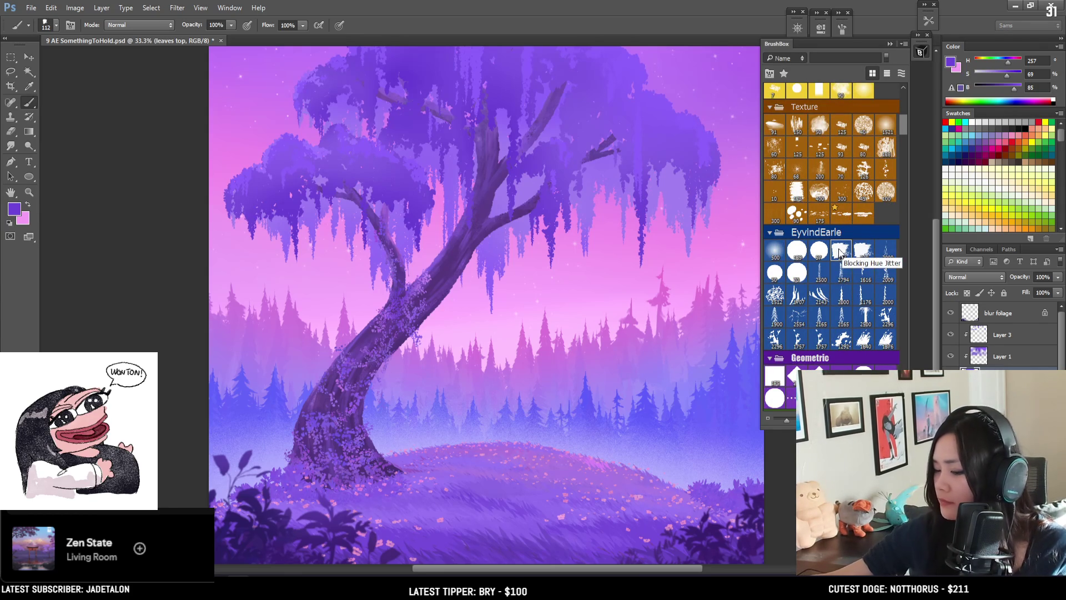
pyautogui.press('e')
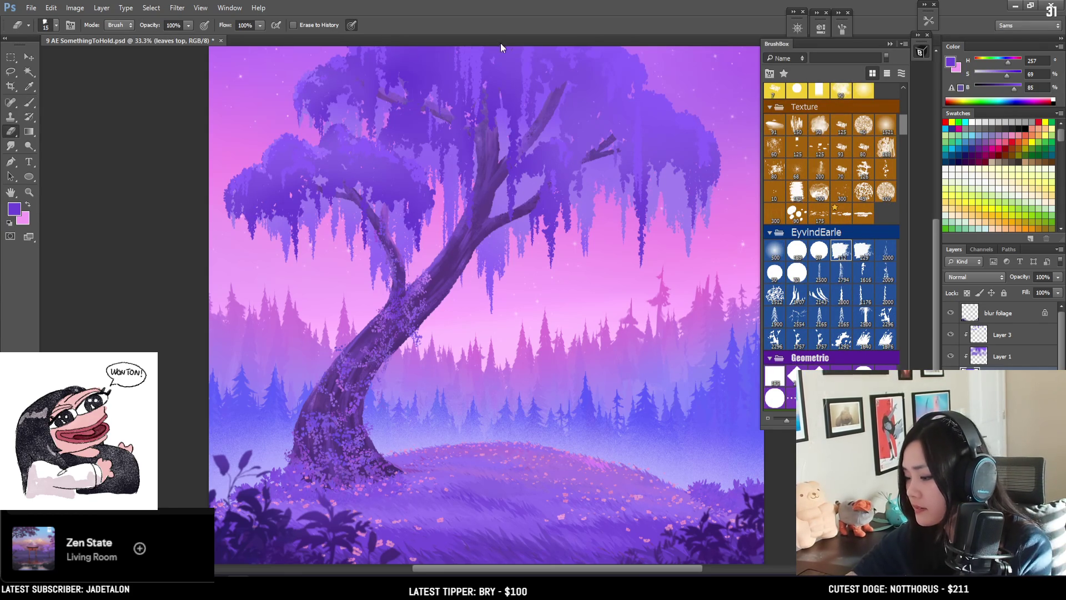
pyautogui.scroll(2, 509, 114)
pyautogui.moveTo(508, 116); pyautogui.dragTo(481, 267)
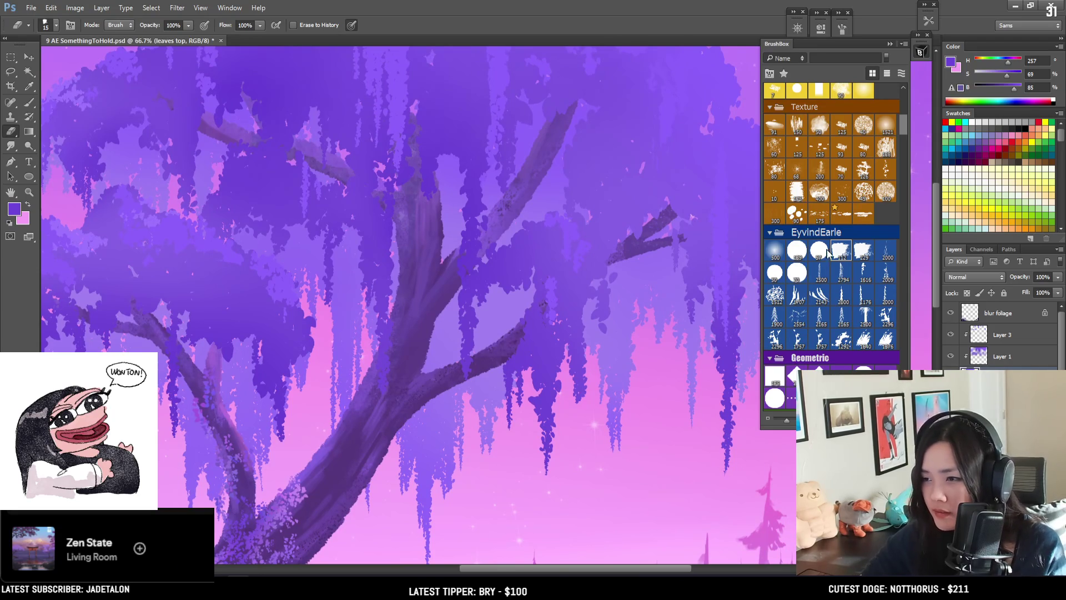
pyautogui.press(']')
# Step: Load a small Kloir leaf-shaped brush tip and sample a purple from the canopy
pyautogui.moveTo(904, 125); pyautogui.dragTo(911, 94)
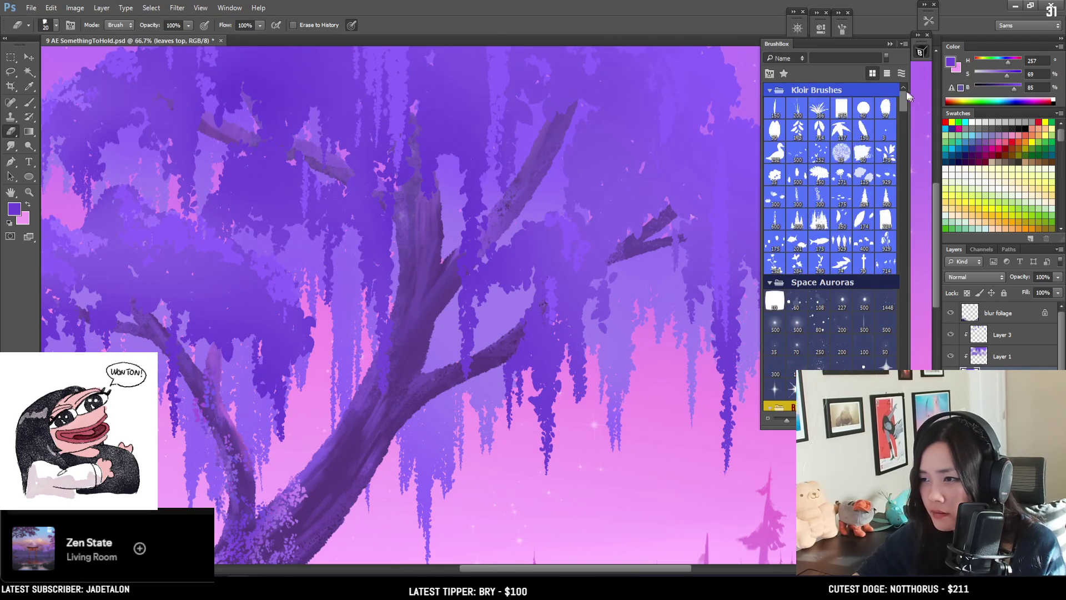
pyautogui.click(887, 110)
pyautogui.press('[')
pyautogui.press('[')
pyautogui.press('[')
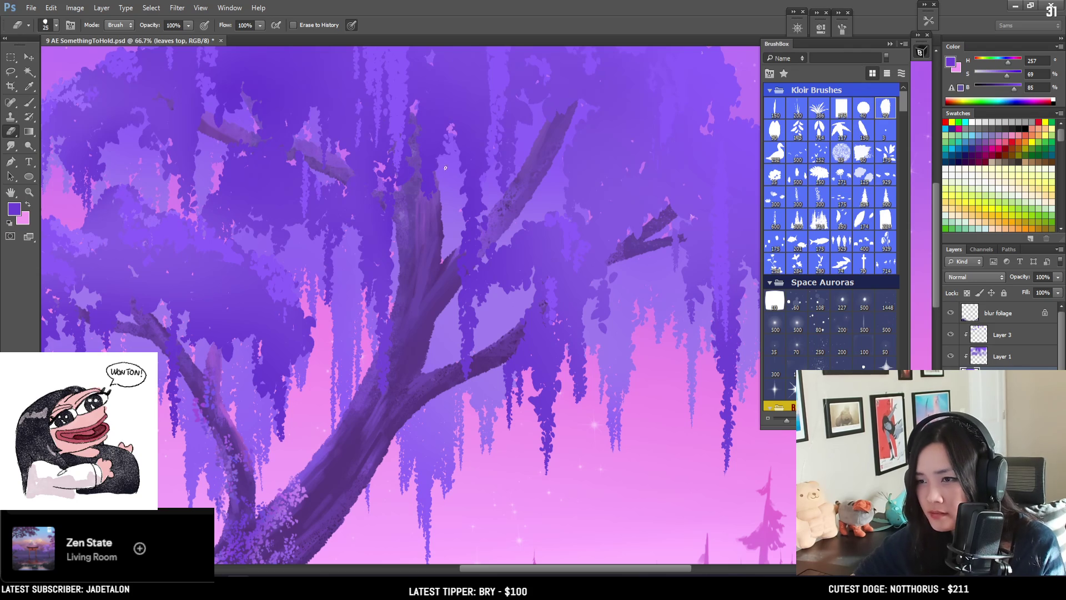
pyautogui.press('b')
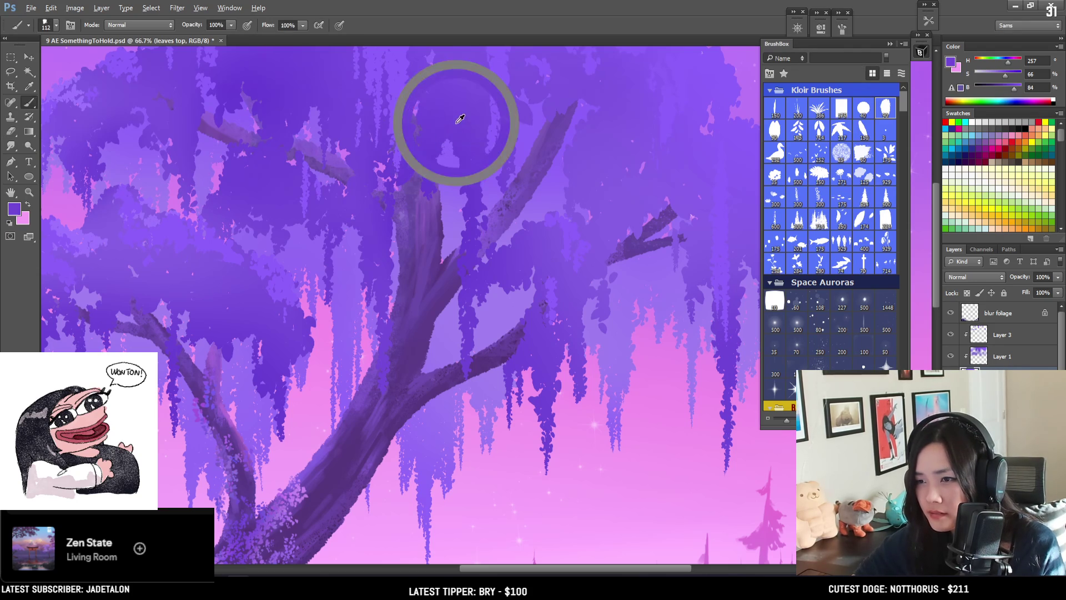
pyautogui.click(878, 107)
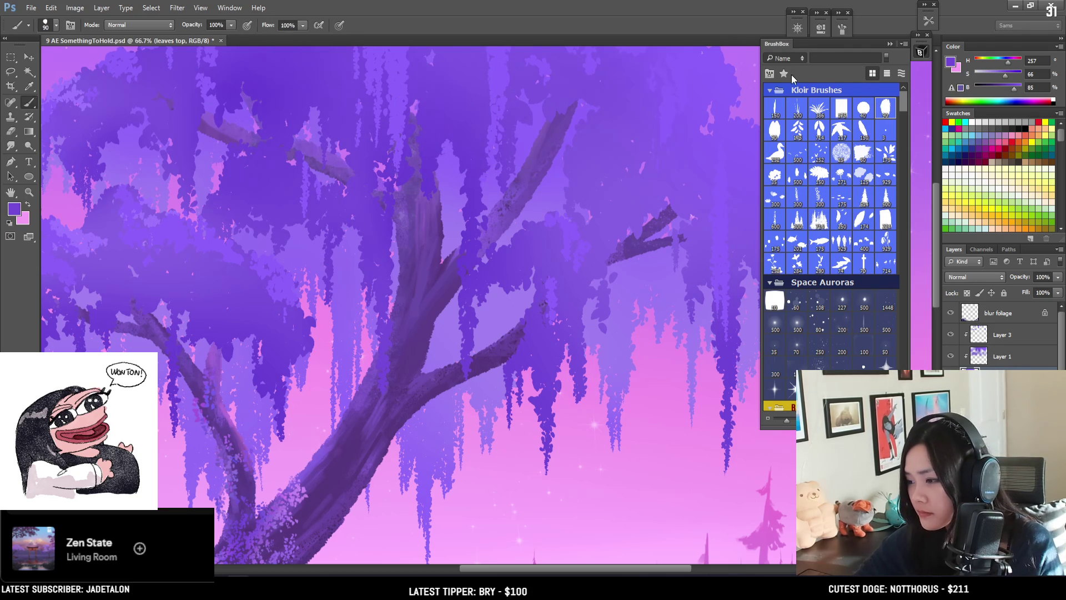
pyautogui.keyDown('alt'); pyautogui.click(447, 133); pyautogui.keyUp('alt')
pyautogui.press('[')
# Step: Paint darker purple strokes down the trunk and over the light speckled branch area
pyautogui.press('[')
pyautogui.press('[')
pyautogui.moveTo(444, 125); pyautogui.dragTo(435, 295)
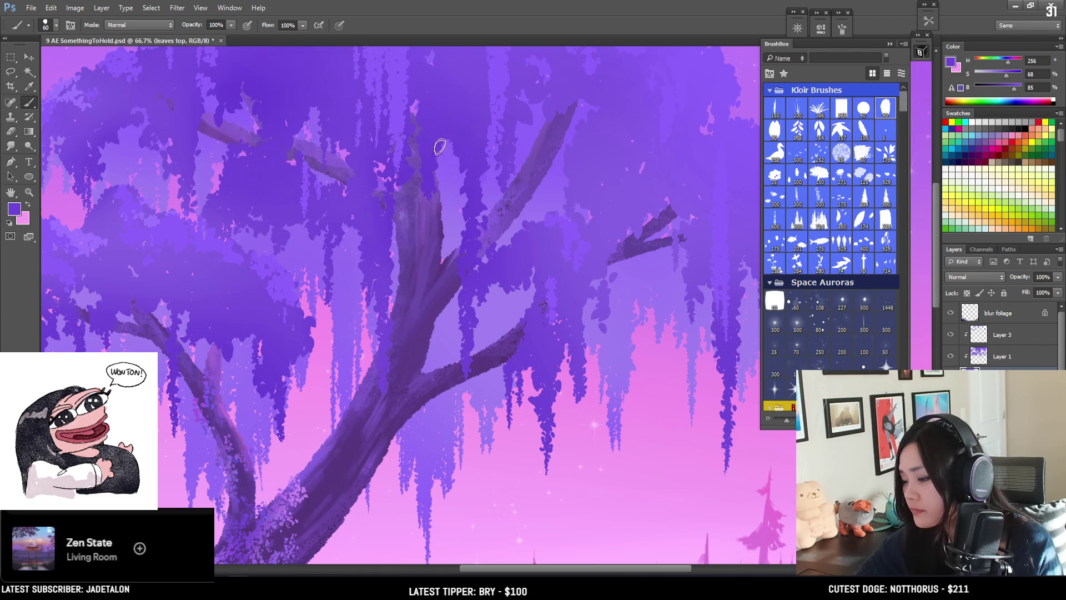
pyautogui.press('[')
pyautogui.press('[')
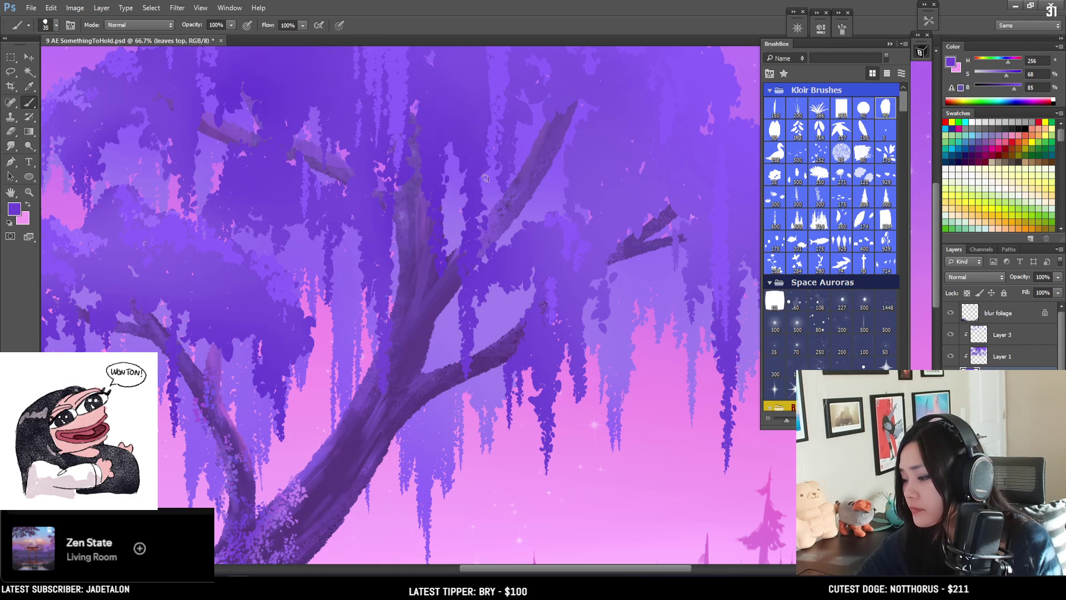
pyautogui.scroll(2, 487, 119)
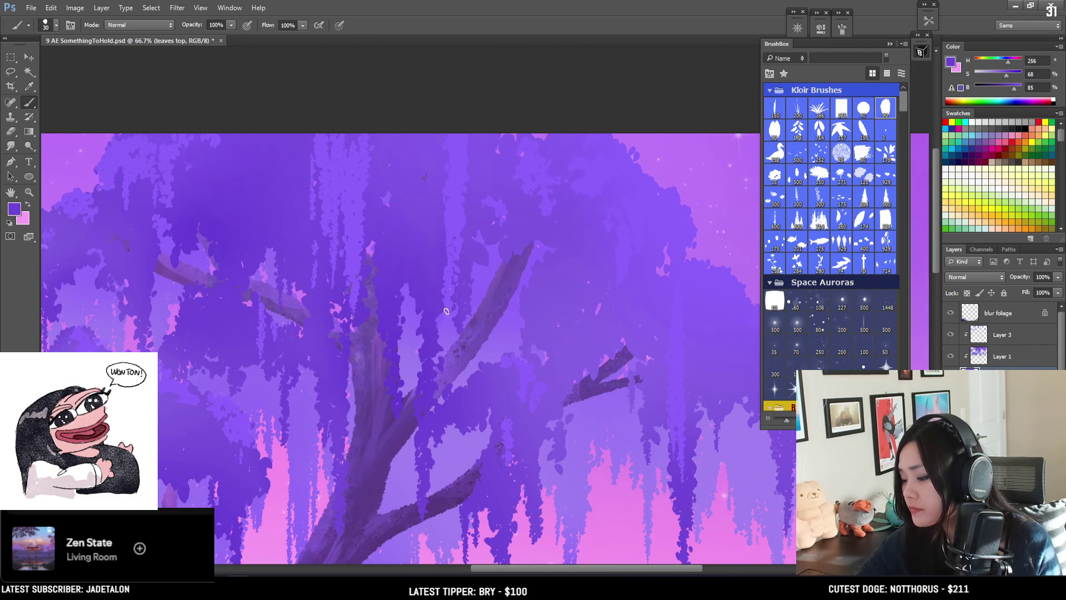
pyautogui.moveTo(449, 365); pyautogui.dragTo(461, 331)
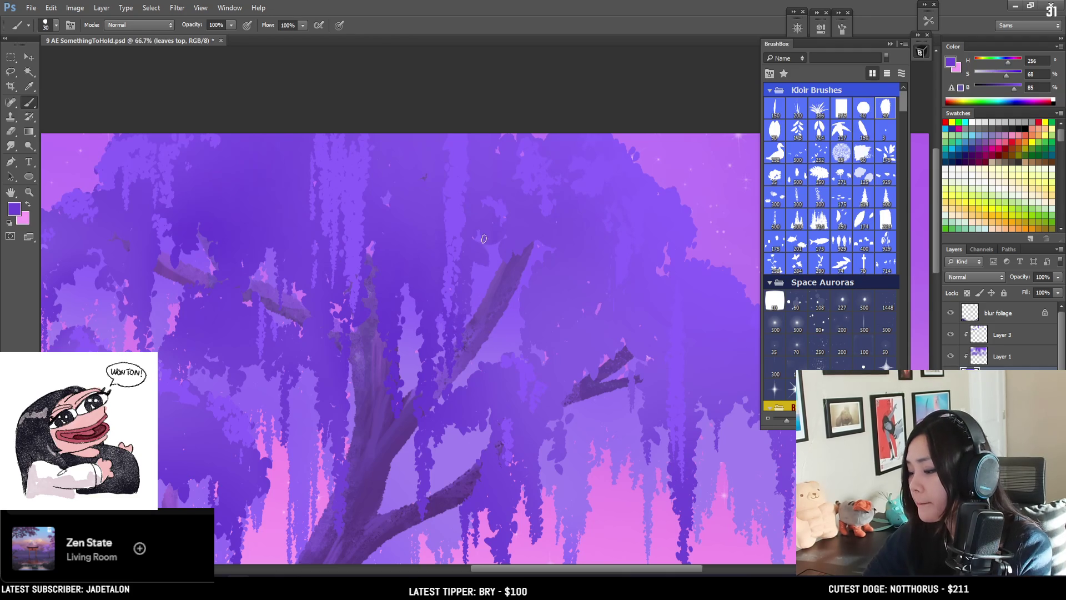
pyautogui.scroll(-1, 491, 311)
pyautogui.scroll(-1, 502, 207)
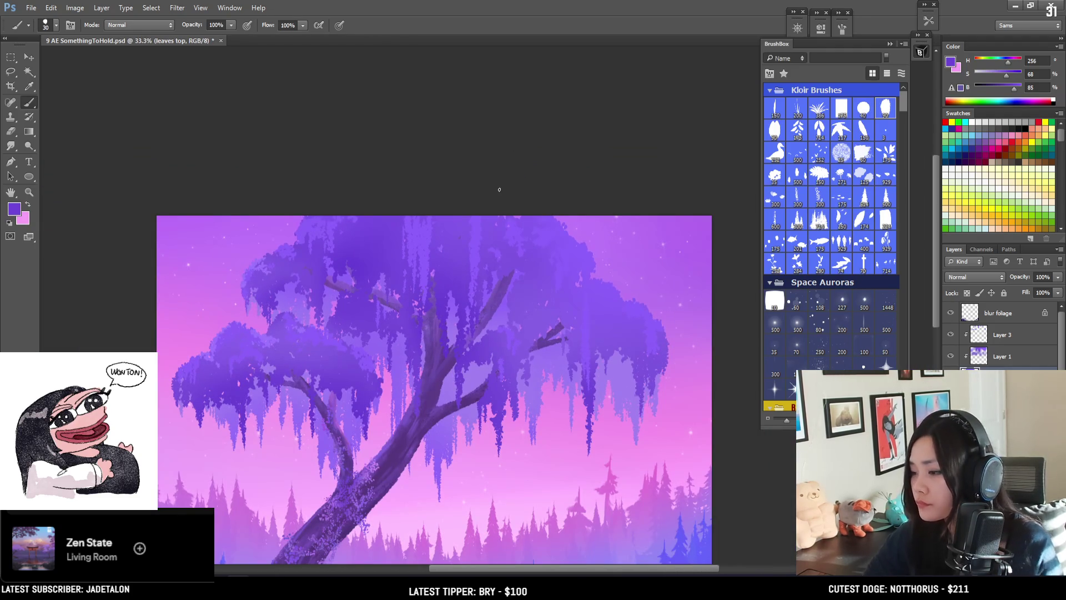
pyautogui.moveTo(487, 361); pyautogui.dragTo(475, 206)
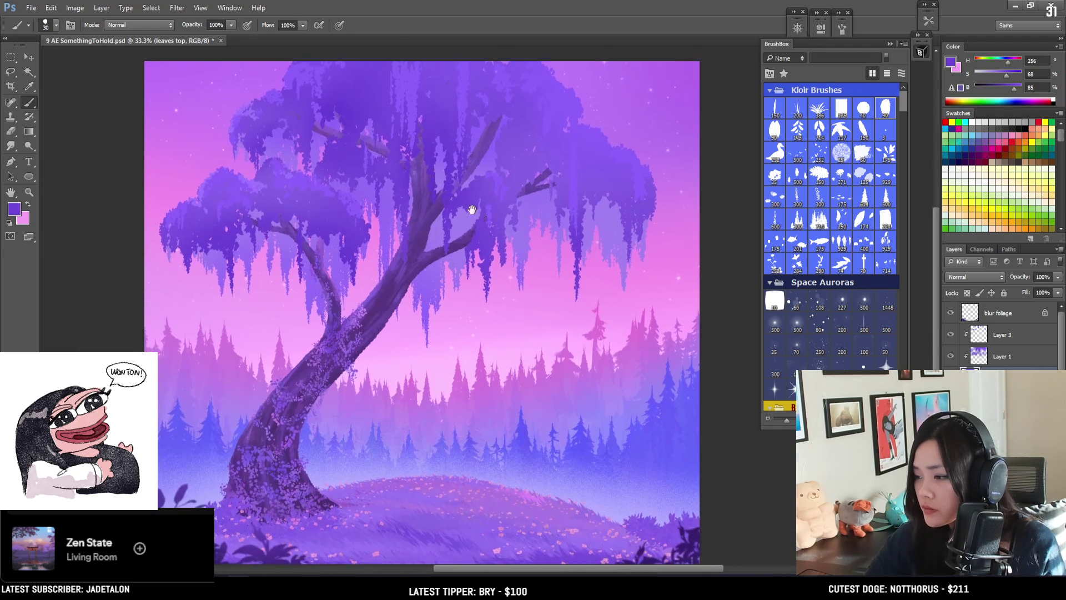